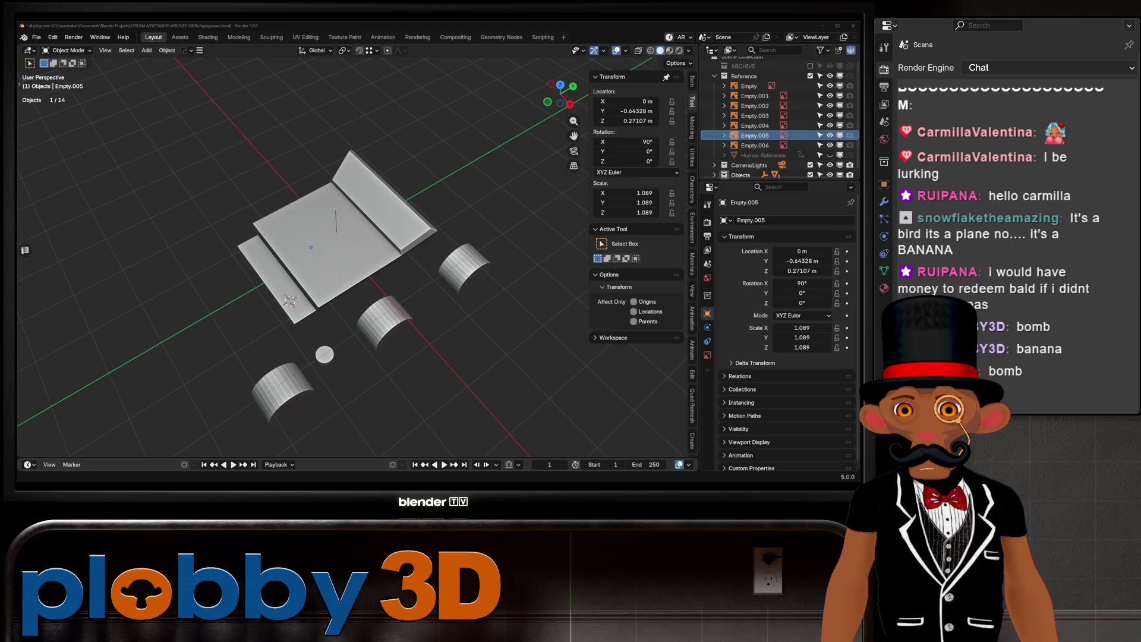
Select the three wheel cylinders, Cylinder.001 to .003, in front orthographic view.
mouse_move(351, 255)
middle_mouse_down()
mouse_move(410, 220)
mouse_move(422, 309)
mouse_move(419, 262)
middle_mouse_up()
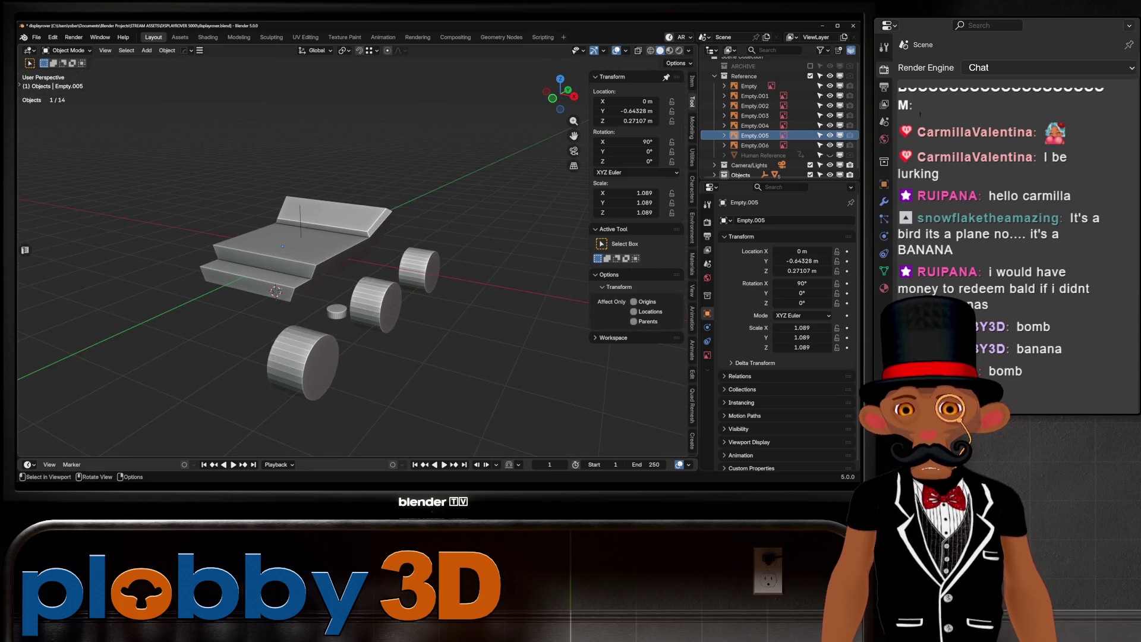
key("KP_3")
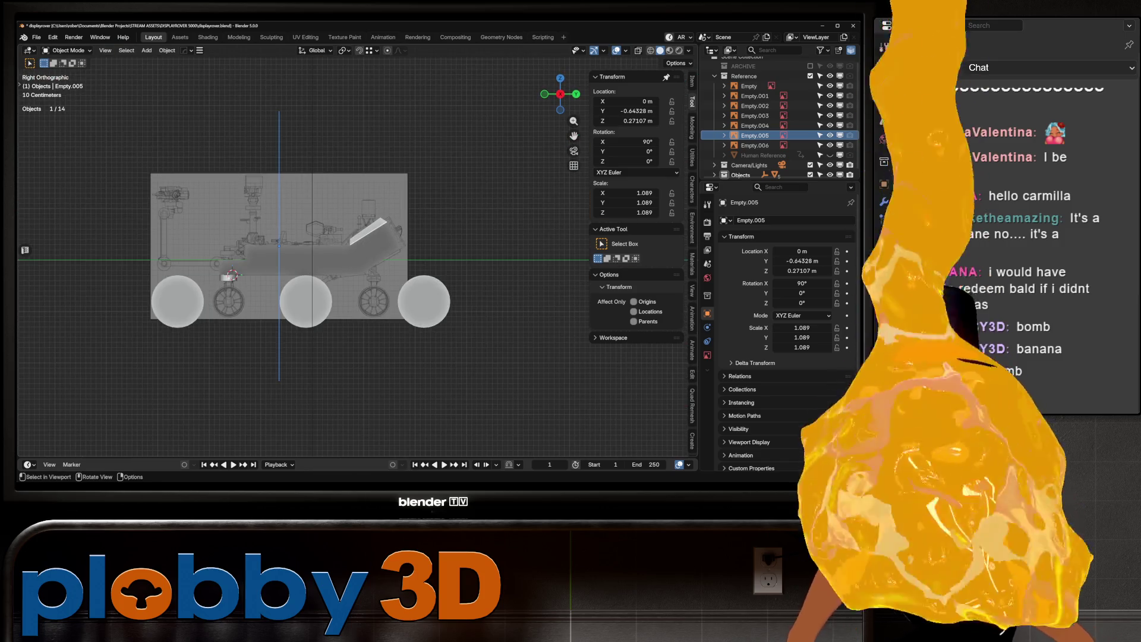
key("KP_1")
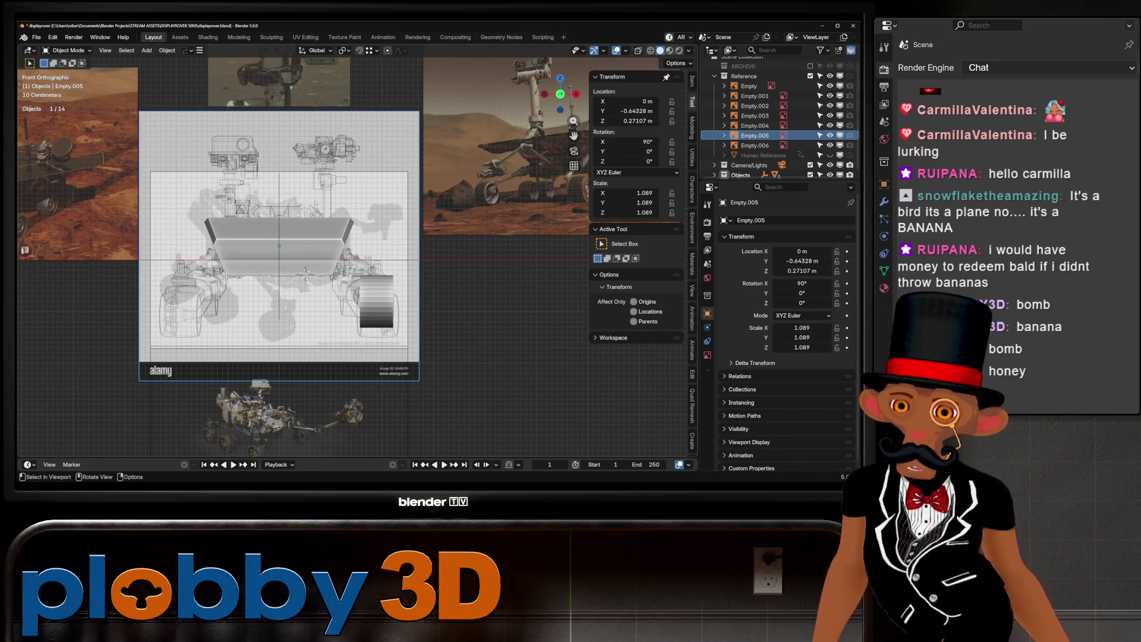
left_click(376, 300)
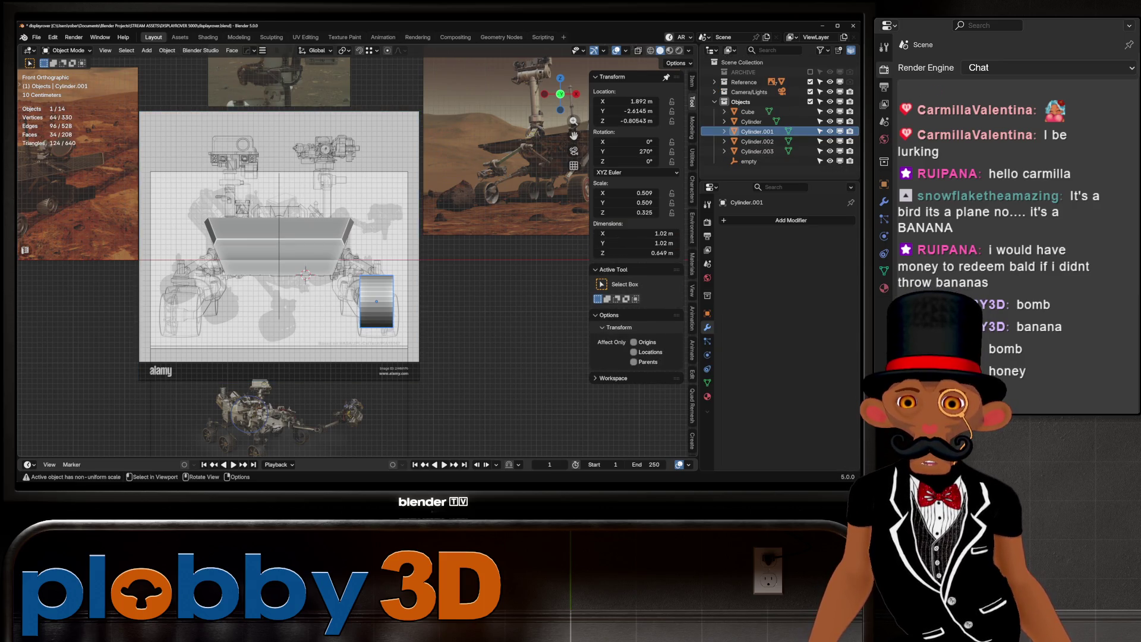
key("KP_3")
middle_click_drag(416, 267, 333, 250)
left_click(377, 238, "shift")
left_click(379, 211, "shift")
key("KP_1")
Scale the selected wheels wider along X to match the front reference image.
key("g")
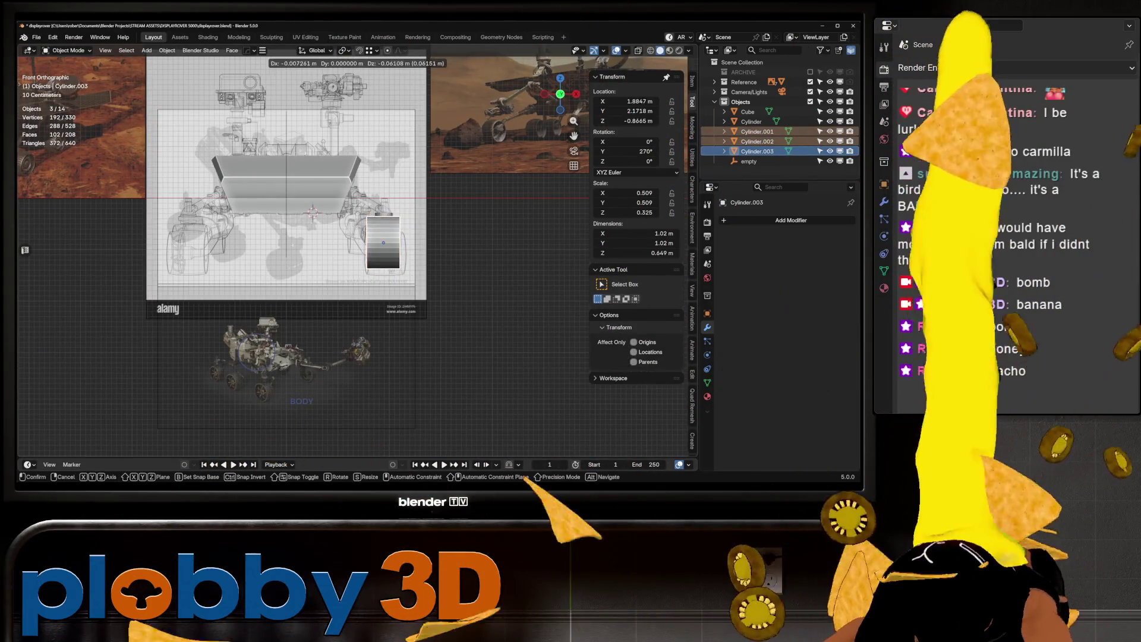
key("s")
key("x")
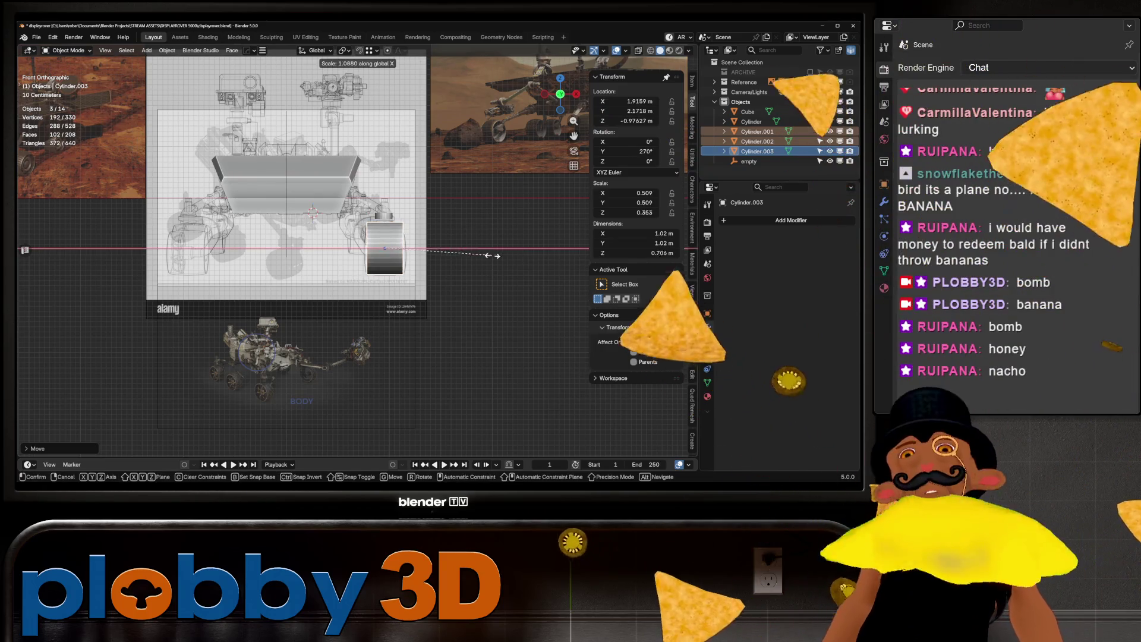
left_click(517, 255)
scroll(360, 238, "up", 3)
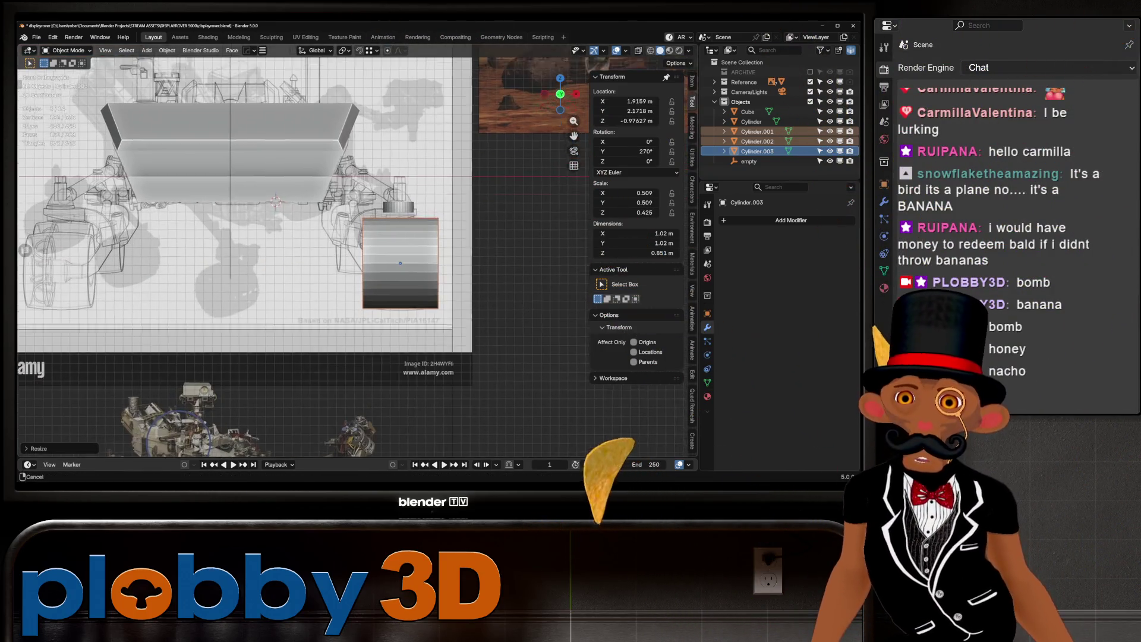
middle_click_drag(357, 238, 261, 267)
left_click(251, 288)
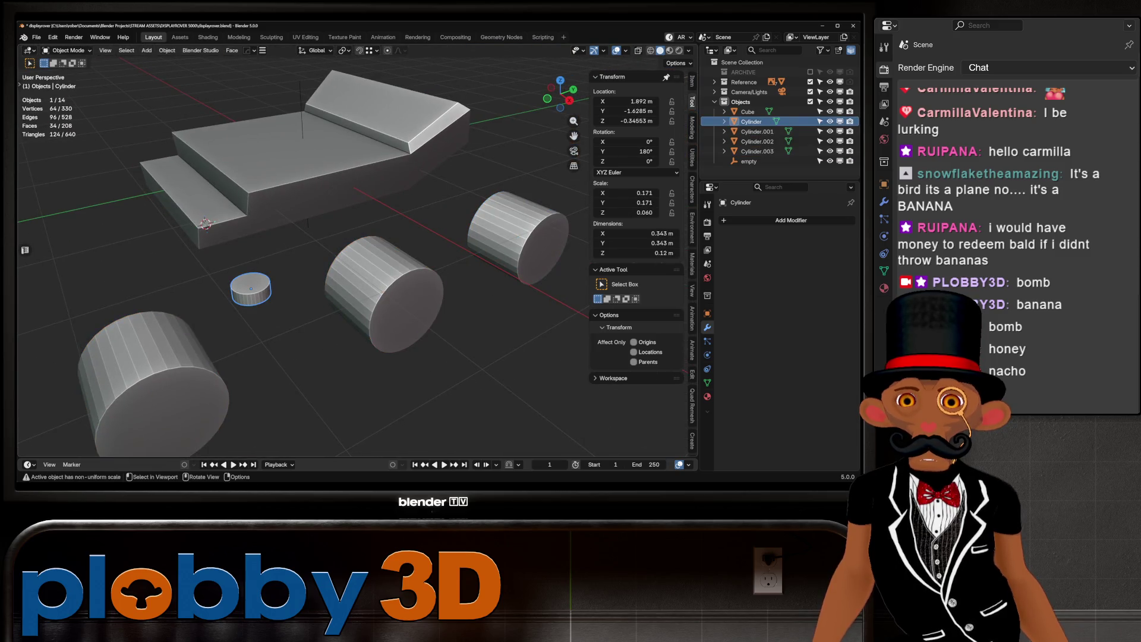
Move the small cylinder along Y onto the front wheel as its cap.
key("g")
key("y")
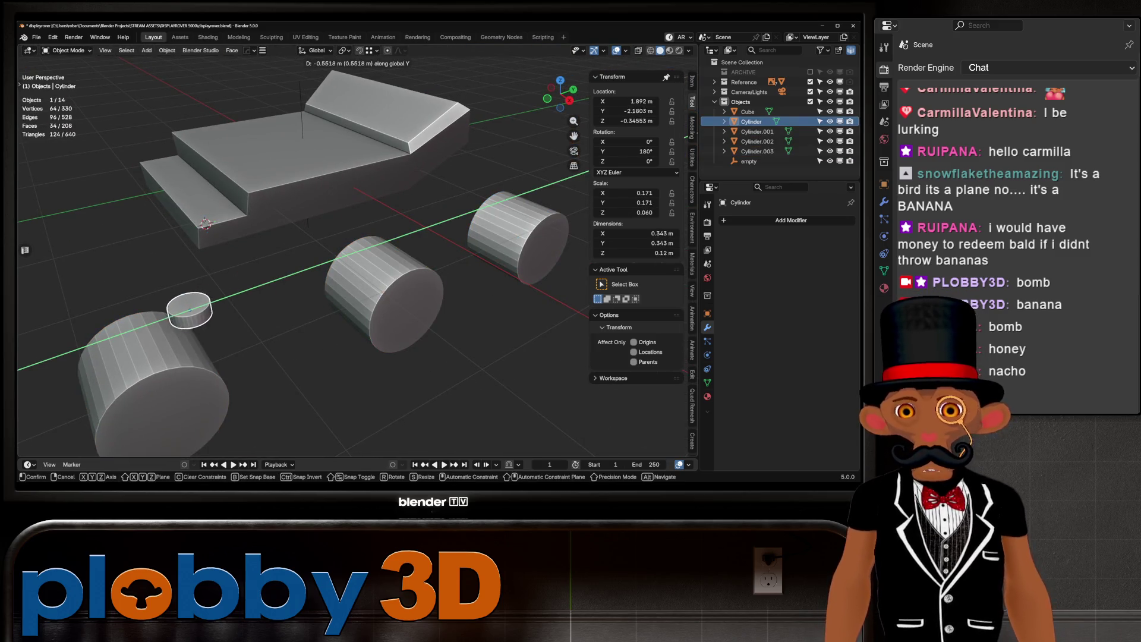
left_click(154, 374)
middle_click_drag(154, 373, 256, 321)
Duplicate the cap twice along Y, placing copies on the middle and last wheels.
key("shift+d")
key("y")
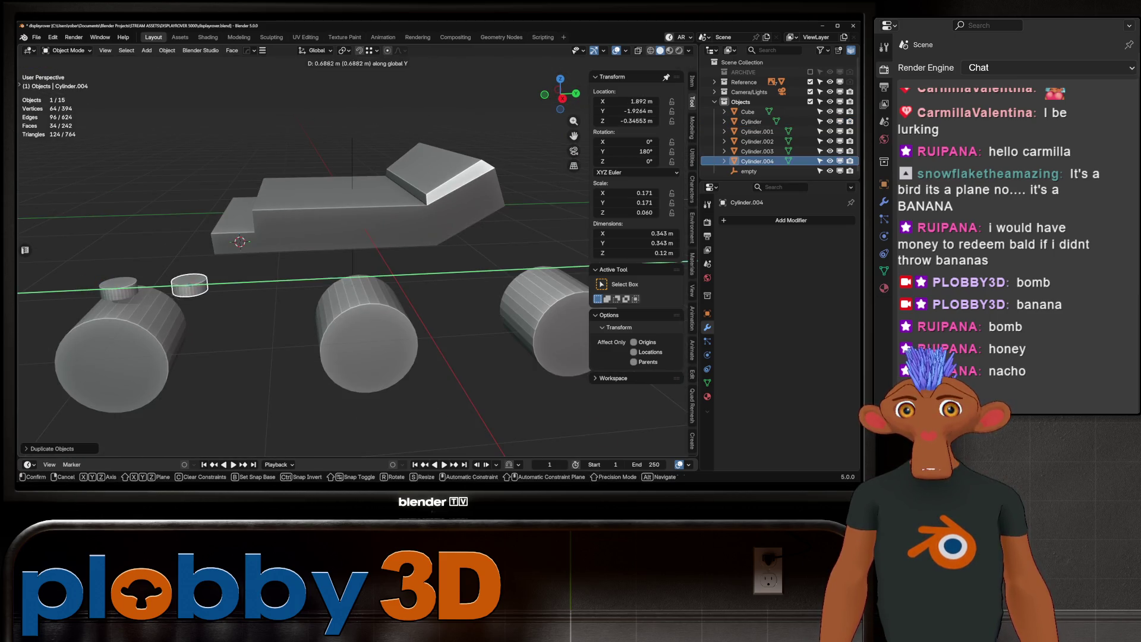
left_click(369, 304)
middle_click_drag(370, 304, 285, 300)
key("shift+d")
key("y")
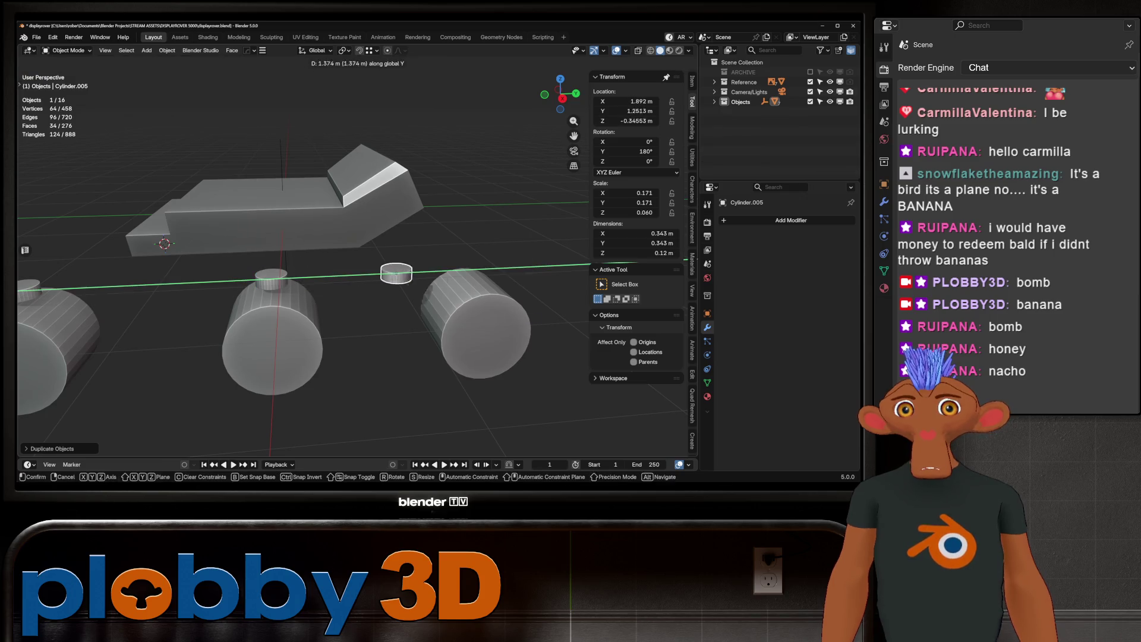
left_click(497, 292)
mouse_move(497, 292)
middle_mouse_down()
mouse_move(333, 262)
mouse_move(444, 314)
middle_mouse_up()
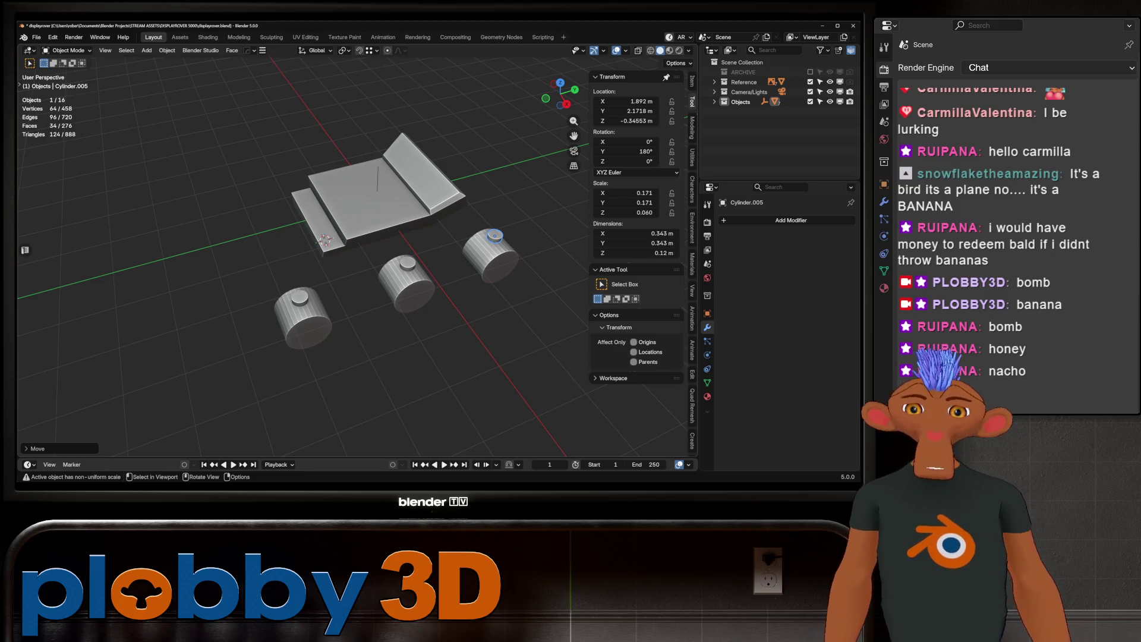
Snap the 3D cursor to the cap's top face and add a Nurbs Path there.
left_click(262, 270)
key("q")
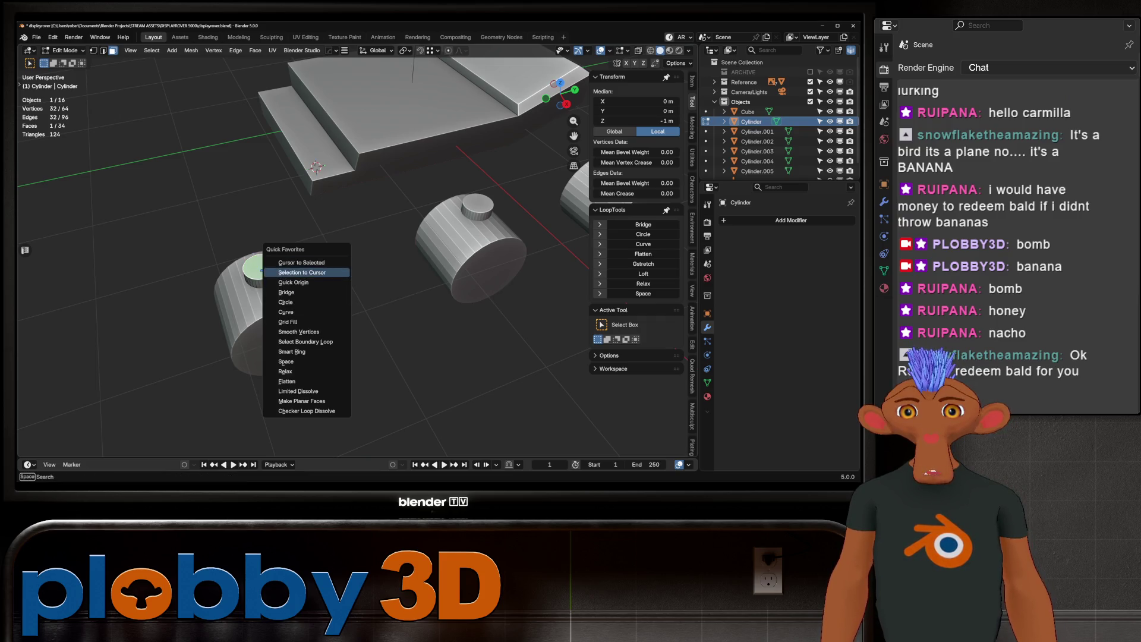
left_click(306, 262)
key("Tab")
key("shift+a")
mouse_move(338, 262)
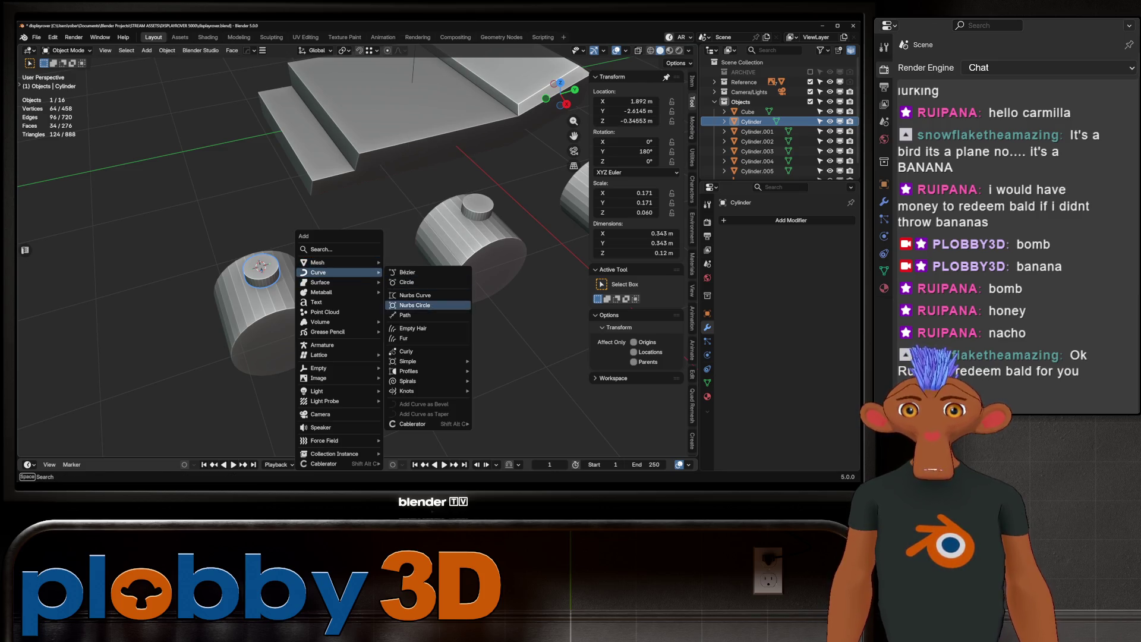
left_click(408, 315)
Rotate the path 90° on Z, scale it down, and apply rotation and scale.
middle_click_drag(410, 297, 346, 277)
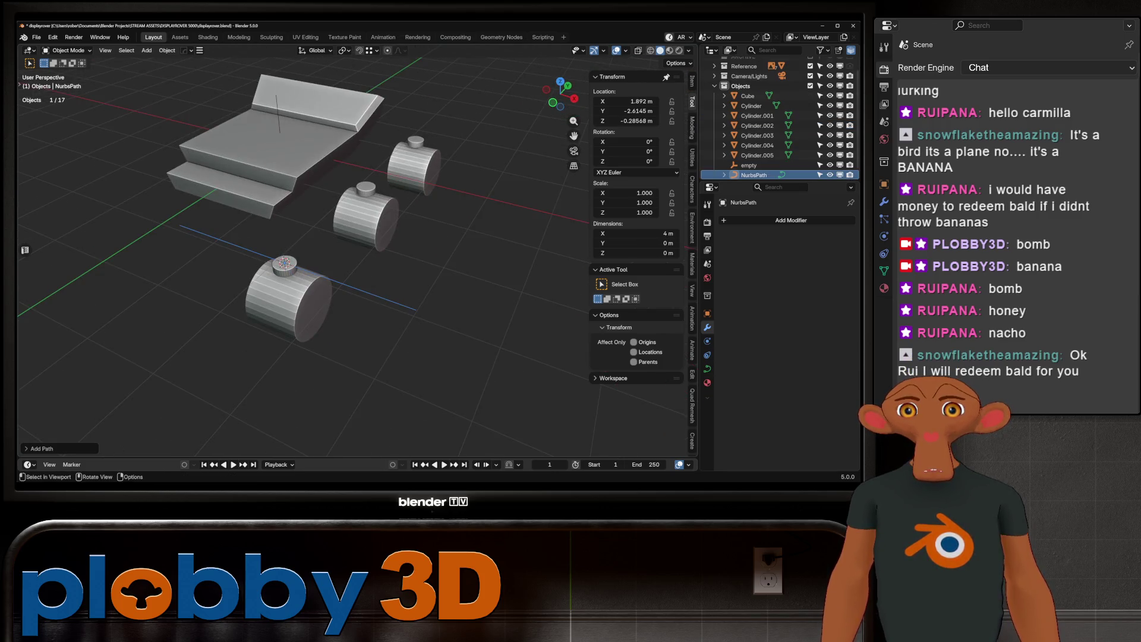
type("rz90")
key("Return")
key("s")
left_click(349, 314)
key("ctrl+a")
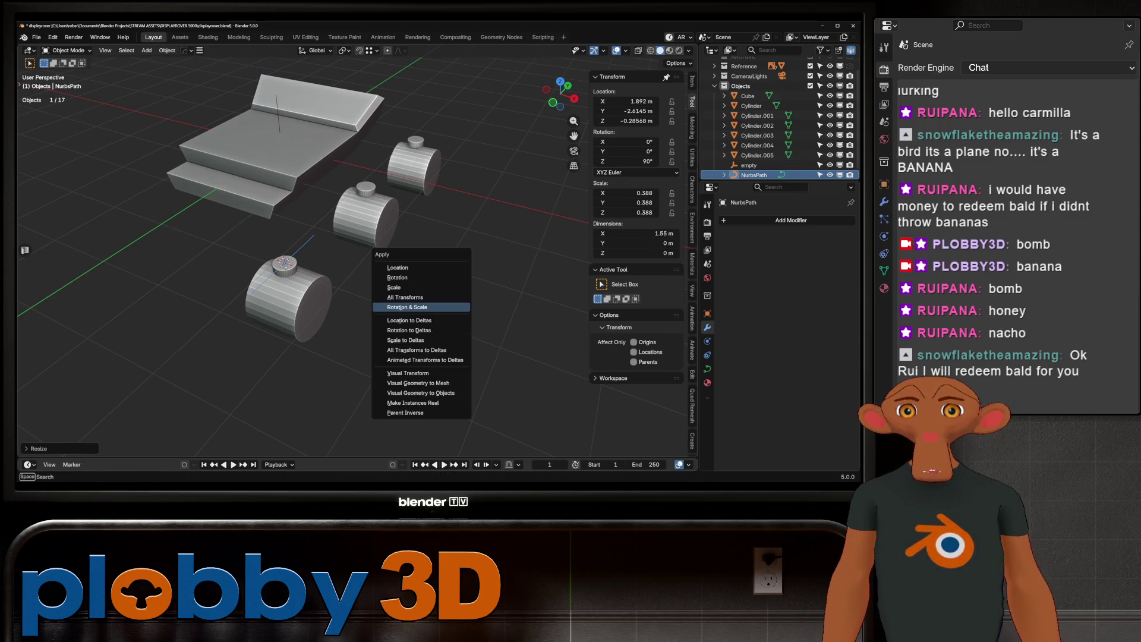
left_click(416, 307)
middle_click_drag(416, 307, 404, 262)
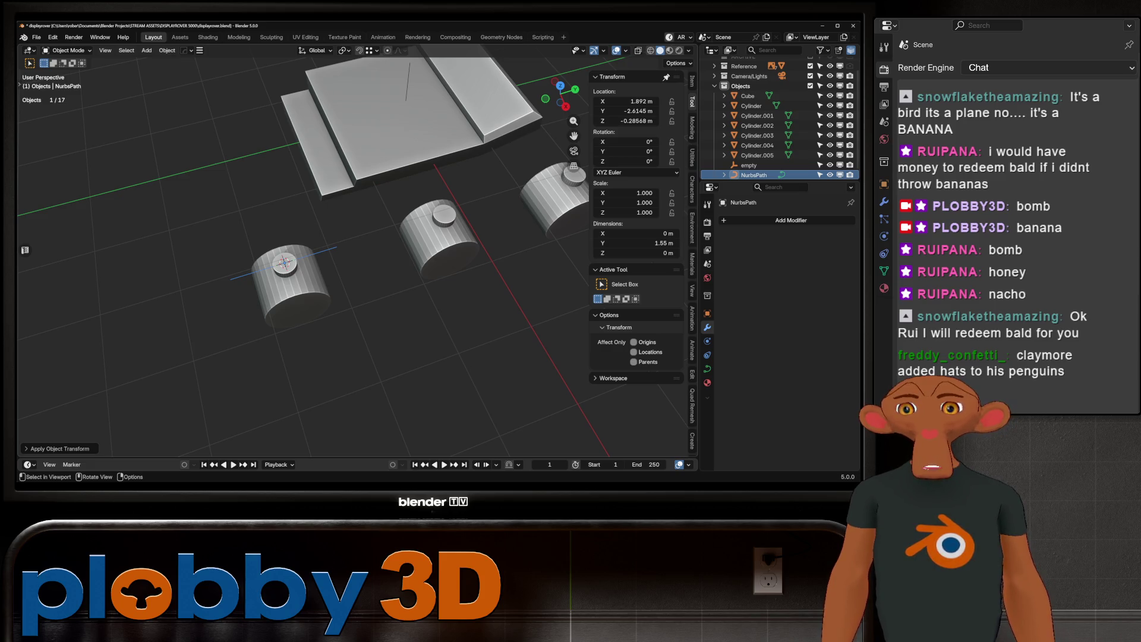
scroll(298, 268, "up", 3)
mouse_move(297, 267)
middle_mouse_down("shift")
mouse_move(280, 267)
mouse_move(297, 297)
mouse_move(318, 279)
middle_mouse_up("shift")
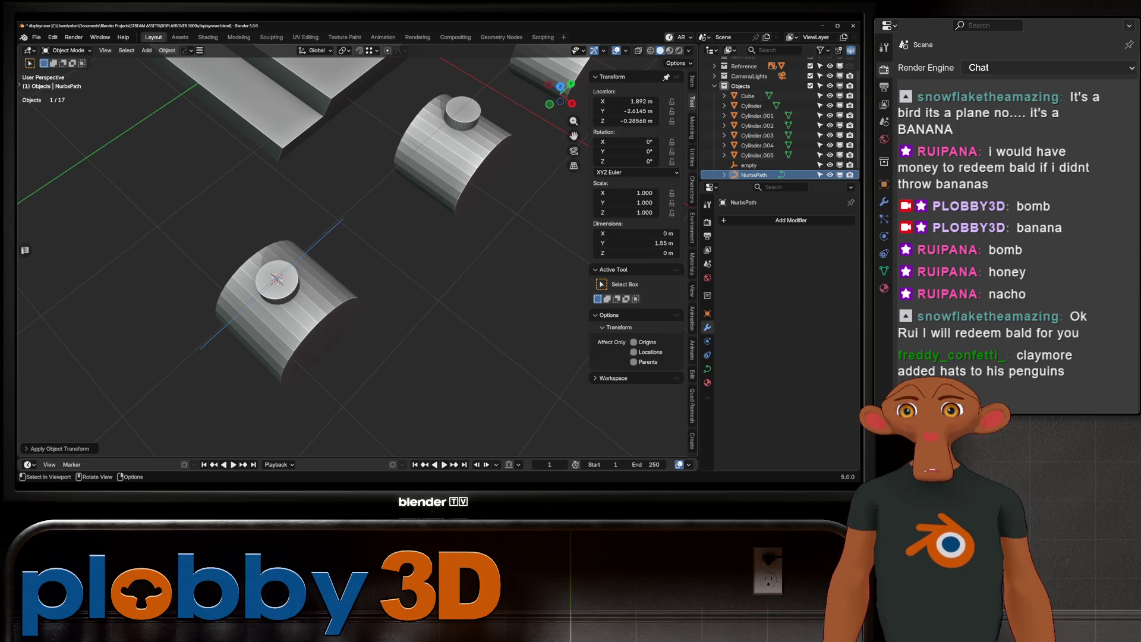
Reposition the path along the Y axis at the front wheel.
key("g")
key("y")
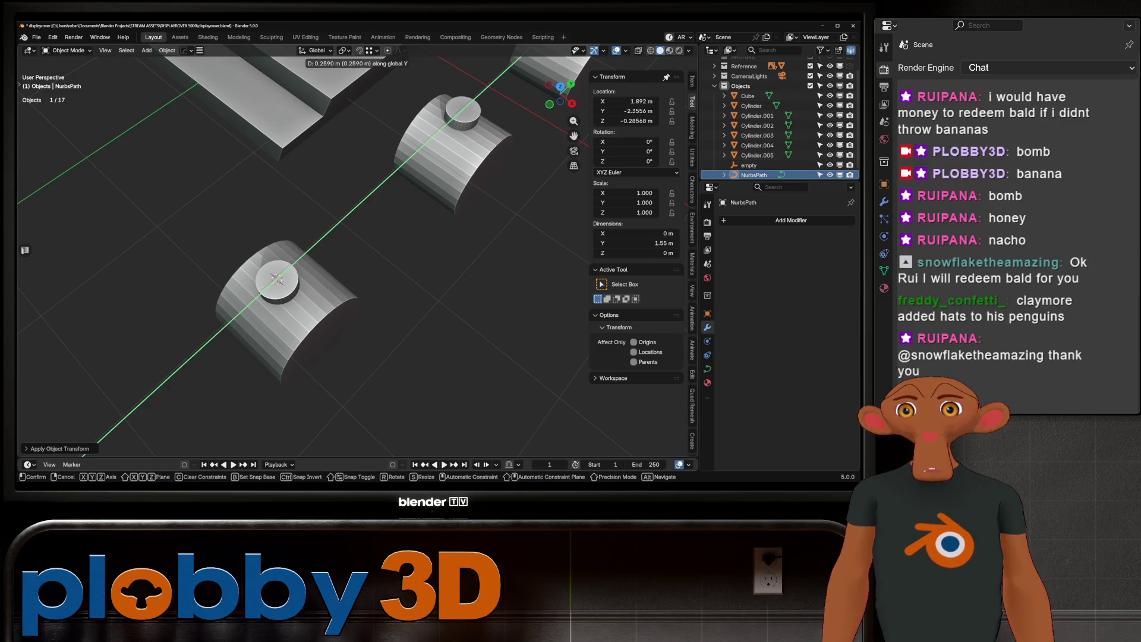
key("Escape")
scroll(278, 277, "up", 5)
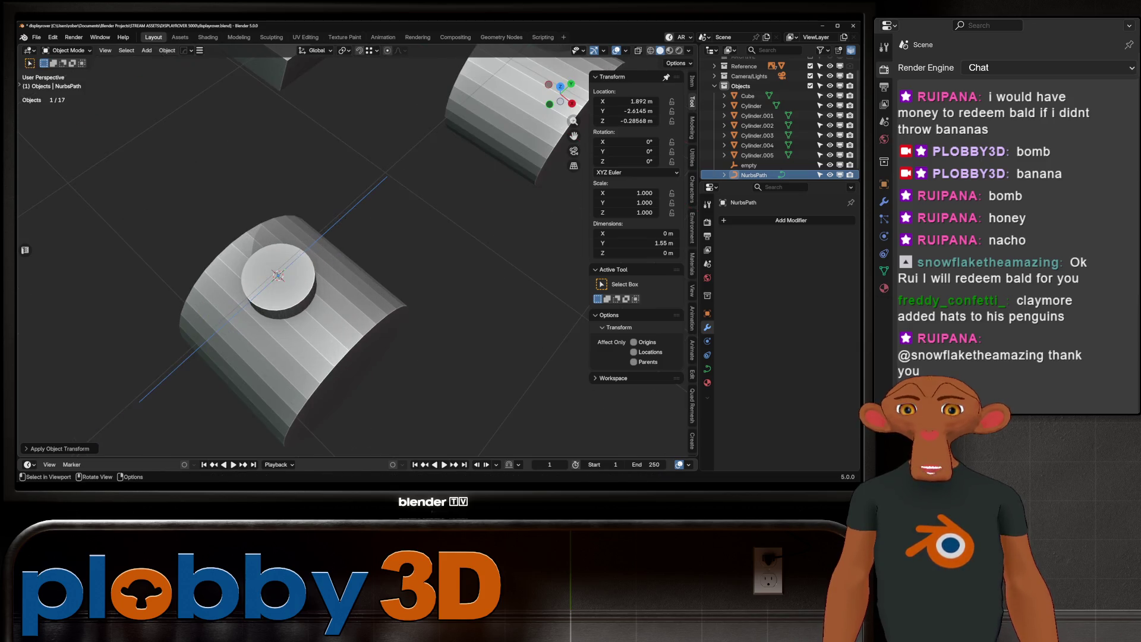
middle_click_drag(357, 268, 381, 256)
key("g")
key("y")
key("Return")
middle_click_drag(297, 267, 369, 237)
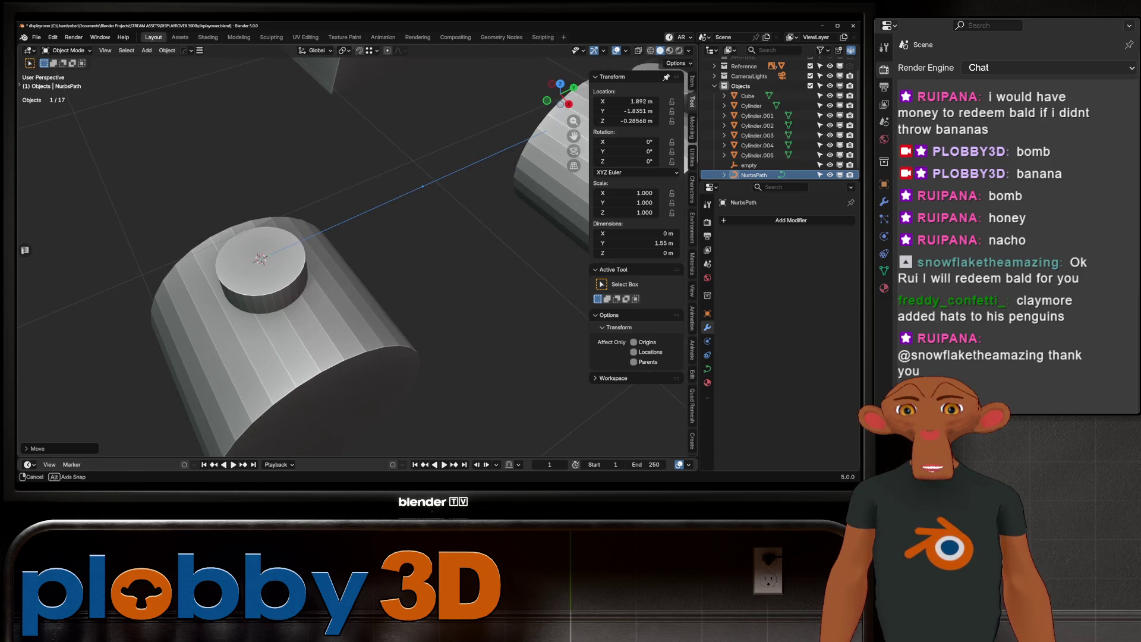
scroll(298, 255, "down", 1)
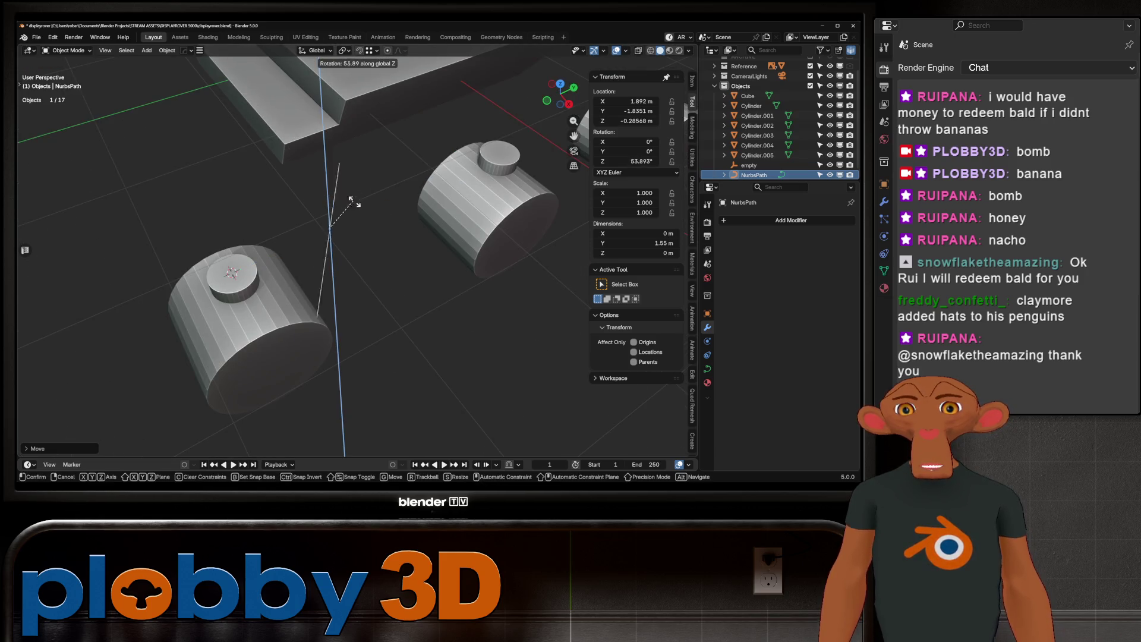
middle_click_drag(357, 267, 344, 273, "shift")
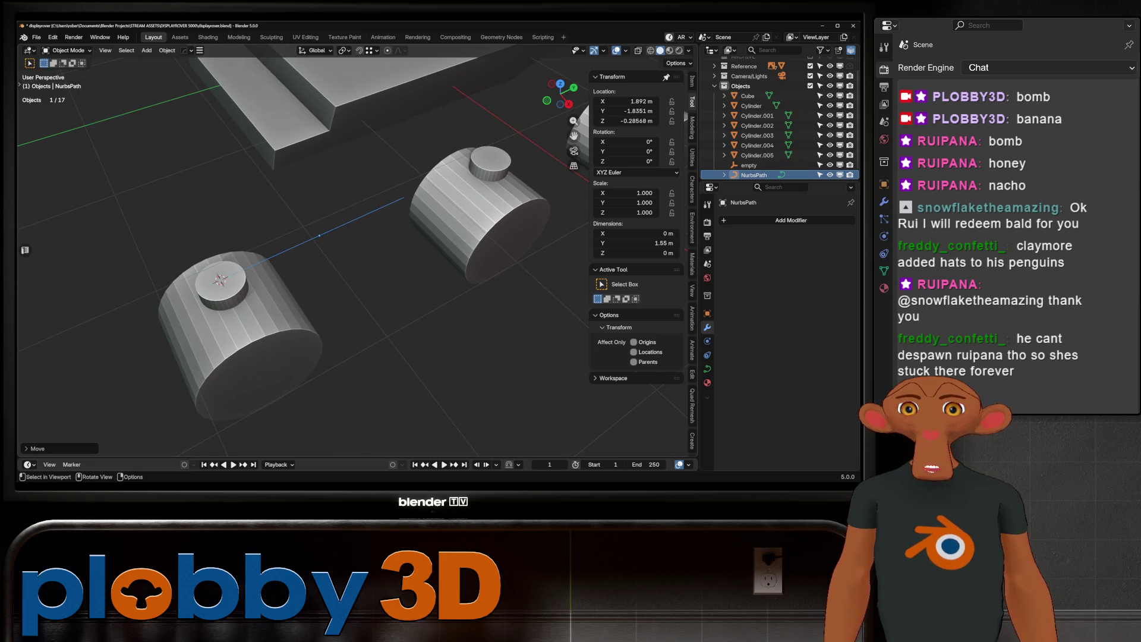
In Edit Mode, drag the path's end control point toward the middle wheel hub.
key("Tab")
left_click(364, 216)
left_click_drag(364, 216, 404, 198)
middle_click_drag(404, 198, 404, 267)
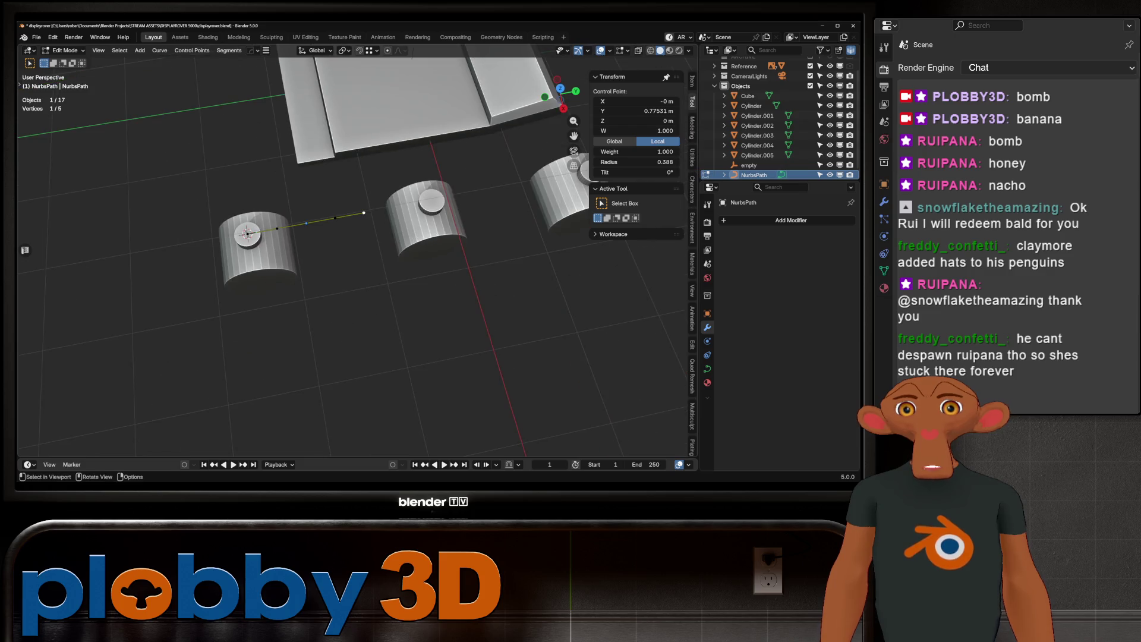
key("Tab")
key("KP_1")
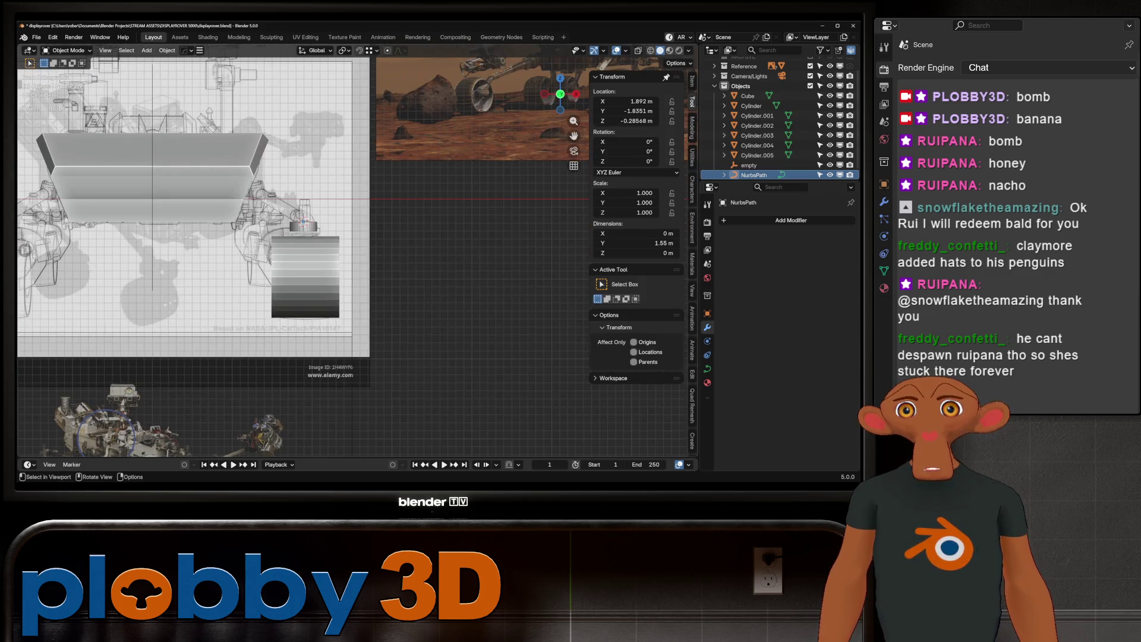
Add a cylinder, rotate it 90° on Y (ry90), and shrink it to 0.175 m.
scroll(255, 182, "up", 3)
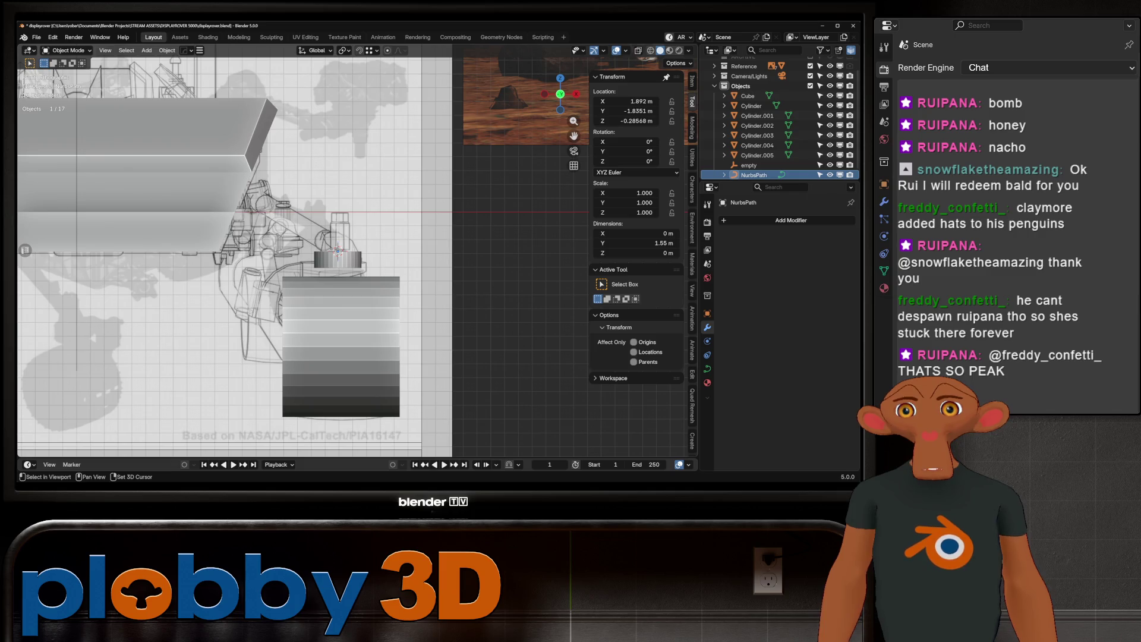
key("shift+a")
mouse_move(256, 197)
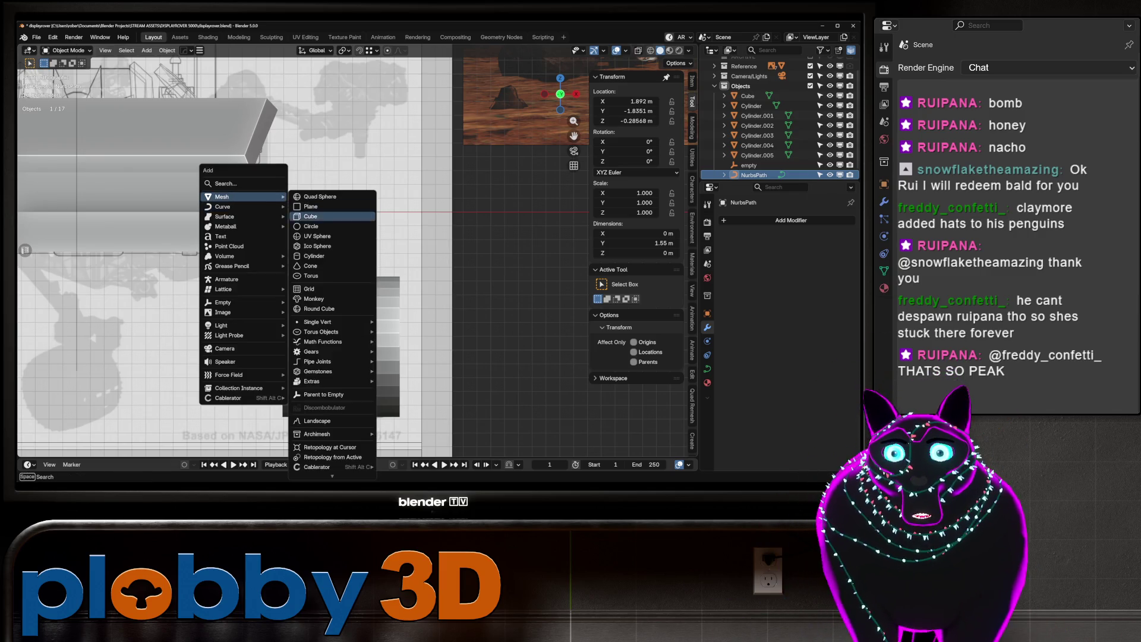
left_click(327, 262)
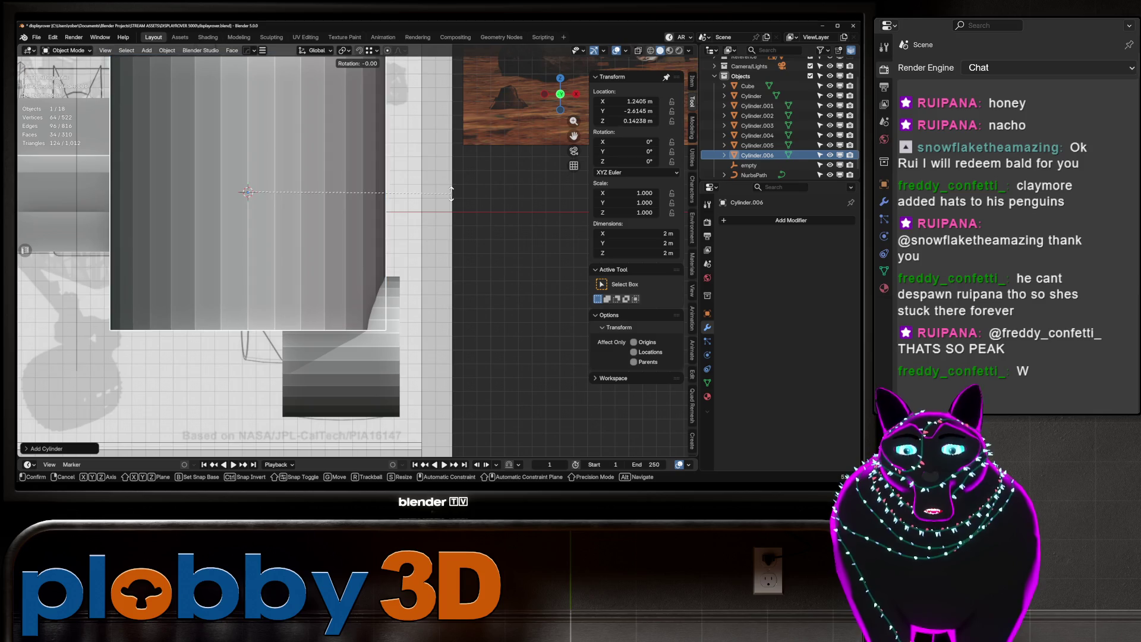
type("ry90")
key("Return")
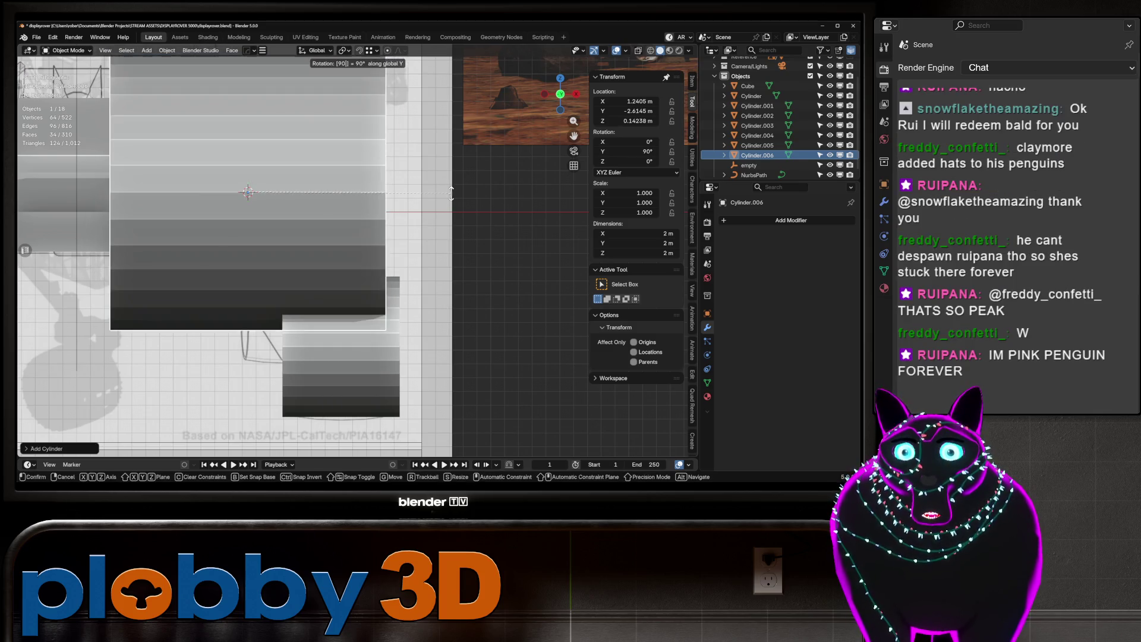
key("s")
left_click(267, 199)
Try moving the cylinder, then cancel, keeping it beside the body's lower edge.
key("g")
key("x")
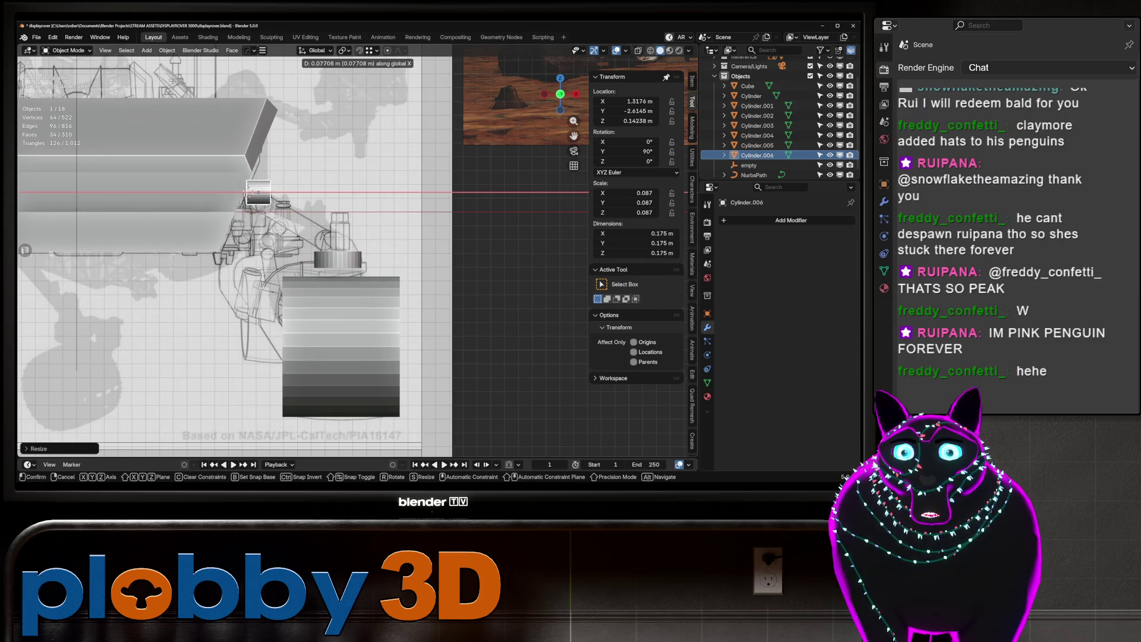
key("Escape")
key("g")
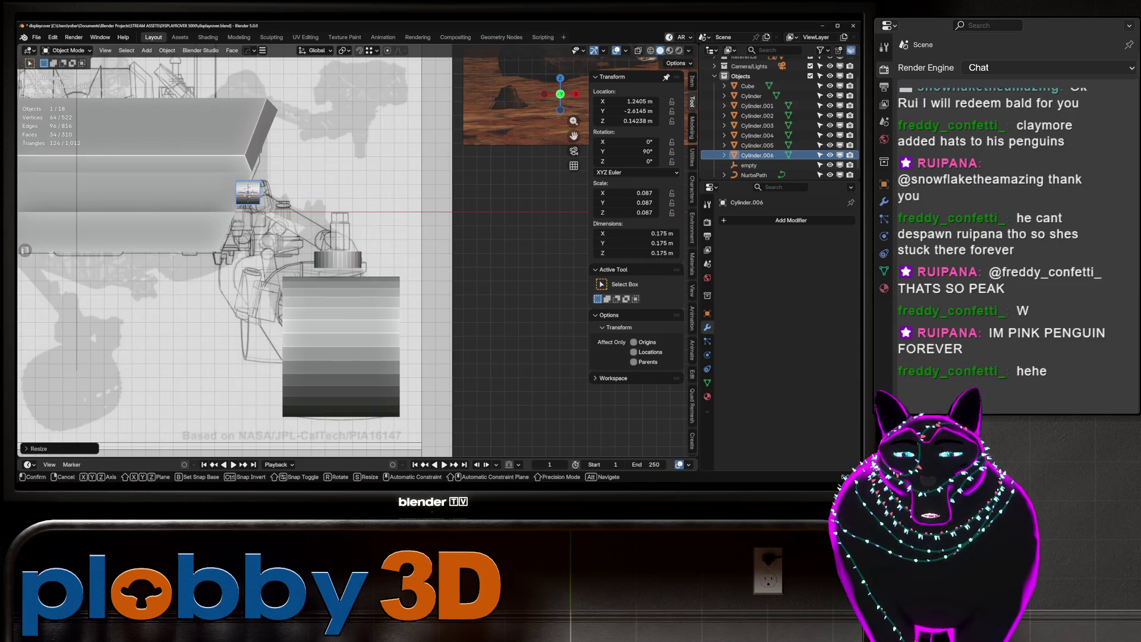
key("Escape")
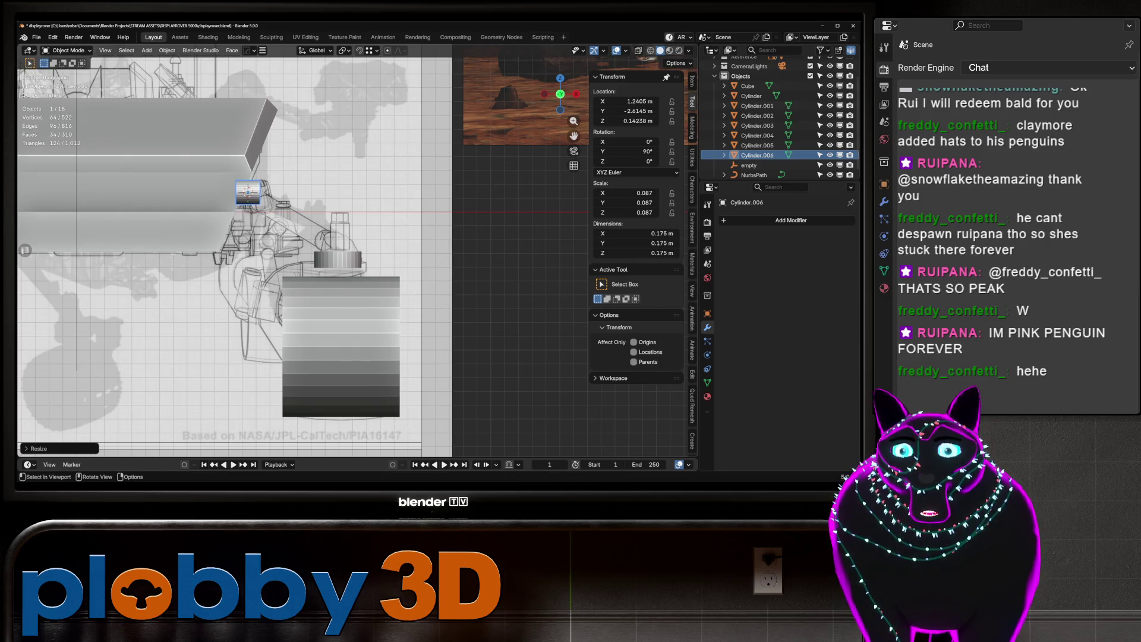
scroll(323, 194, "down", 4)
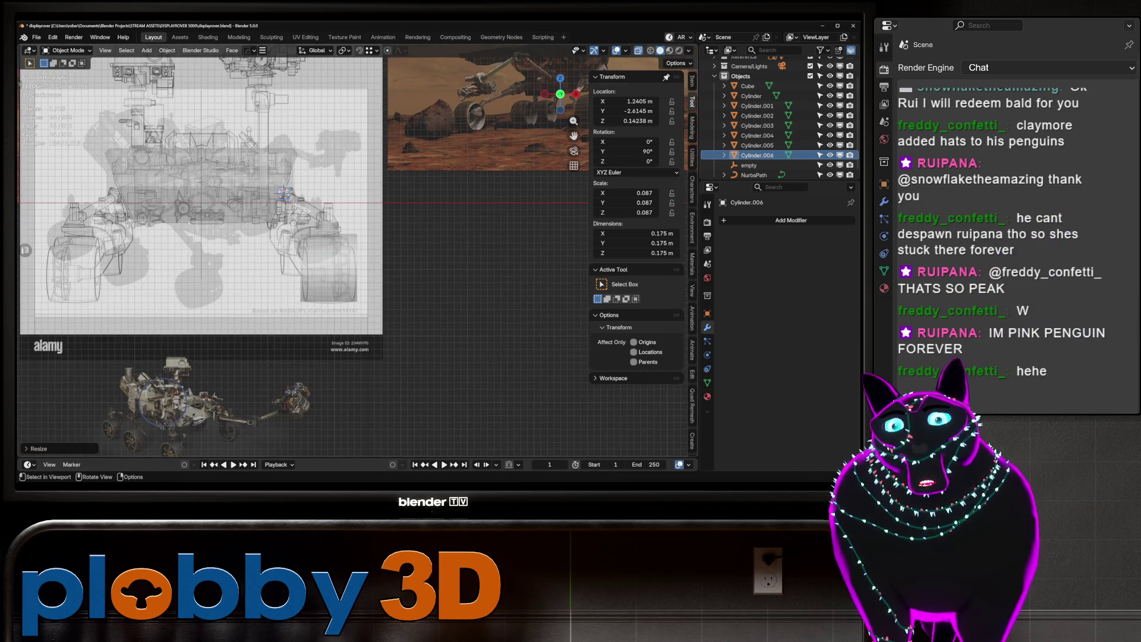
scroll(138, 192, "up", 3)
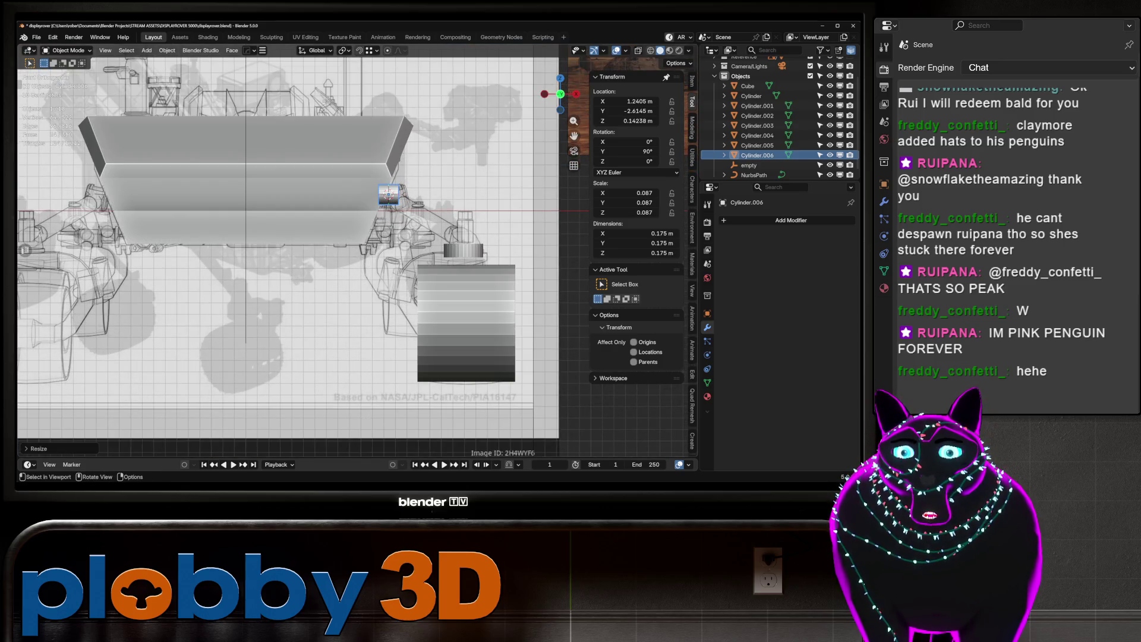
middle_click_drag(285, 238, 256, 227, "shift")
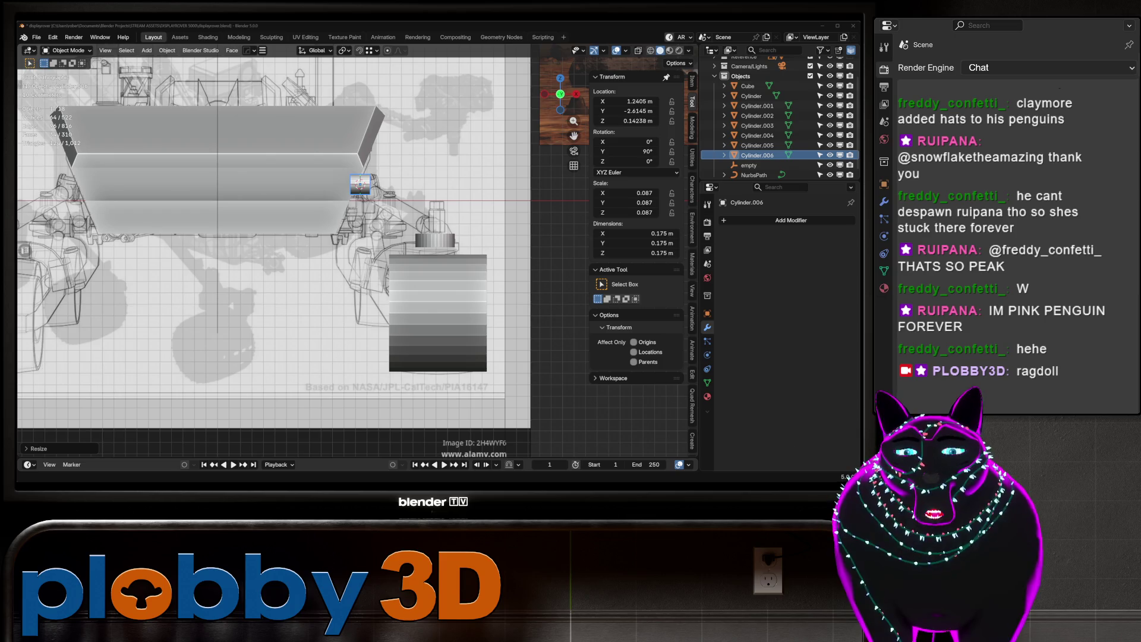
In Warudo, set the floor_collider prop's Position Y to 0, then return to Blender.
mouse_move(633, 483)
left_click(633, 458)
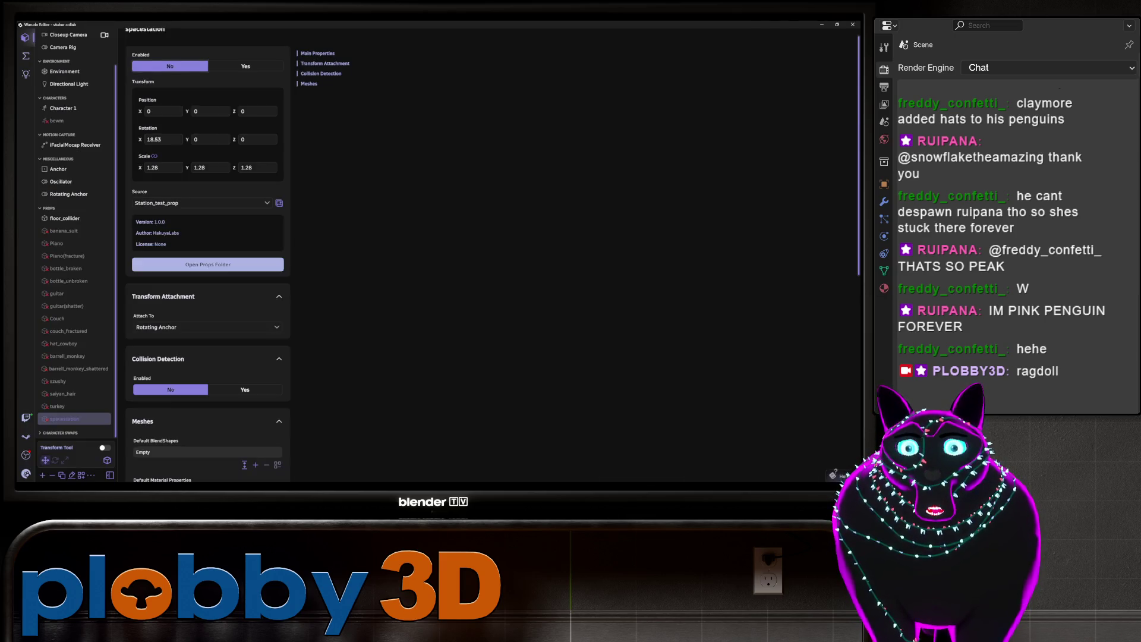
left_click(65, 218)
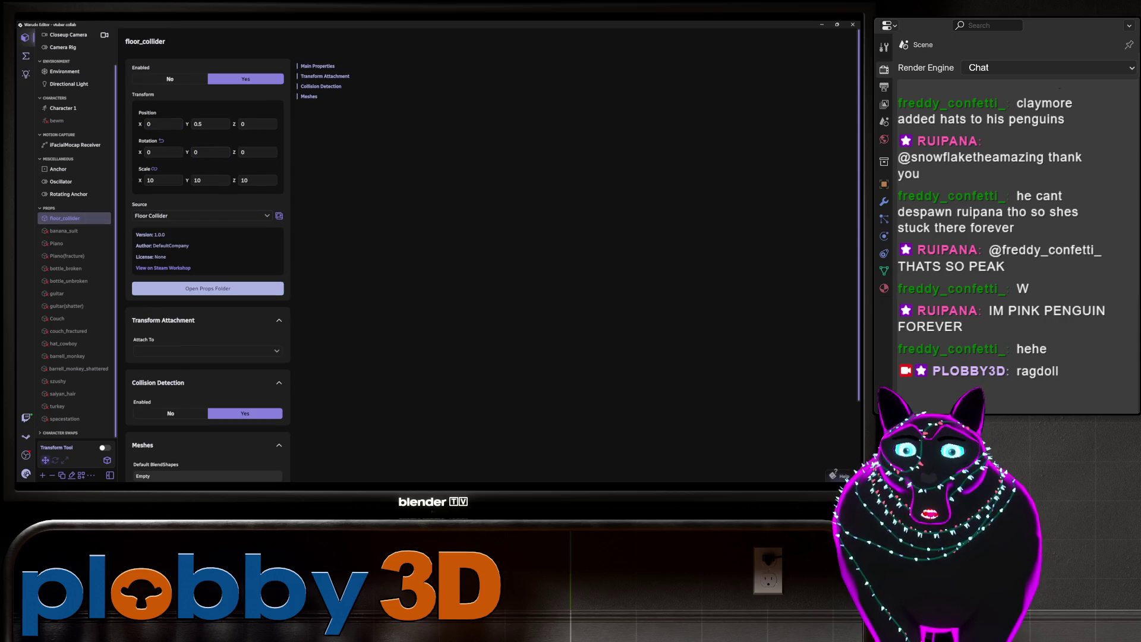
left_click(210, 124)
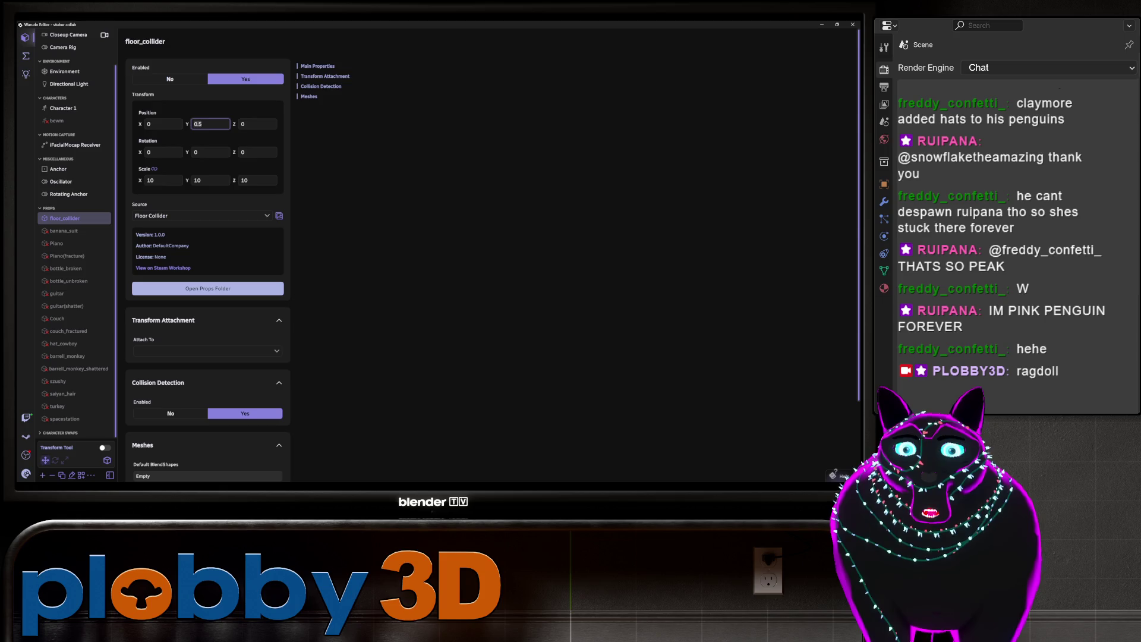
type("0")
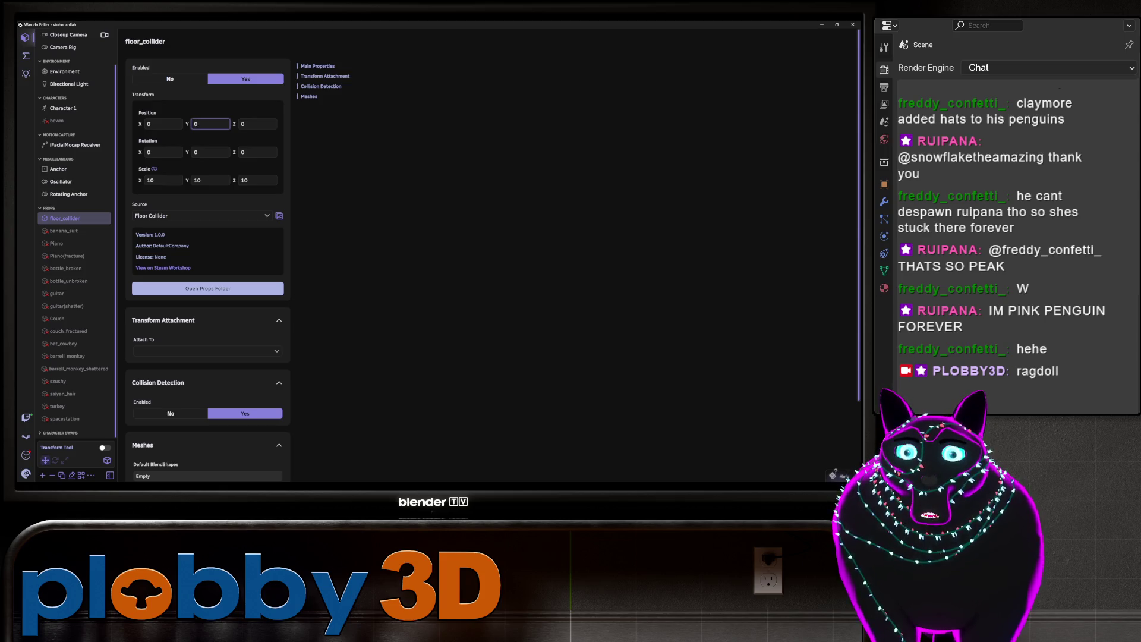
key("Return")
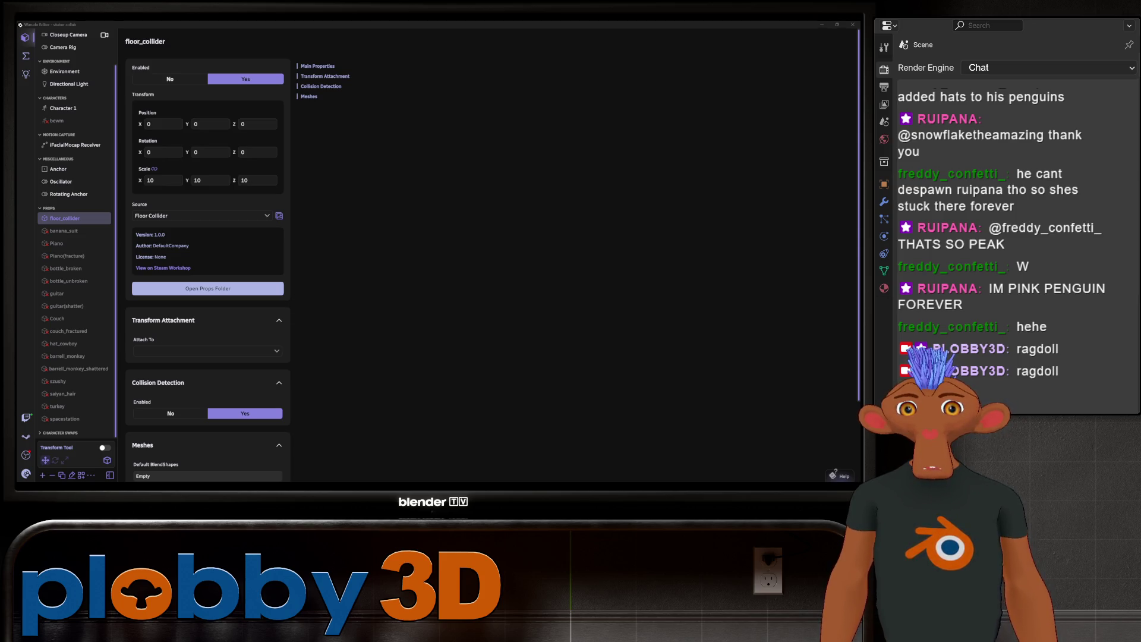
key("alt+Tab")
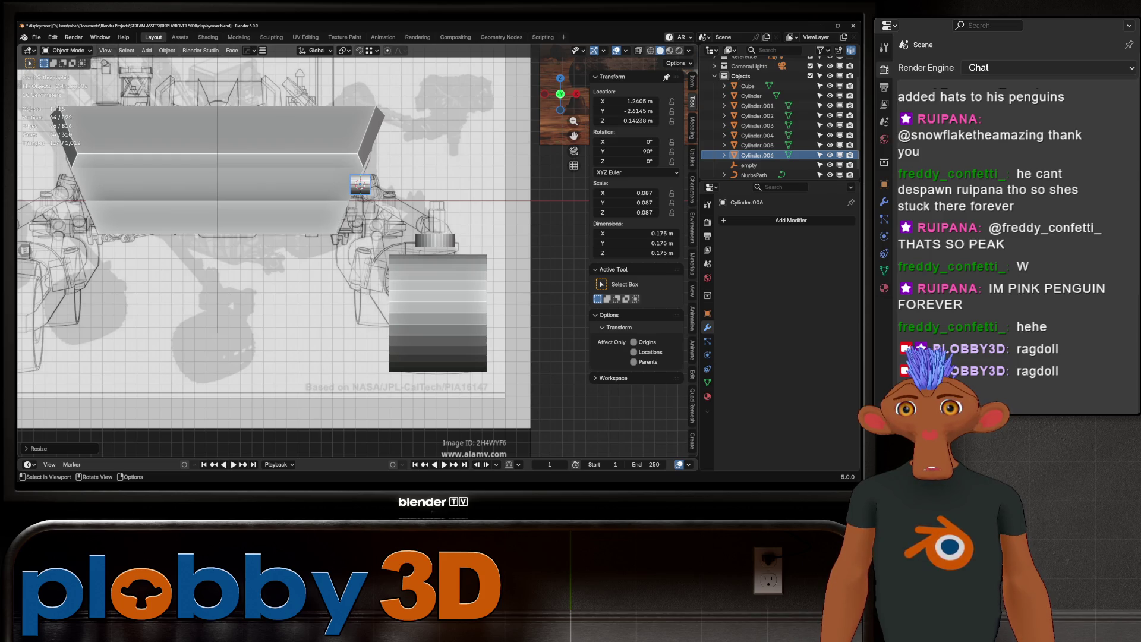
scroll(371, 212, "down", 3)
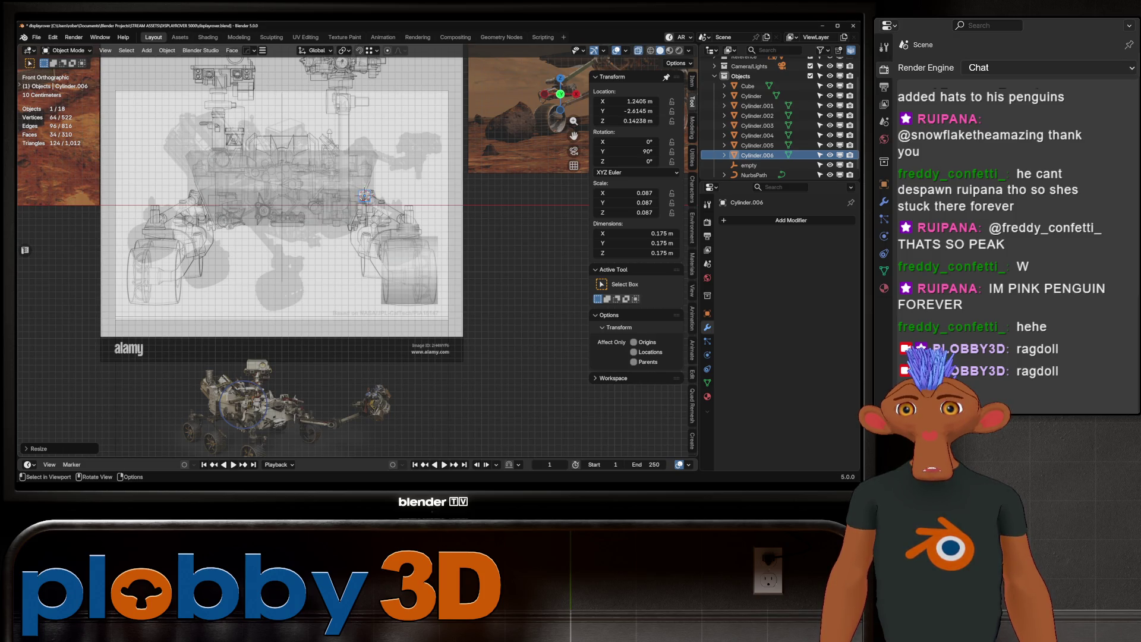
scroll(357, 255, "up", 5)
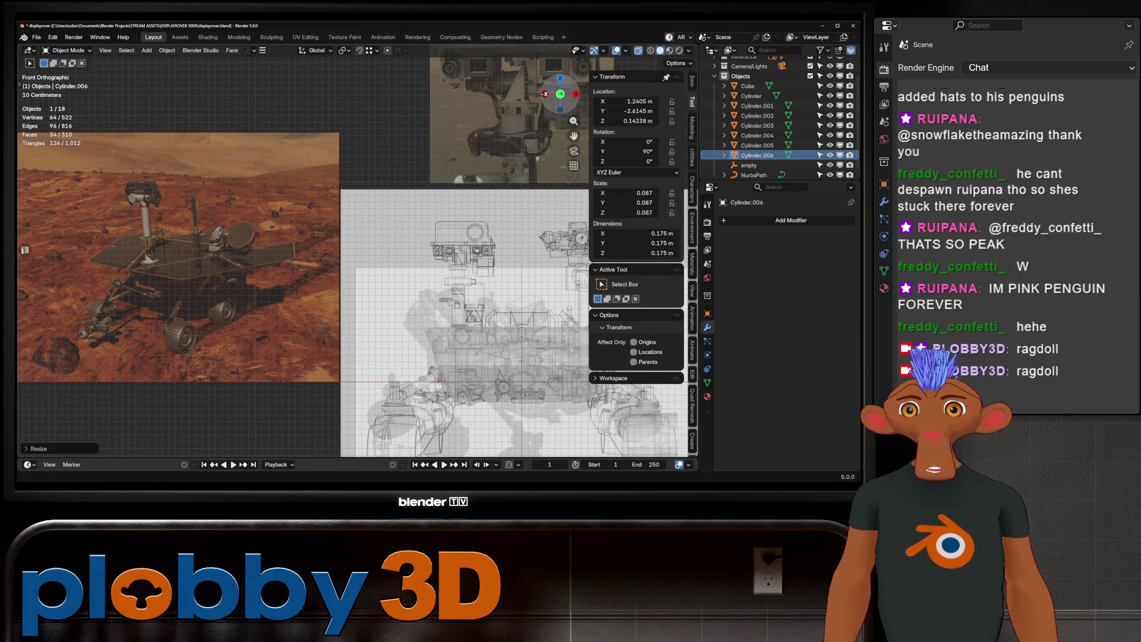
scroll(476, 268, "down", 2)
middle_click_drag(476, 267, 190, 268, "shift")
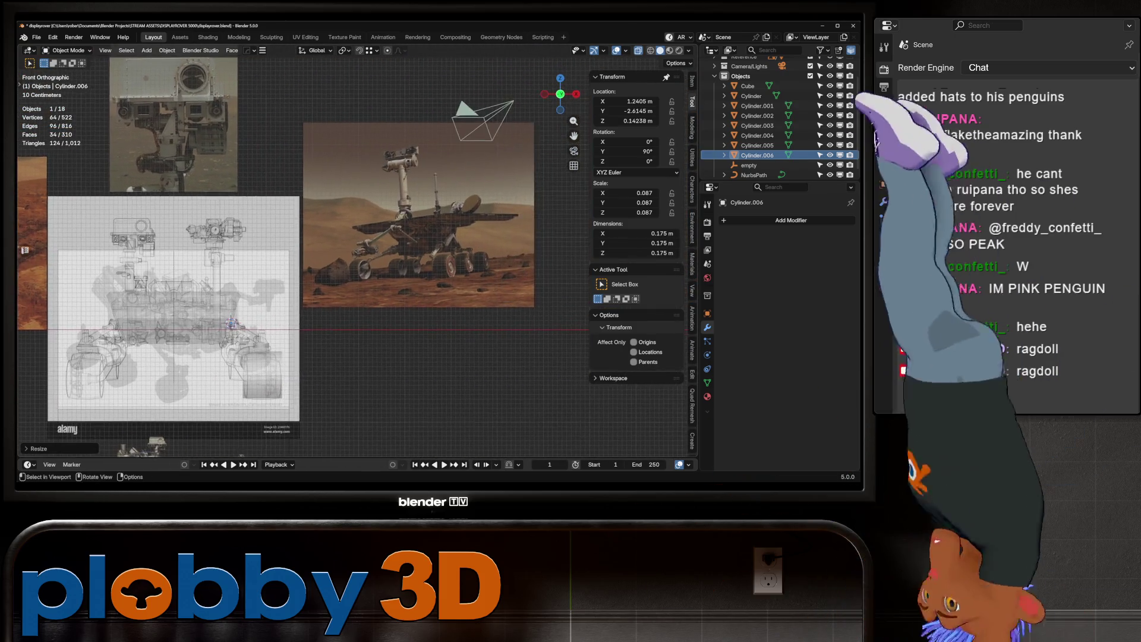
scroll(416, 214, "up", 4)
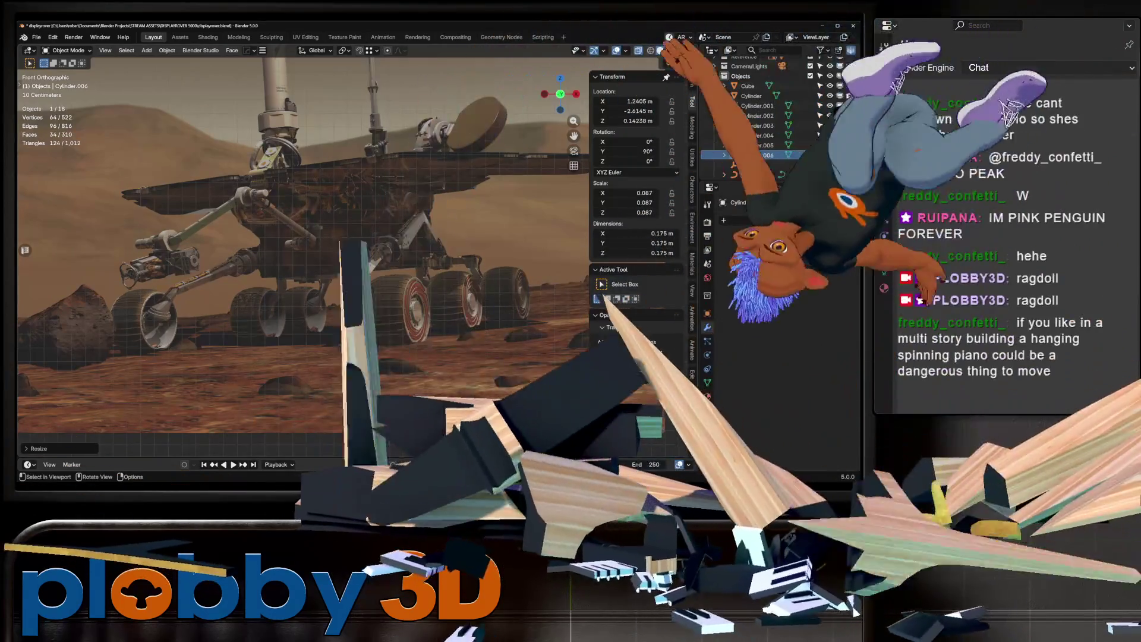
scroll(304, 249, "down", 3)
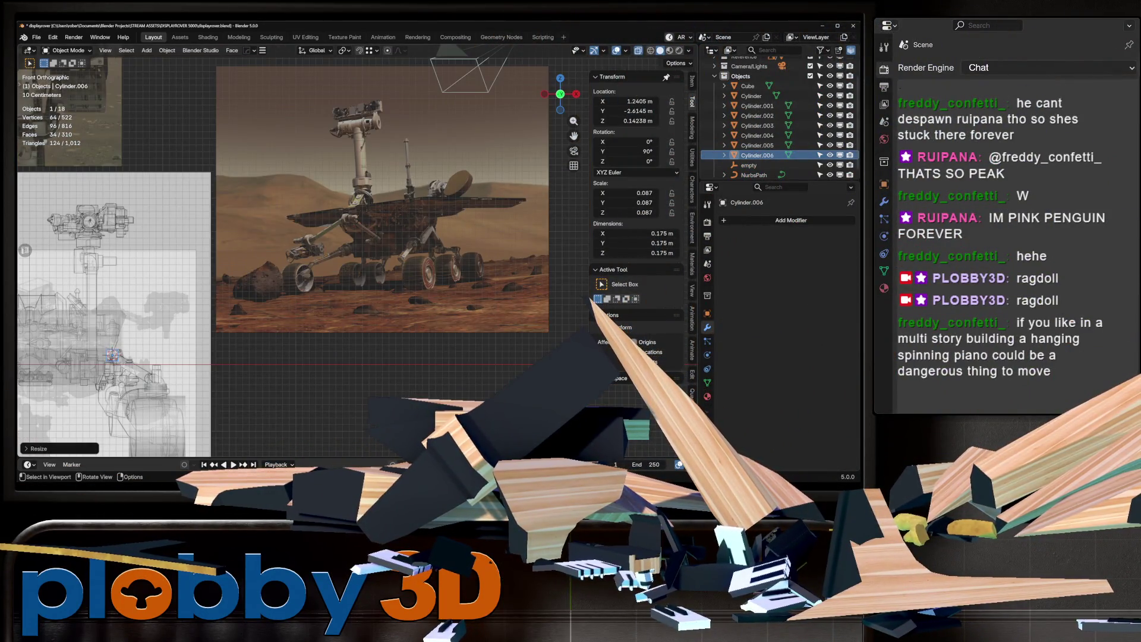
scroll(303, 249, "up", 5)
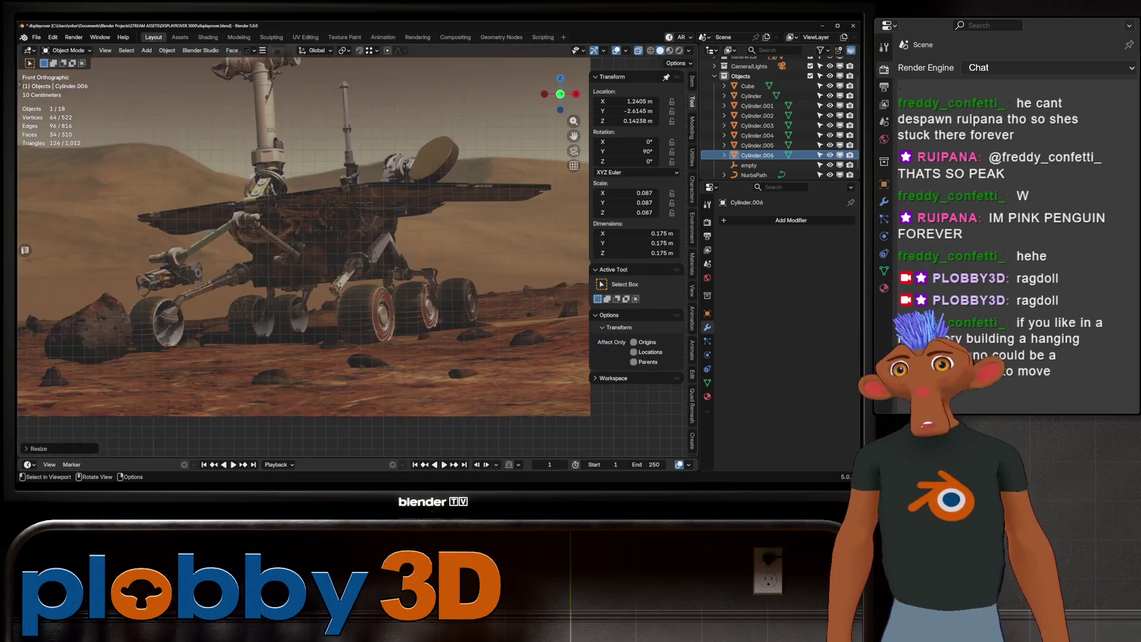
scroll(304, 249, "up", 2)
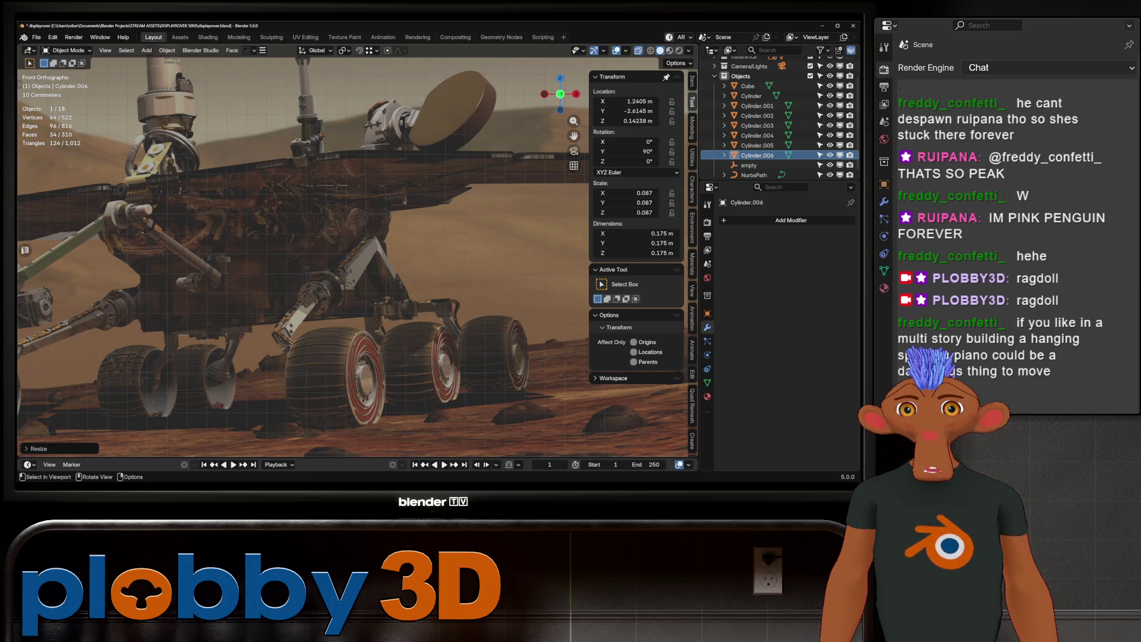
middle_click_drag(356, 250, 422, 220)
scroll(356, 256, "up", 6)
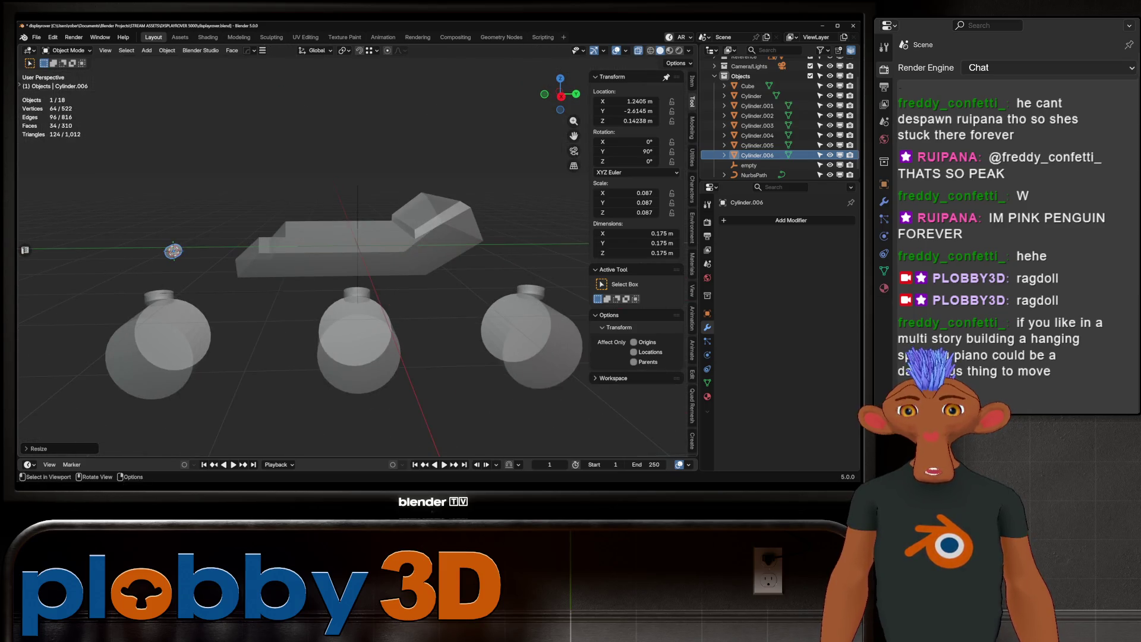
middle_click_drag(356, 250, 386, 234)
Stretch the NurbsPath curve along Y and nudge its position along Y.
left_click(754, 175)
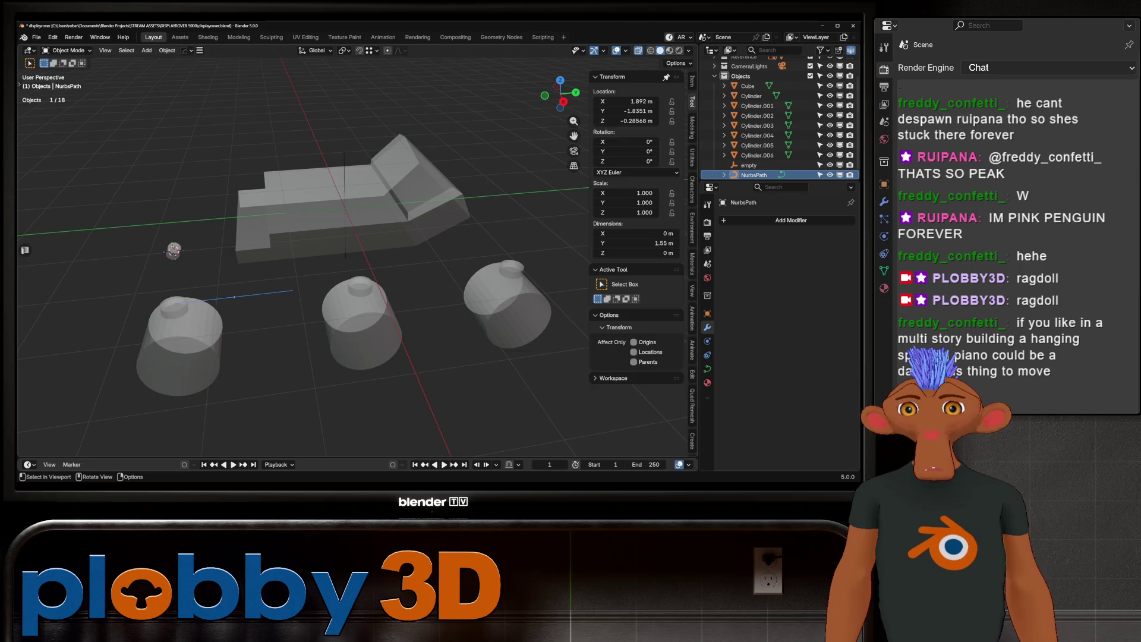
key("Tab")
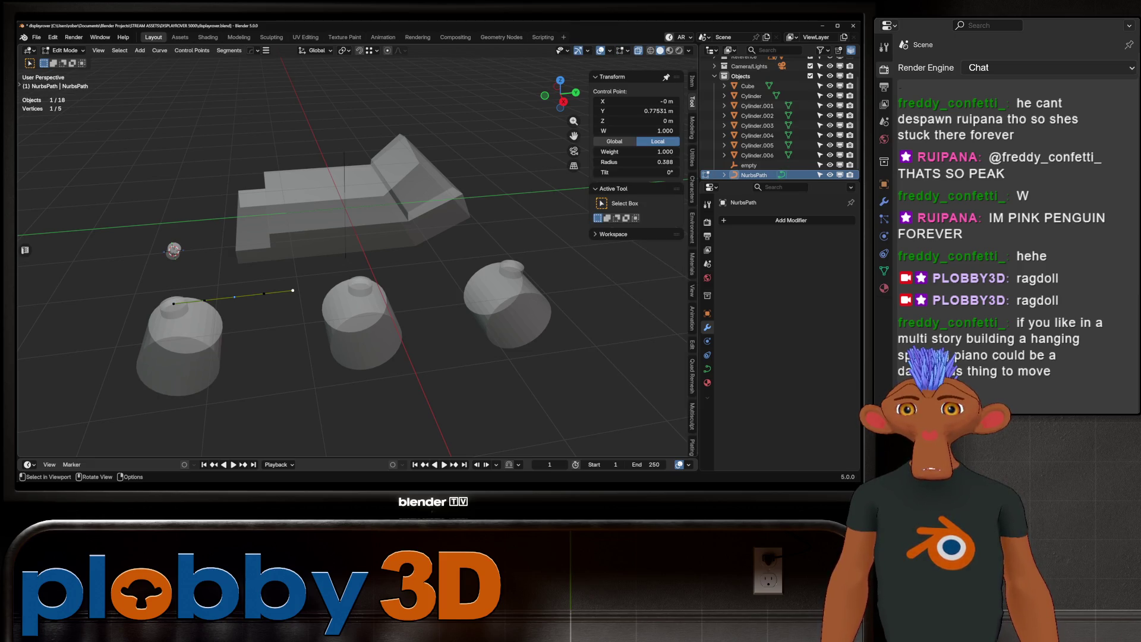
key("Tab")
key("s")
key("y")
left_click(469, 262)
key("g")
key("y")
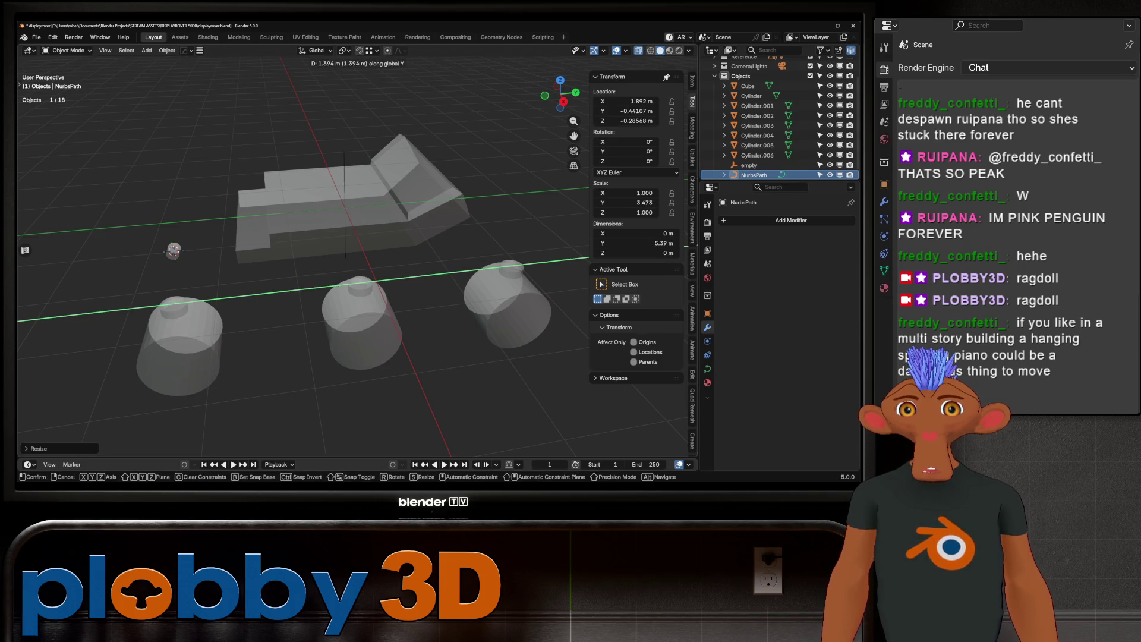
key("Return")
key("g")
key("y")
key("Return")
middle_click_drag(297, 267, 416, 262)
In Edit Mode, move the curve's middle control point along X up to the body.
key("Tab")
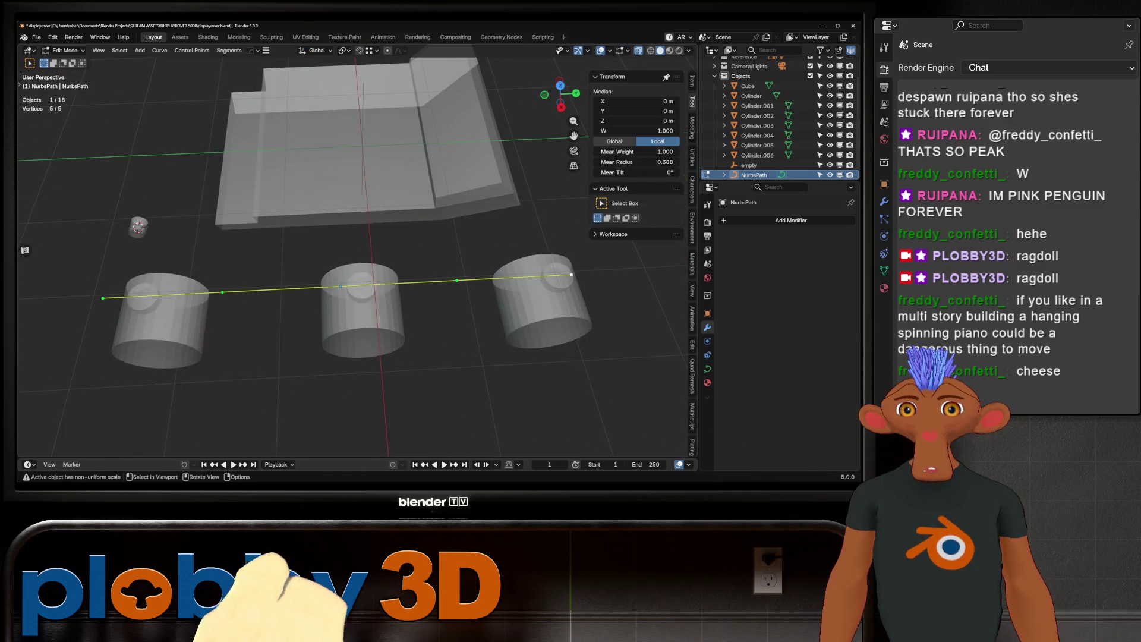
left_click(340, 286)
key("g")
key("x")
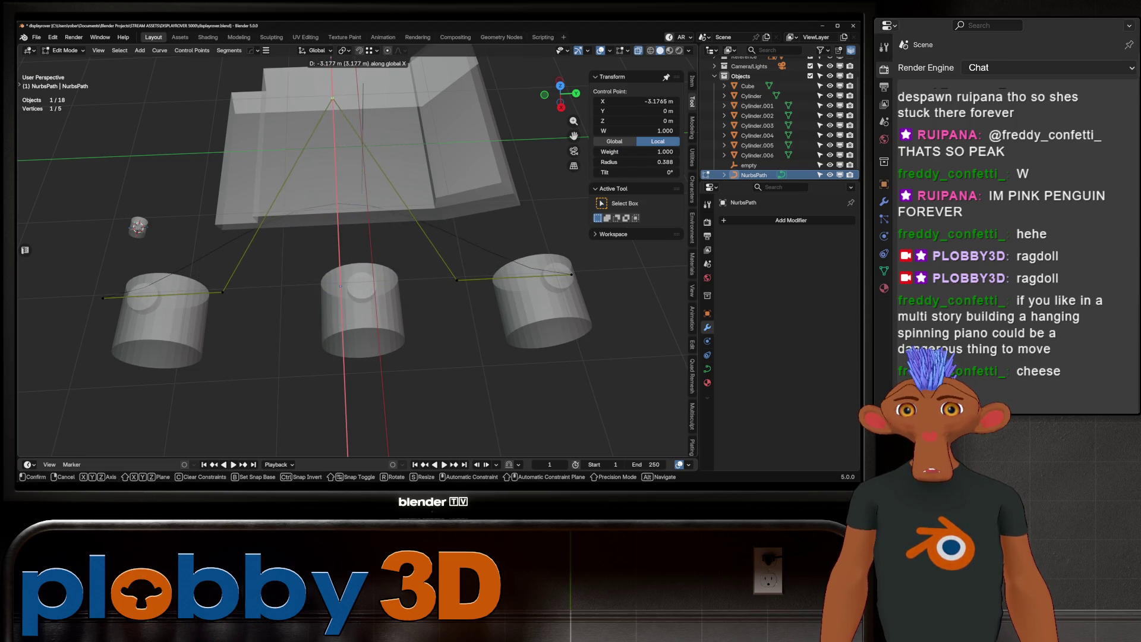
key("Return")
mouse_move(357, 262)
middle_mouse_down()
mouse_move(416, 250)
mouse_move(405, 256)
middle_mouse_up()
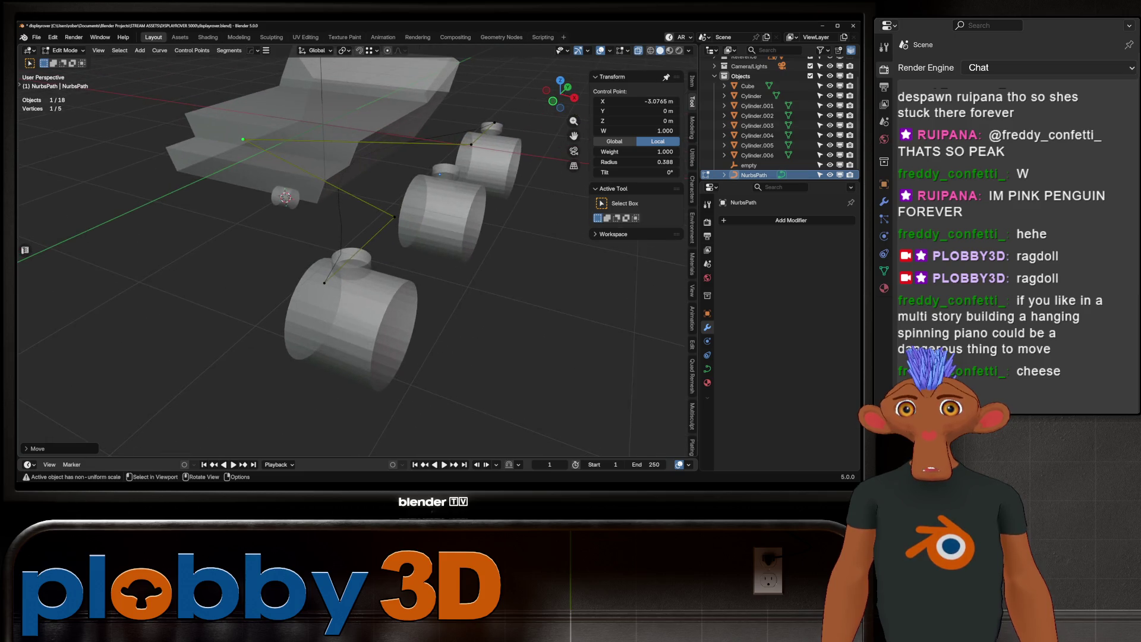
Adjust the front-wheel and right-hand control points along Y.
left_click(324, 283)
key("KP_Decimal")
key("g")
key("y")
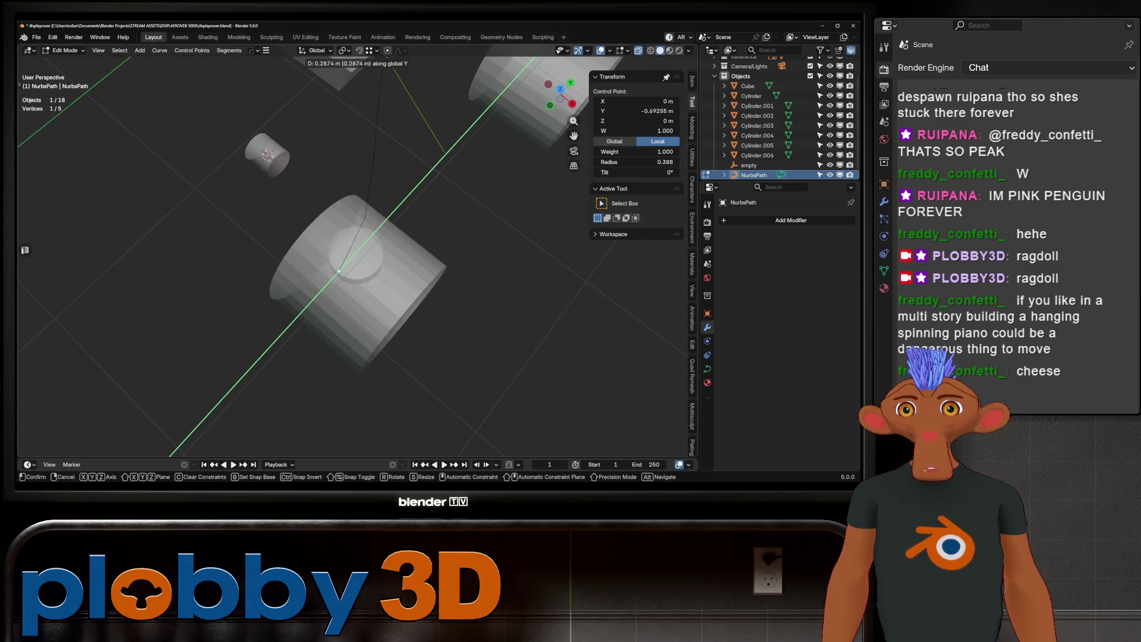
key("Return")
scroll(357, 256, "down", 3)
middle_click_drag(357, 255, 440, 237)
left_click(520, 264)
key("g")
key("y")
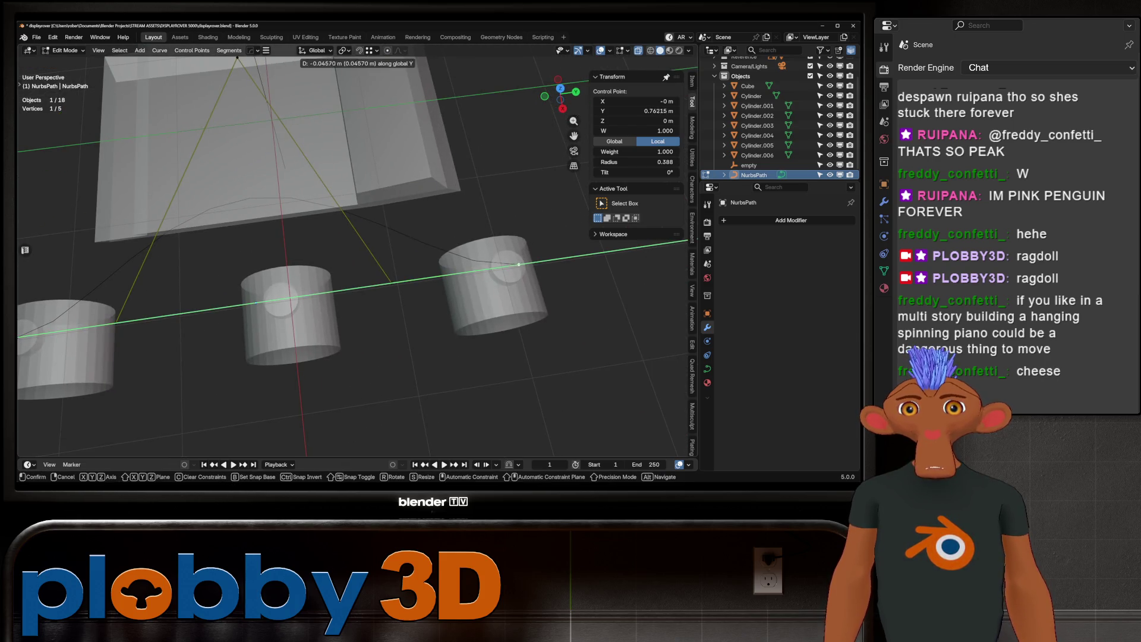
key("Return")
middle_click_drag(507, 266, 237, 265)
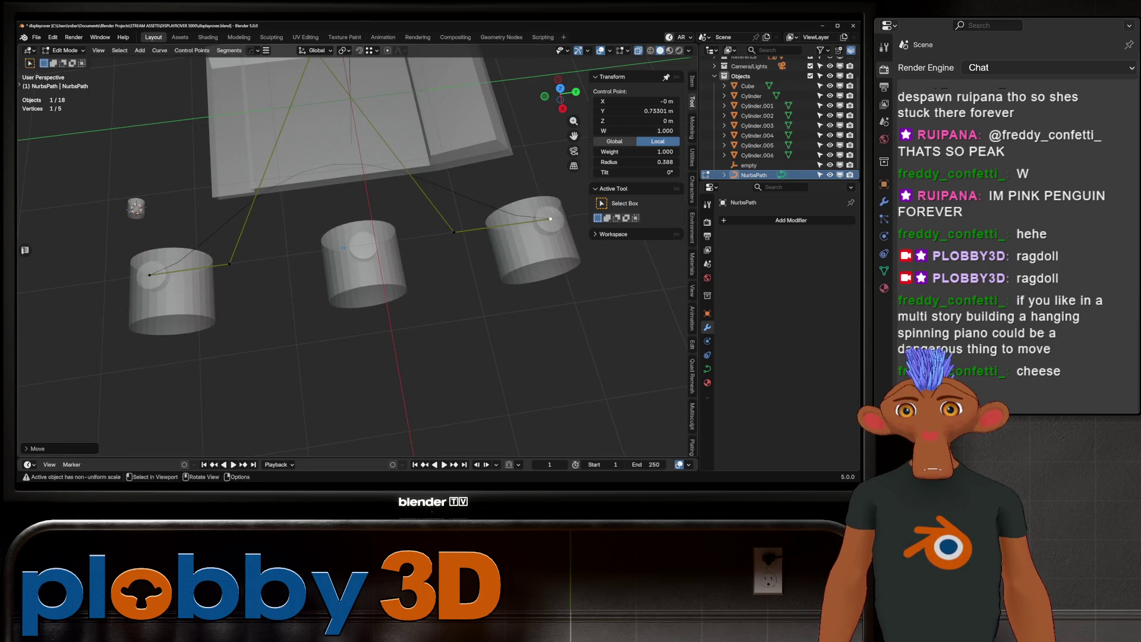
Shift the left and middle control points along global X across the hubs.
left_click(230, 263)
key("g")
key("x")
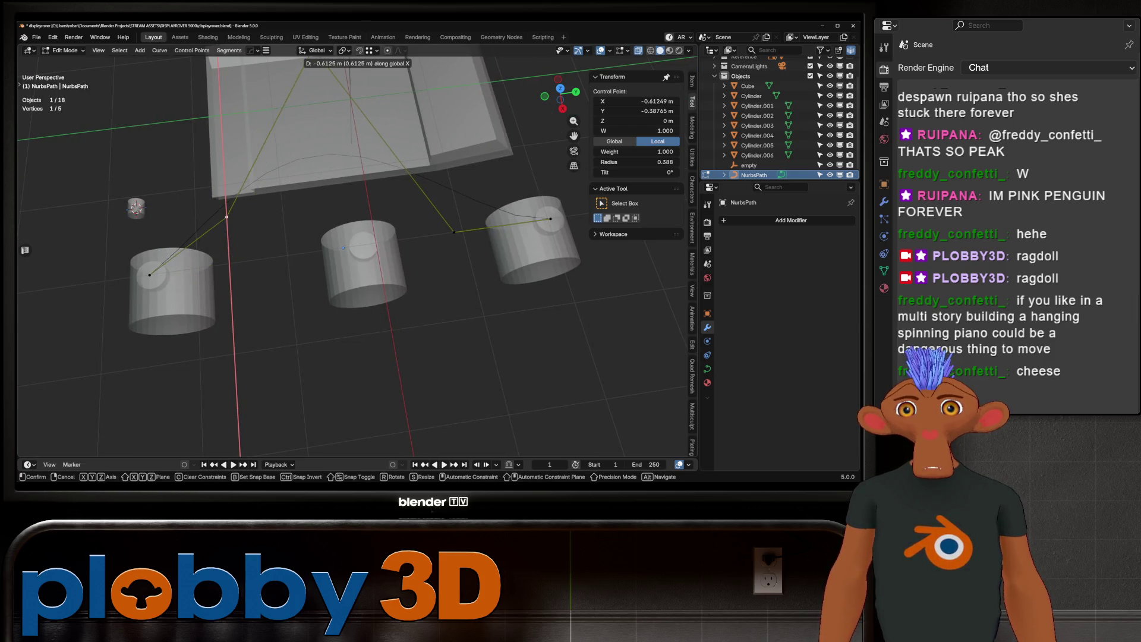
key("Return")
left_click(454, 232)
key("g")
key("x")
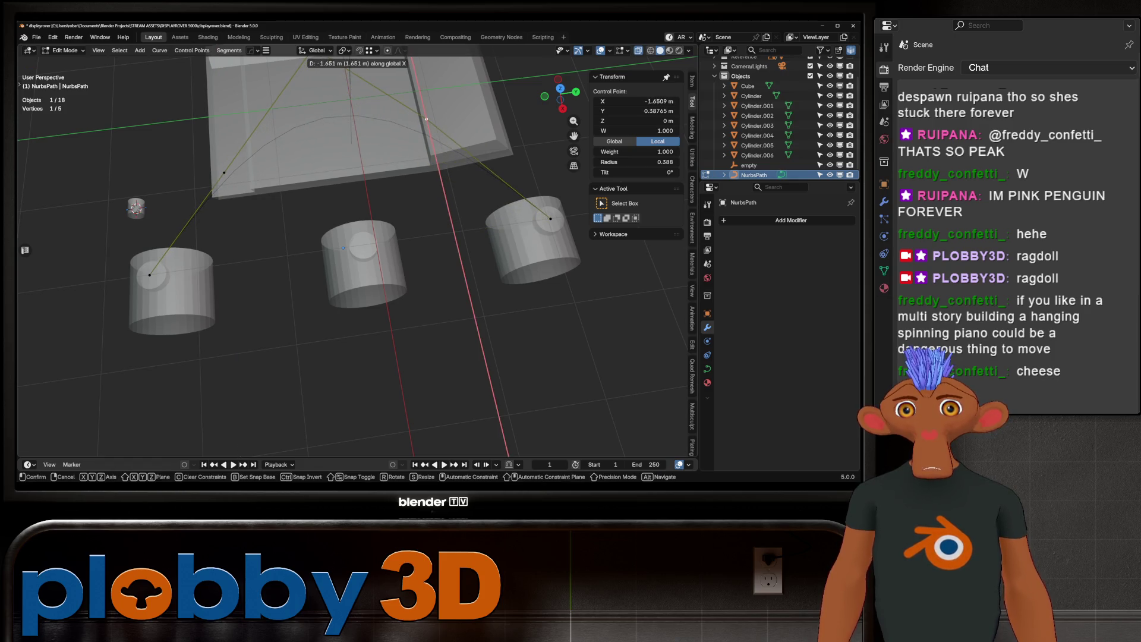
key("Return")
middle_click_drag(357, 267, 428, 249)
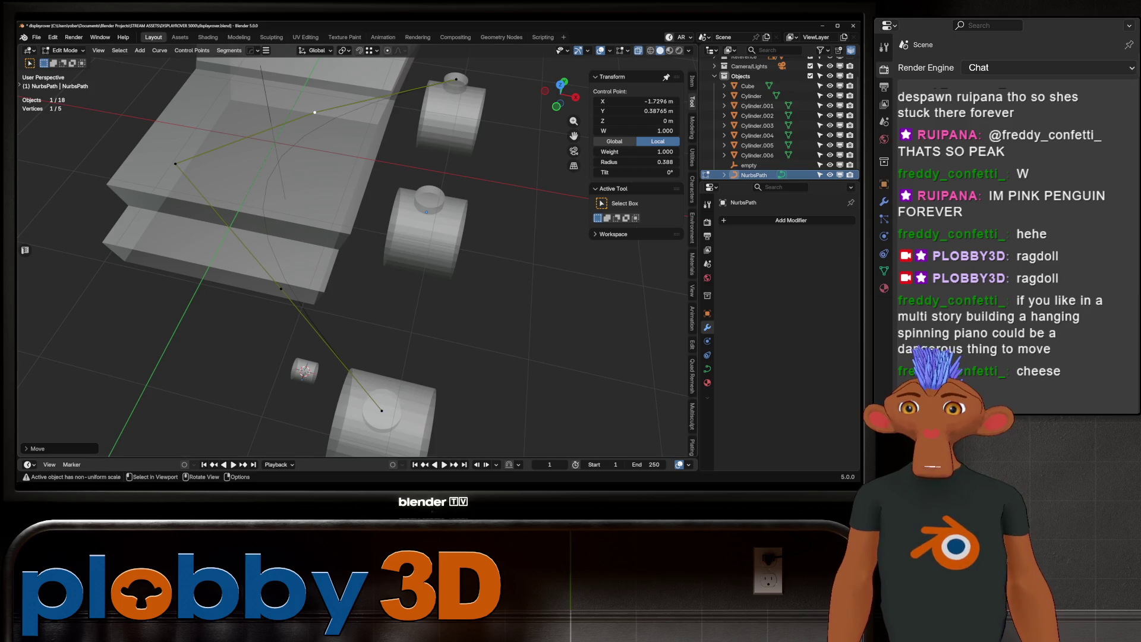
key("Tab")
middle_click_drag(356, 267, 457, 255)
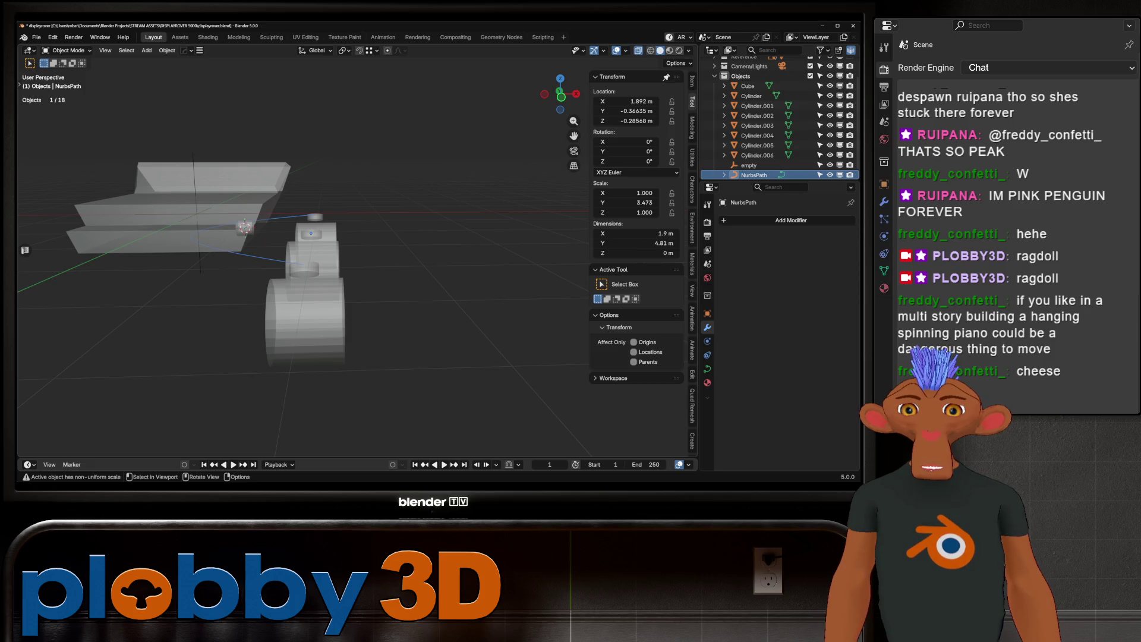
Select three middle control points of the arm curve, rotate them, and raise them to about 1 m.
key("Tab")
left_click_drag(53, 196, 250, 344)
key("g")
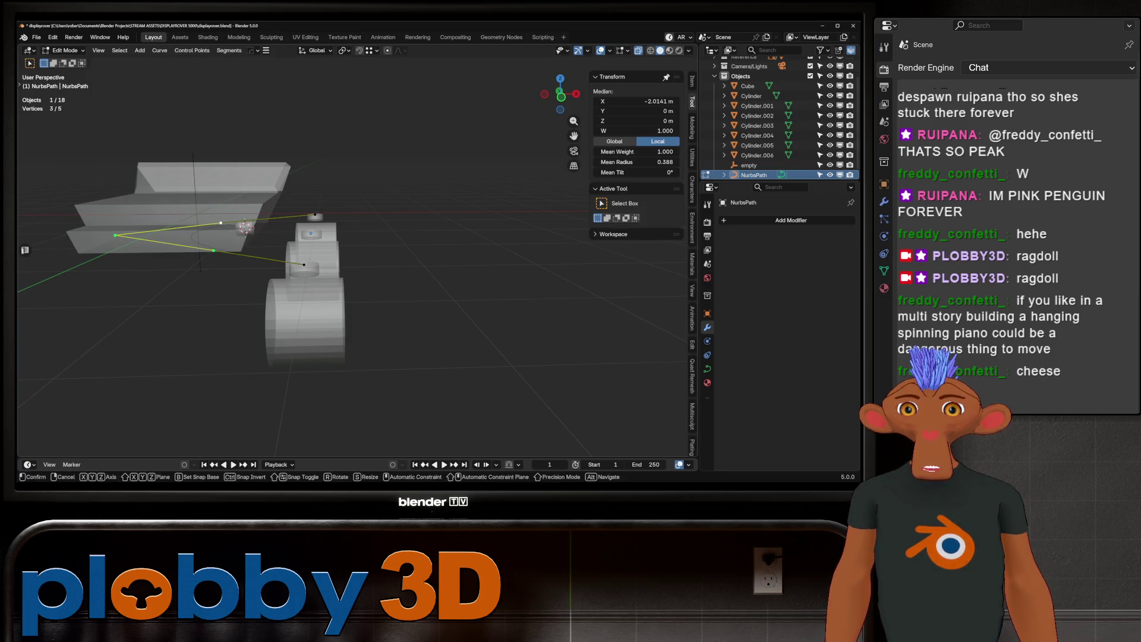
key("z")
key("Escape")
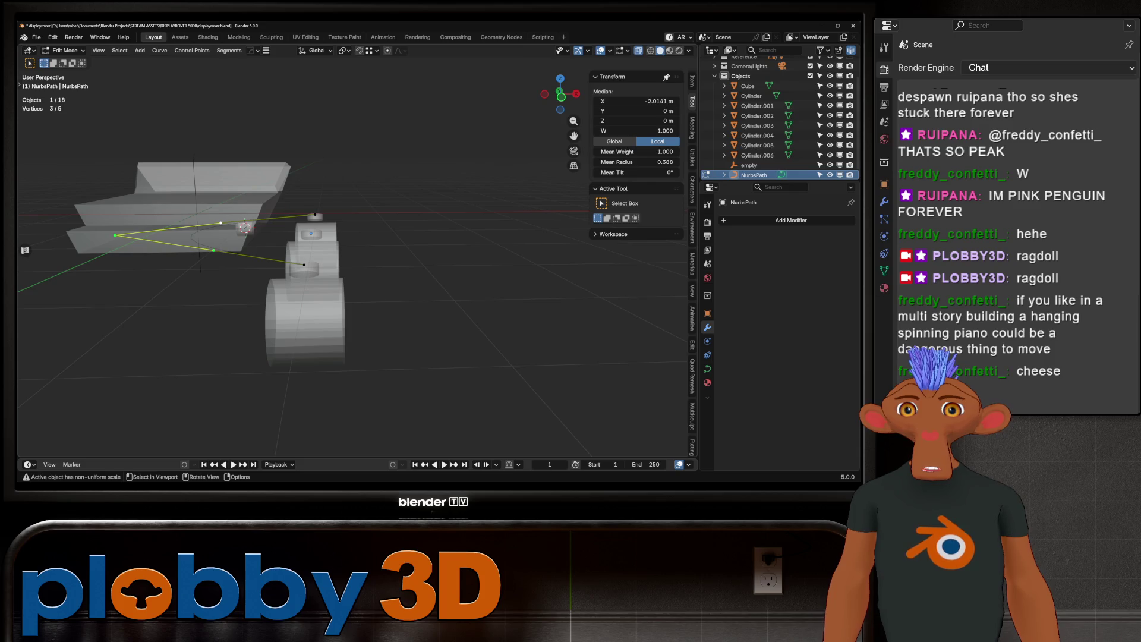
key("r")
key("Return")
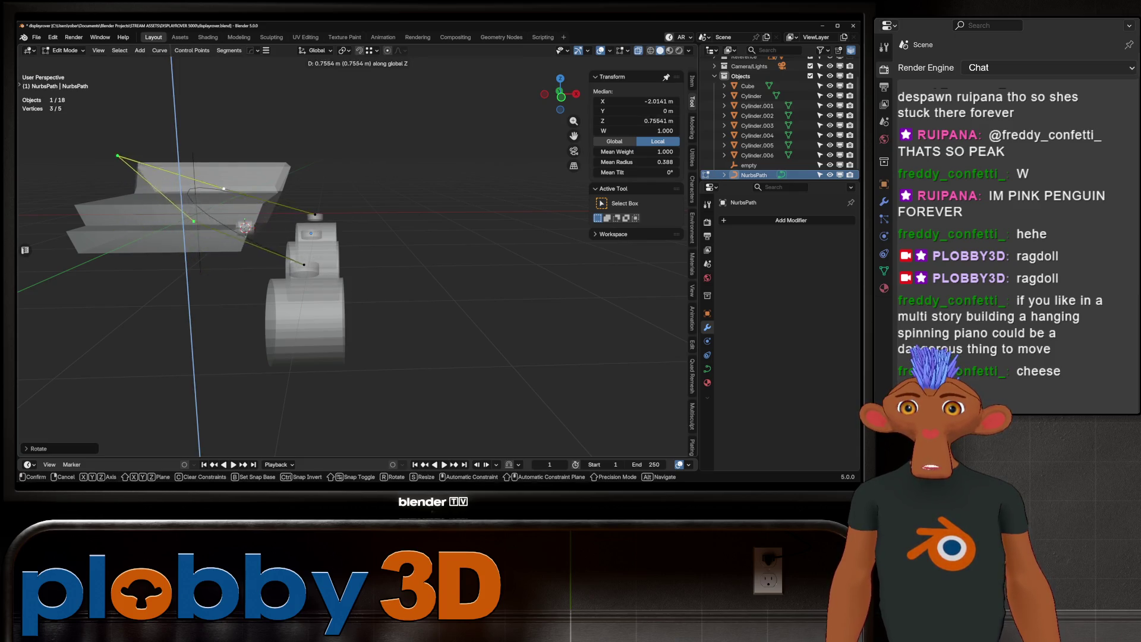
key("KP_1")
key("g")
key("z")
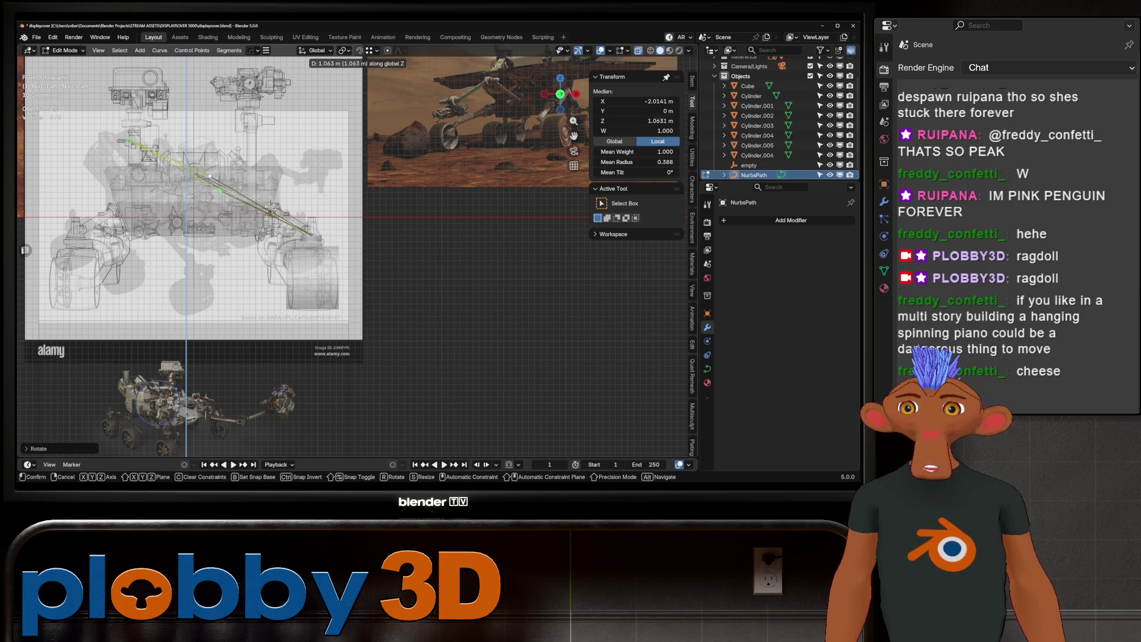
key("Return")
Refine the three points with X shifts and lower them to about 0.63 m.
middle_click_drag(297, 238, 333, 232)
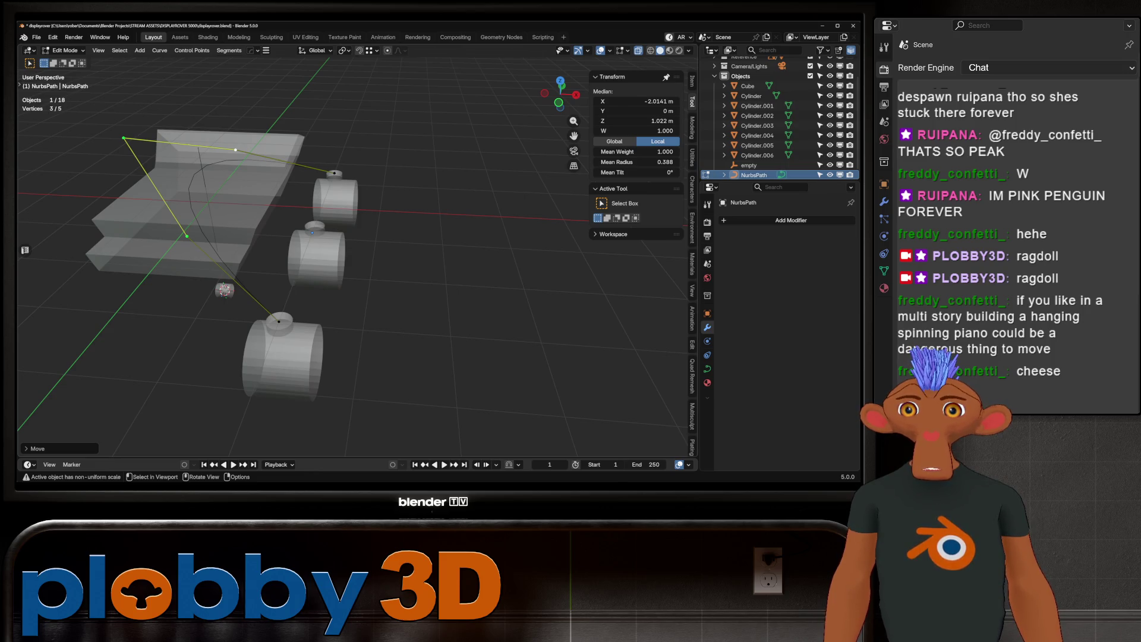
key("g")
key("x")
key("Return")
mouse_move(357, 267)
middle_mouse_down()
mouse_move(393, 253)
mouse_move(380, 279)
mouse_move(321, 303)
mouse_move(286, 262)
middle_mouse_up()
key("g")
key("z")
key("Return")
key("g")
key("x")
key("Return")
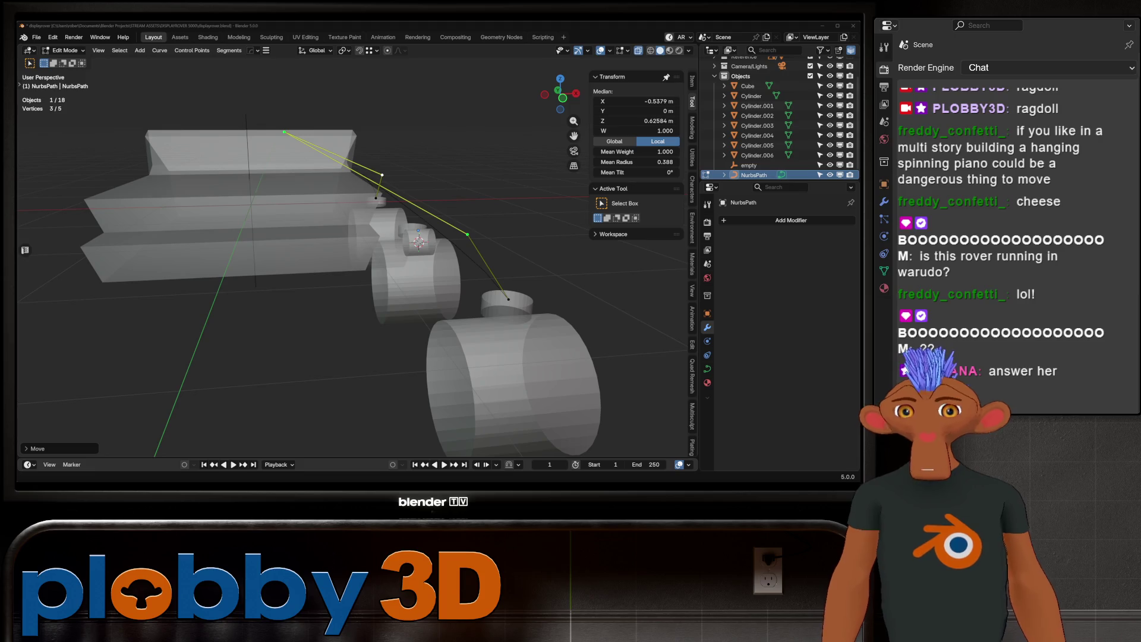
Select two of the arm's control points and shift them along X.
mouse_move(356, 267)
middle_mouse_down()
mouse_move(262, 262)
mouse_move(178, 237)
middle_mouse_up()
scroll(357, 268, "up", 5)
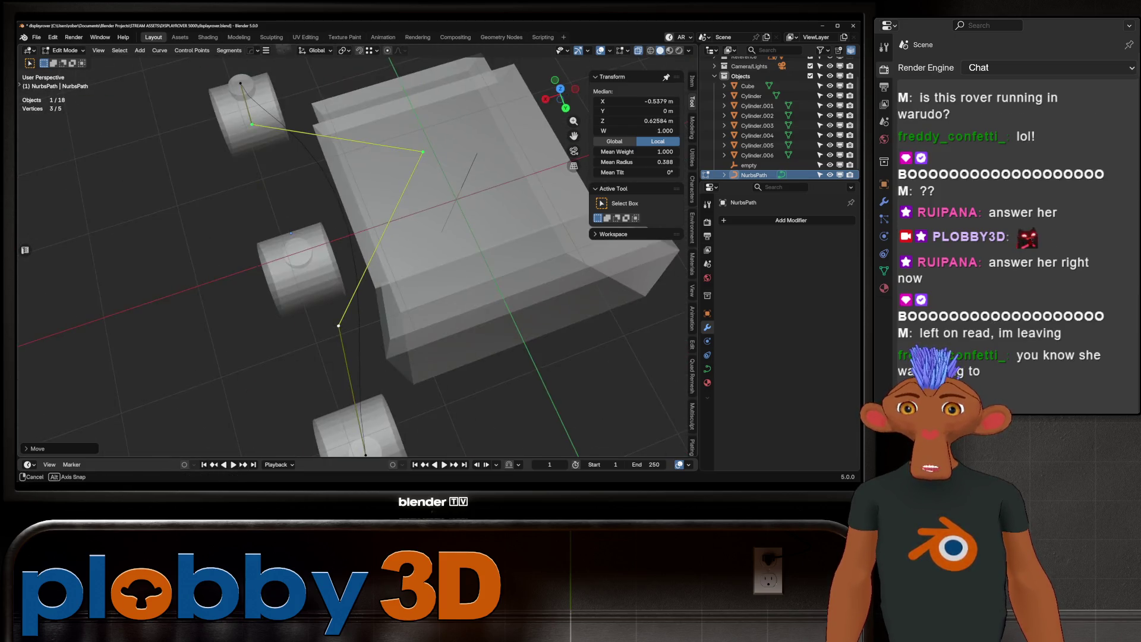
mouse_move(356, 268)
middle_mouse_down()
mouse_move(333, 262)
mouse_move(312, 214)
middle_mouse_up()
scroll(357, 268, "down", 3)
left_click(337, 156)
left_click(426, 271, "shift")
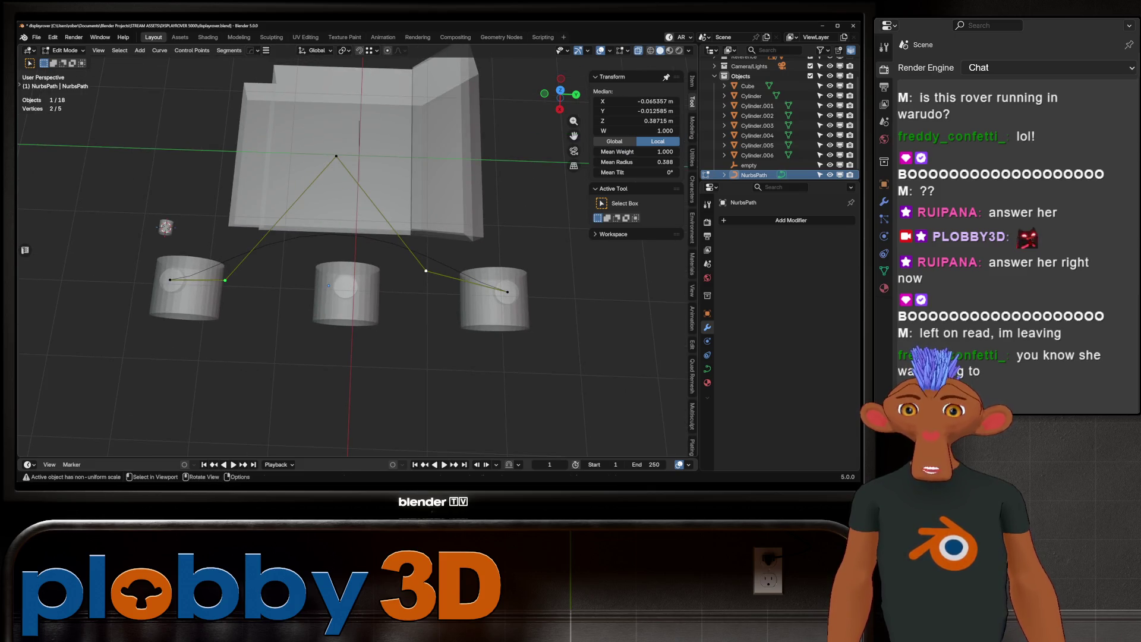
key("g")
key("x")
key("Return")
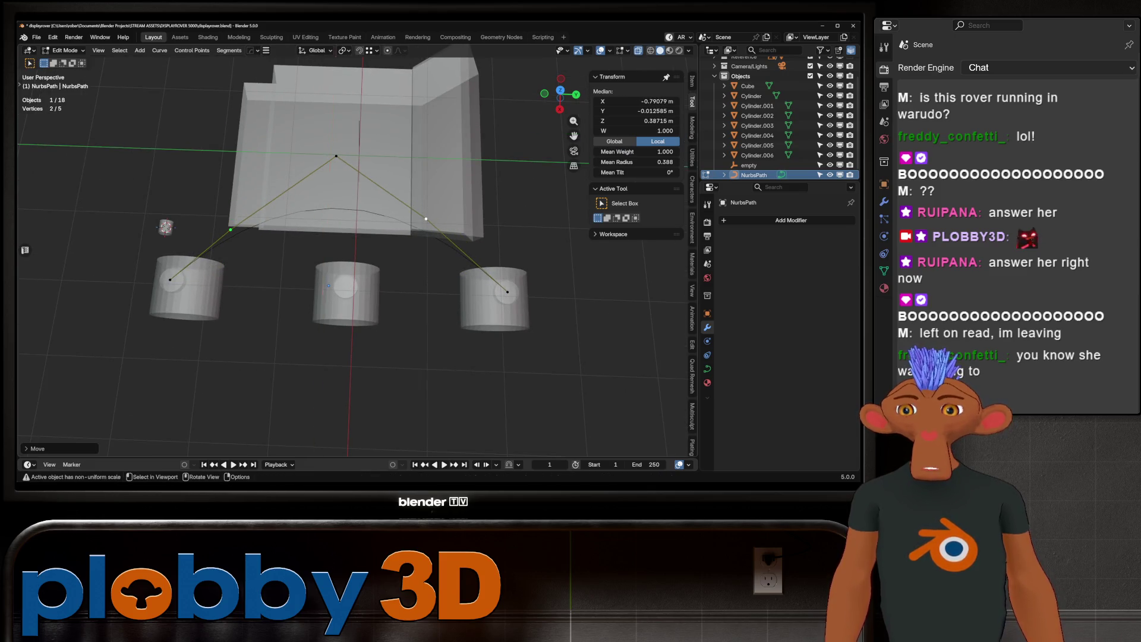
Nudge the two selected points into place from the front view.
middle_click_drag(333, 238, 267, 223)
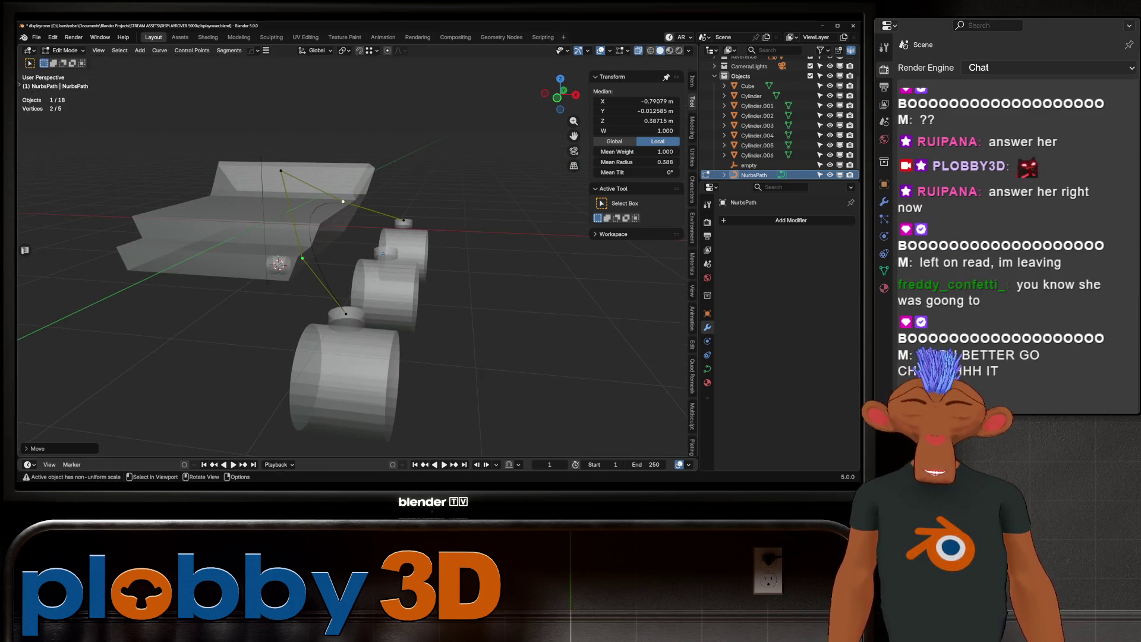
key("KP_1")
key("g")
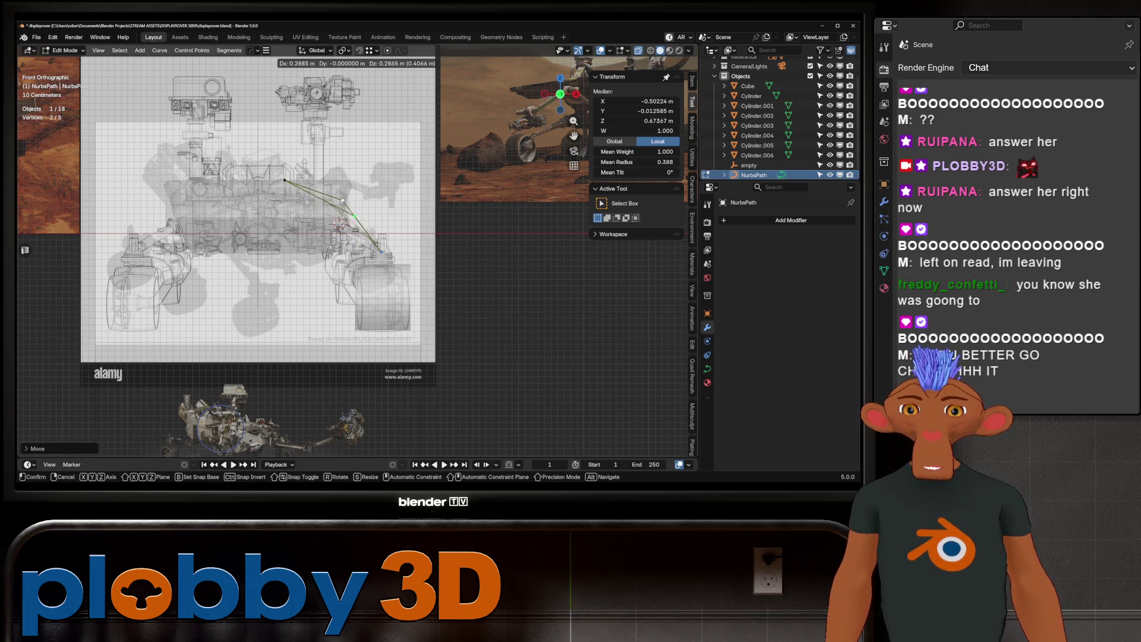
key("Return")
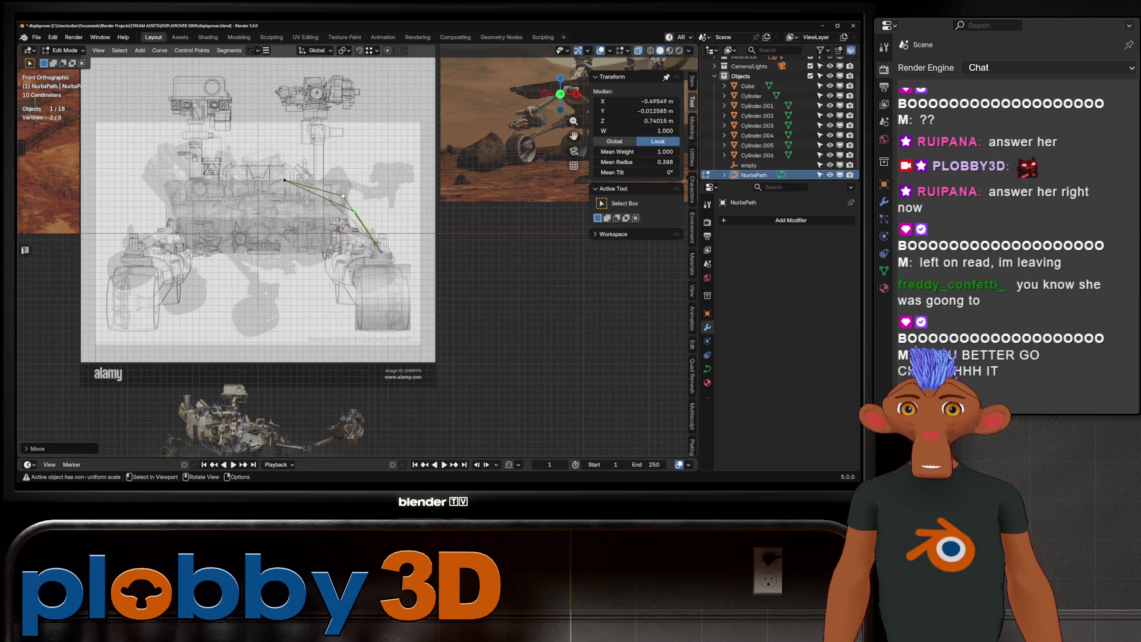
Select a single arm control point, lower it, then raise it to about 0.94 m.
scroll(303, 250, "up", 2)
mouse_move(303, 250)
middle_mouse_down()
mouse_move(357, 226)
mouse_move(404, 229)
mouse_move(357, 221)
middle_mouse_up()
left_click(367, 154)
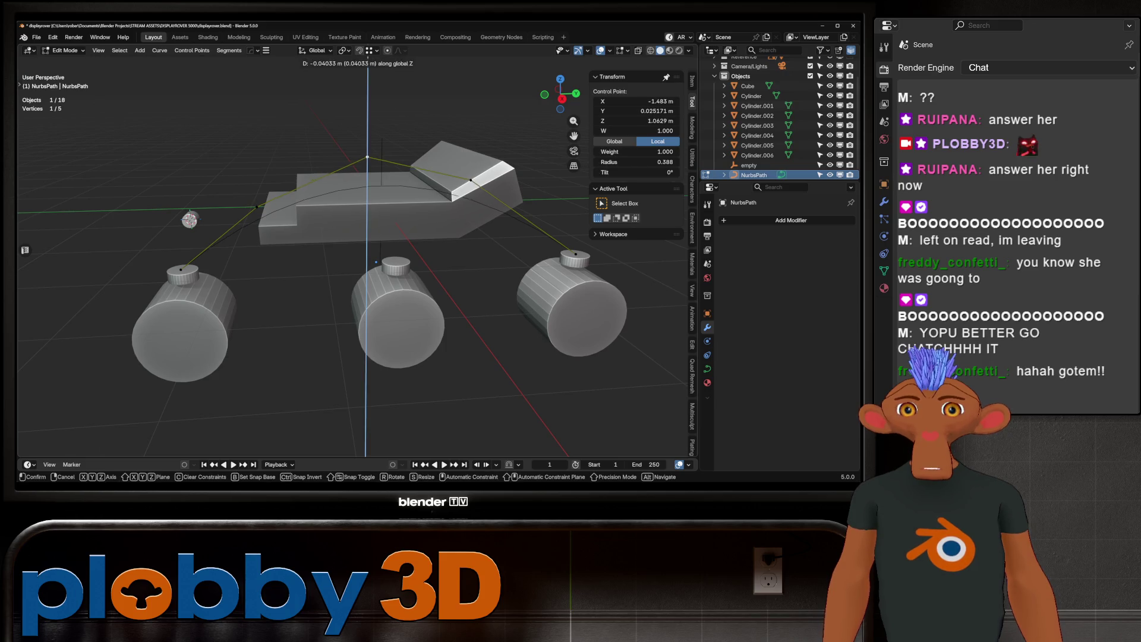
key("g")
key("z")
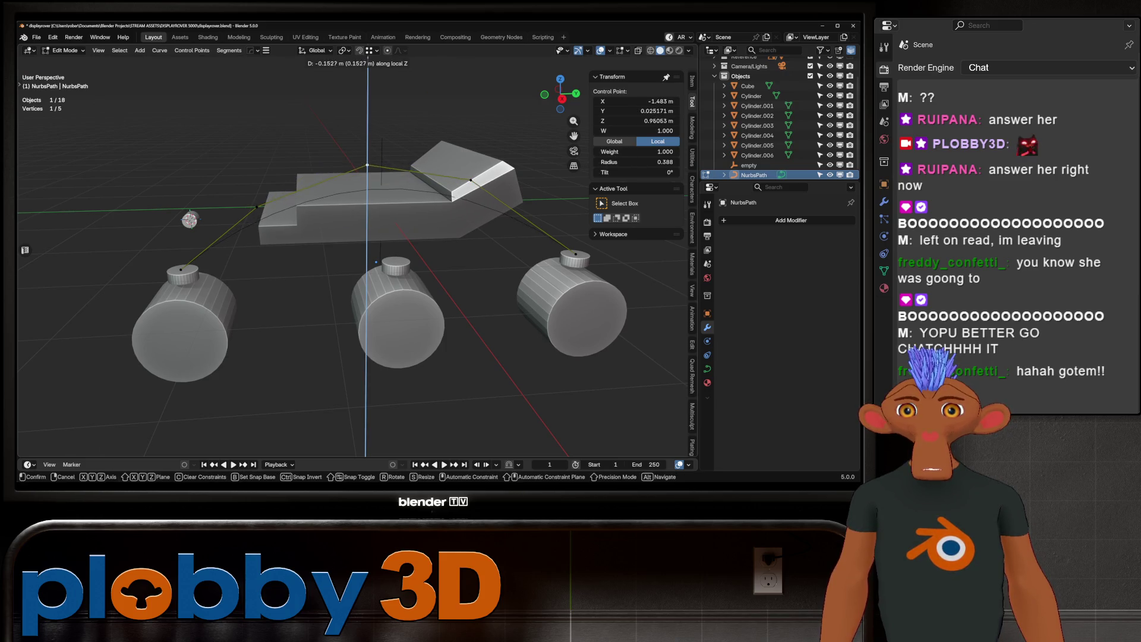
key("Return")
middle_click_drag(369, 208, 345, 208)
key("g")
key("z")
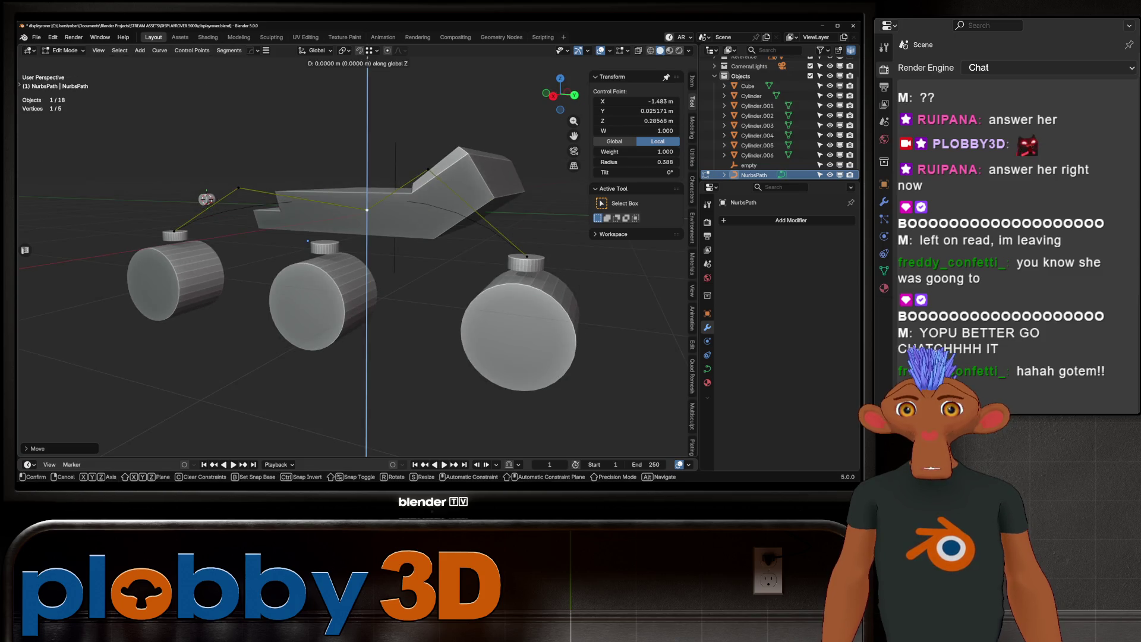
key("Return")
Shift that control point along X and check the arm from front and perspective views.
middle_click_drag(356, 237, 387, 309)
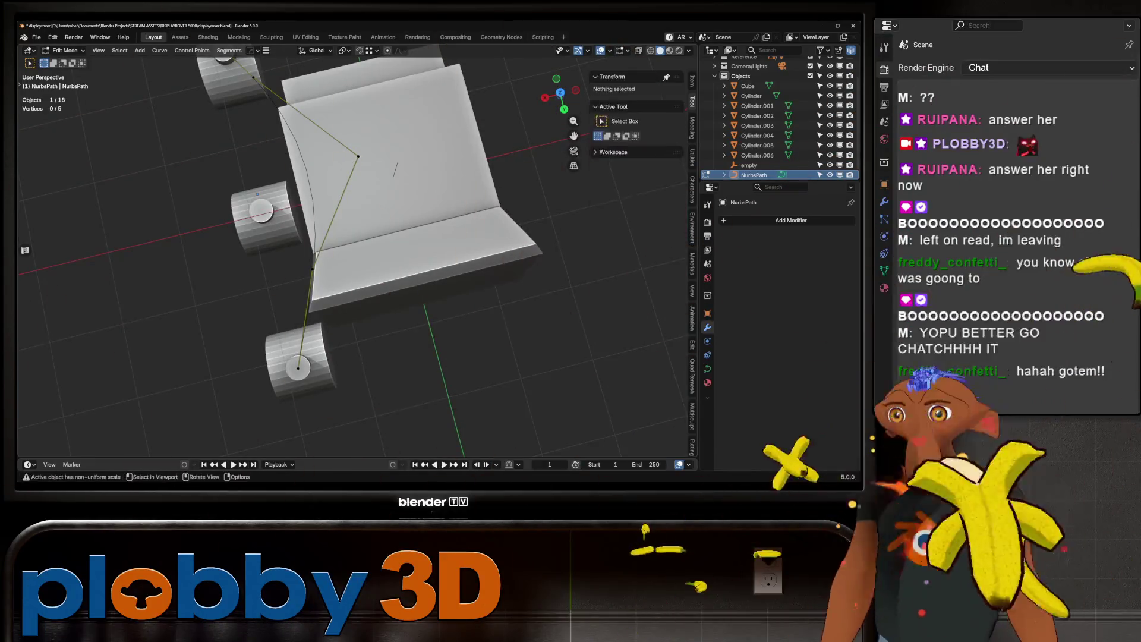
key("g")
key("x")
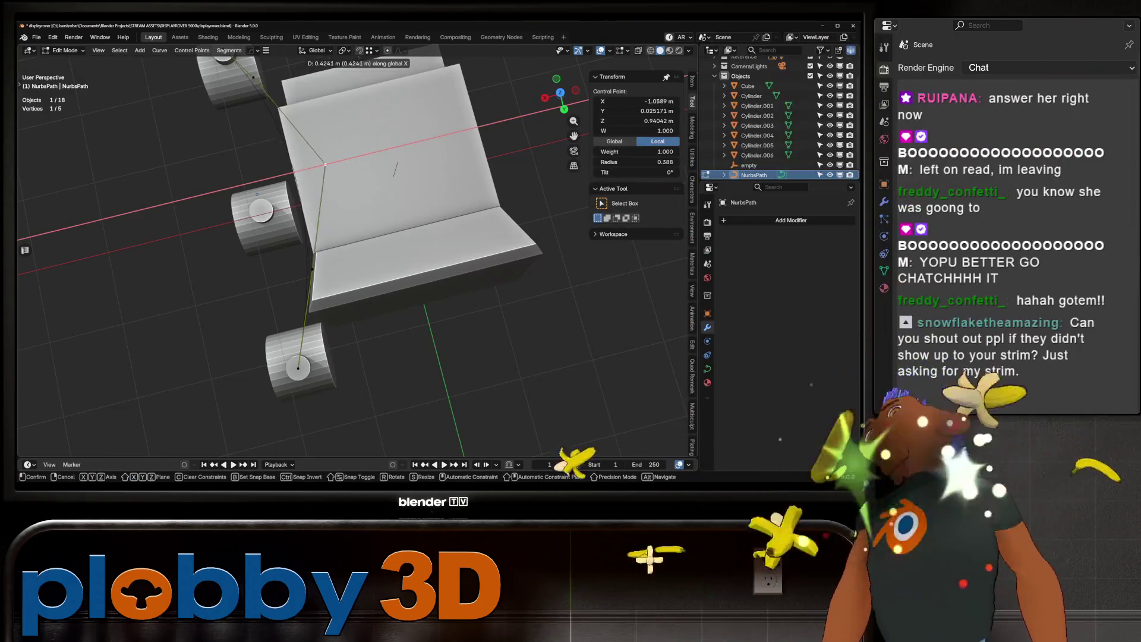
key("Return")
mouse_move(394, 169)
middle_mouse_down()
mouse_move(357, 257)
mouse_move(384, 214)
middle_mouse_up()
key("g")
key("z")
key("Escape")
key("KP_1")
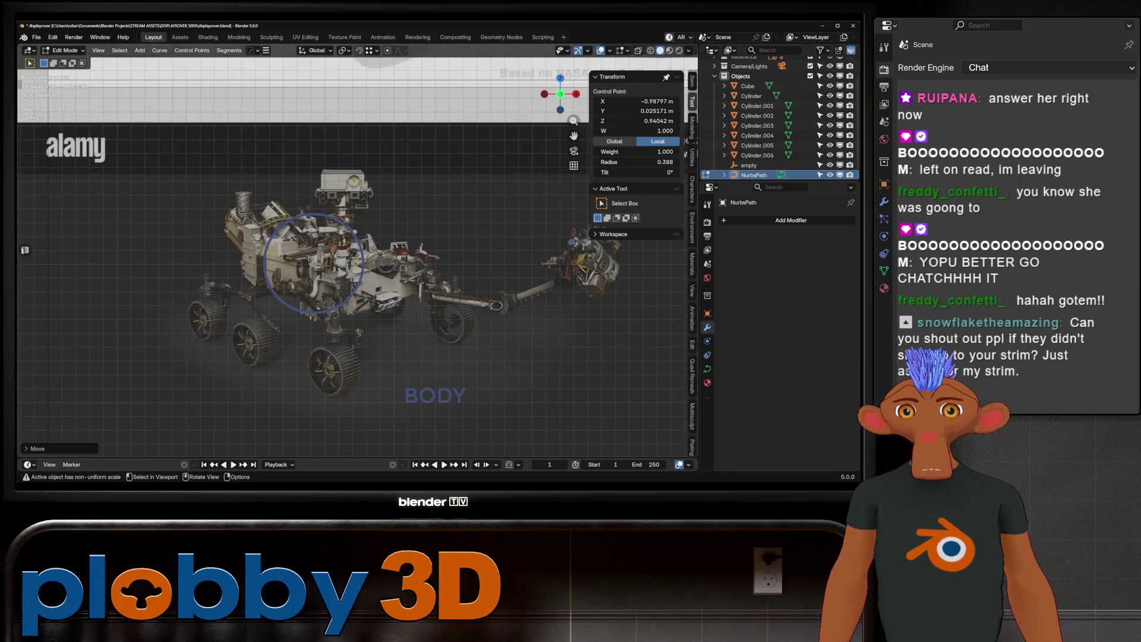
mouse_move(313, 263)
middle_mouse_down()
mouse_move(338, 223)
mouse_move(342, 259)
mouse_move(393, 208)
mouse_move(363, 250)
mouse_move(410, 235)
middle_mouse_up()
Back in Object Mode, enlarge the rover body box to a scale of 1.349.
key("Tab")
left_click(411, 201)
key("g")
left_click(430, 202)
In the body mesh, select the ramp-side and front-slope edge loops.
key("KP_1")
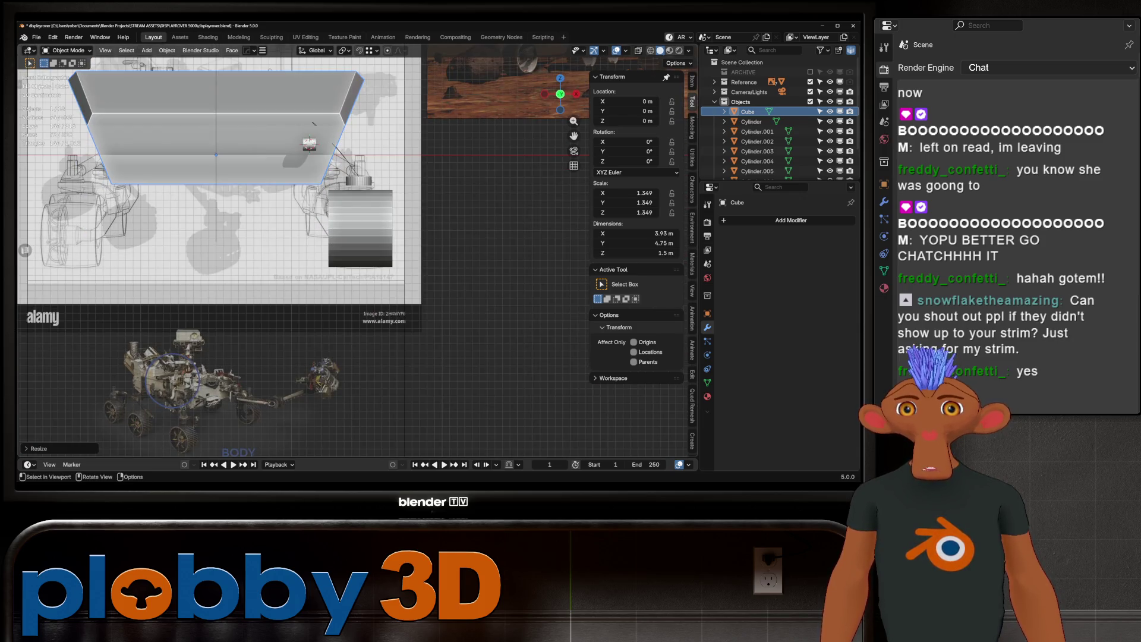
key("Tab")
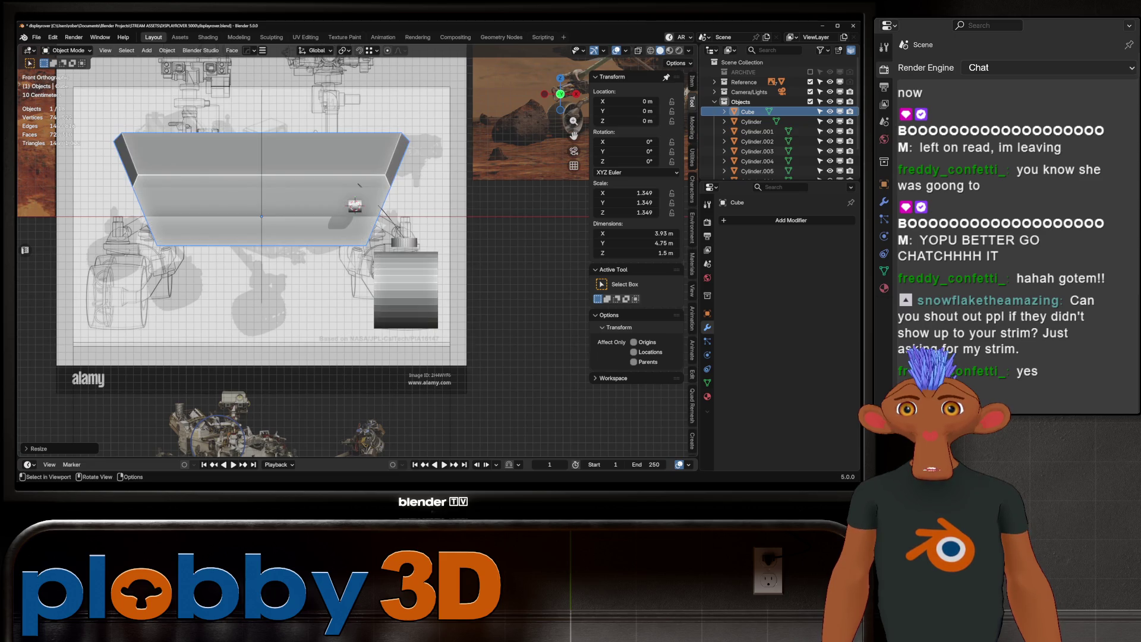
mouse_move(357, 237)
middle_mouse_down()
mouse_move(386, 229)
mouse_move(369, 262)
mouse_move(356, 226)
mouse_move(416, 215)
mouse_move(398, 223)
middle_mouse_up()
left_click(199, 274, "alt")
left_click(155, 321, "alt+shift")
middle_click_drag(156, 321, 140, 327)
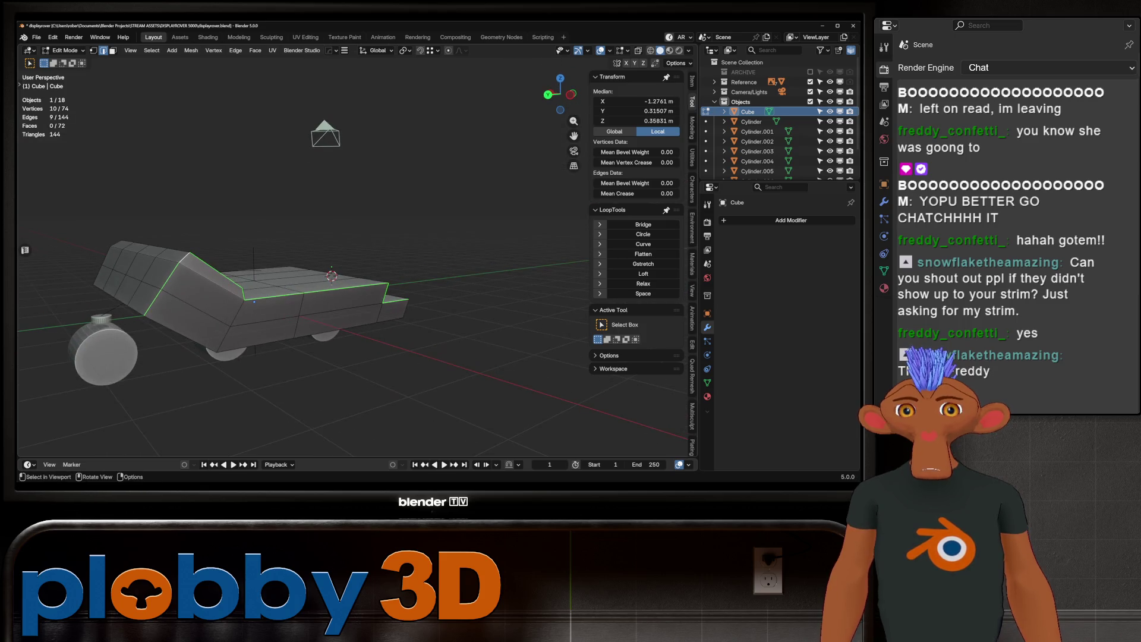
Mirror the edge selection with Extend checked so both sides stay selected.
key("ctrl+shift+m")
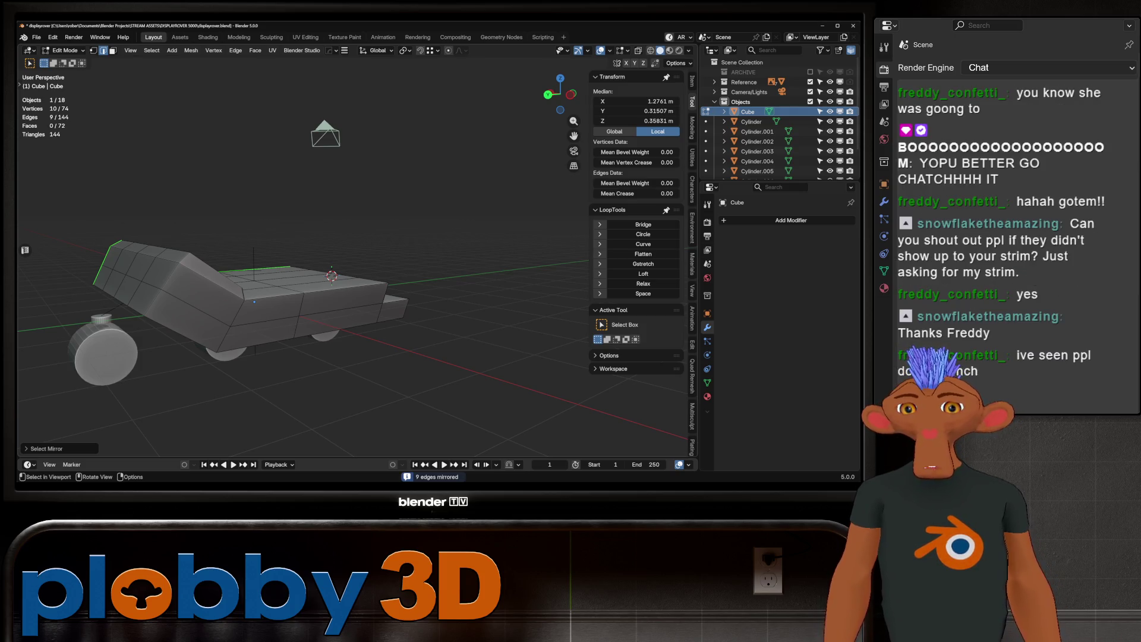
middle_click_drag(140, 327, 214, 321)
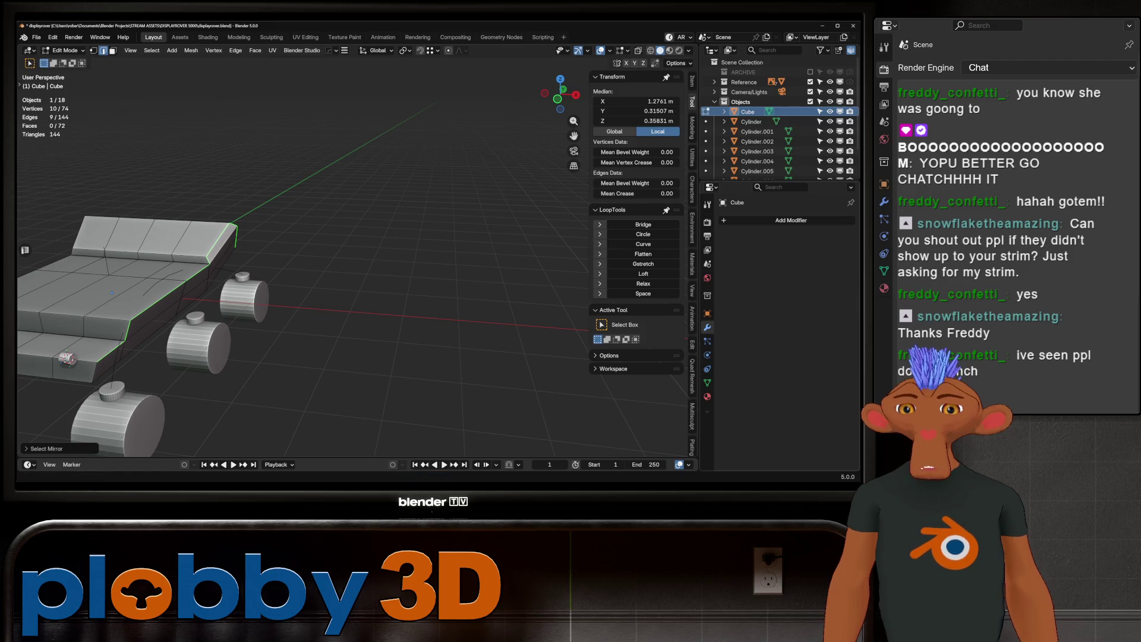
middle_click_drag(297, 267, 380, 255)
key("ctrl+shift+m")
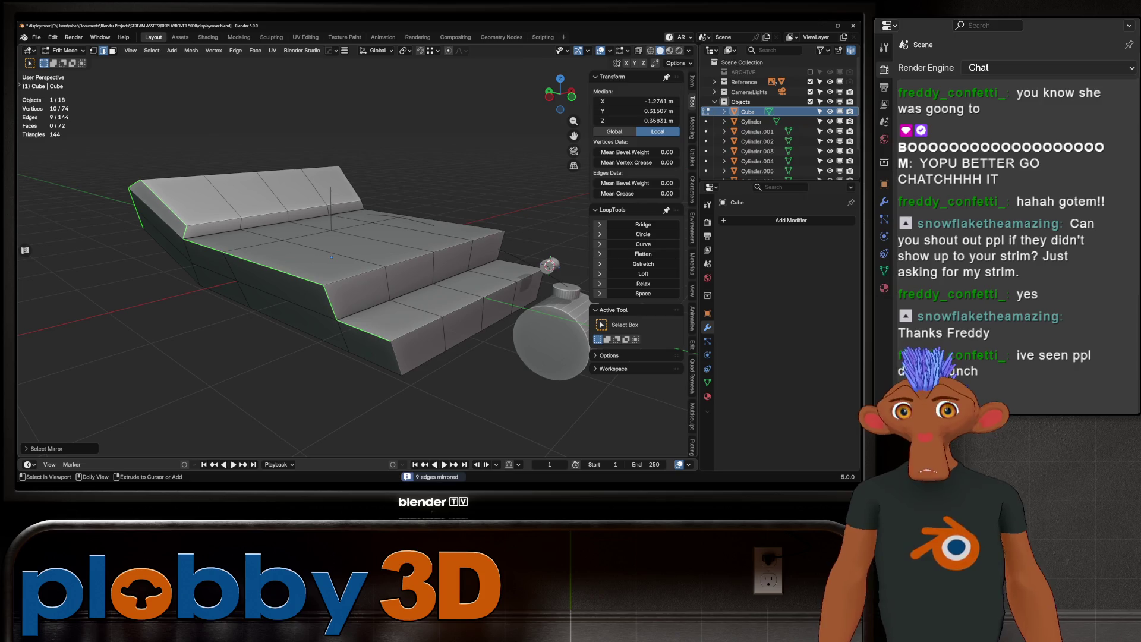
left_click(46, 448)
left_click(82, 446)
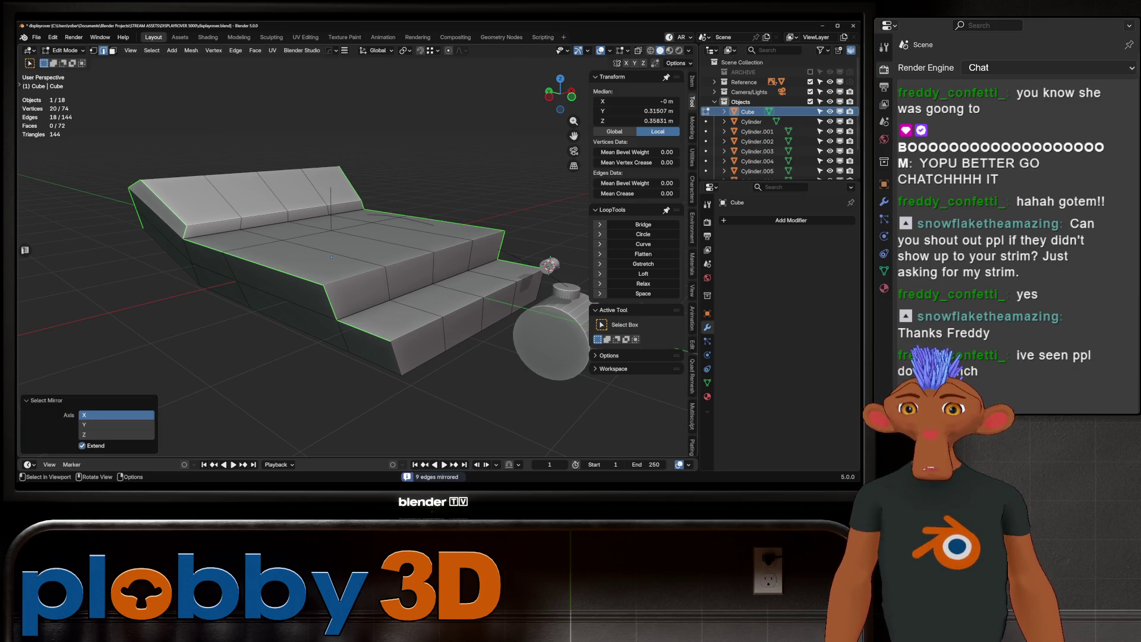
key("ctrl+n")
Try two bevels on the selected edges, cancel both, then select a lower strip face.
key("Escape")
key("ctrl+b")
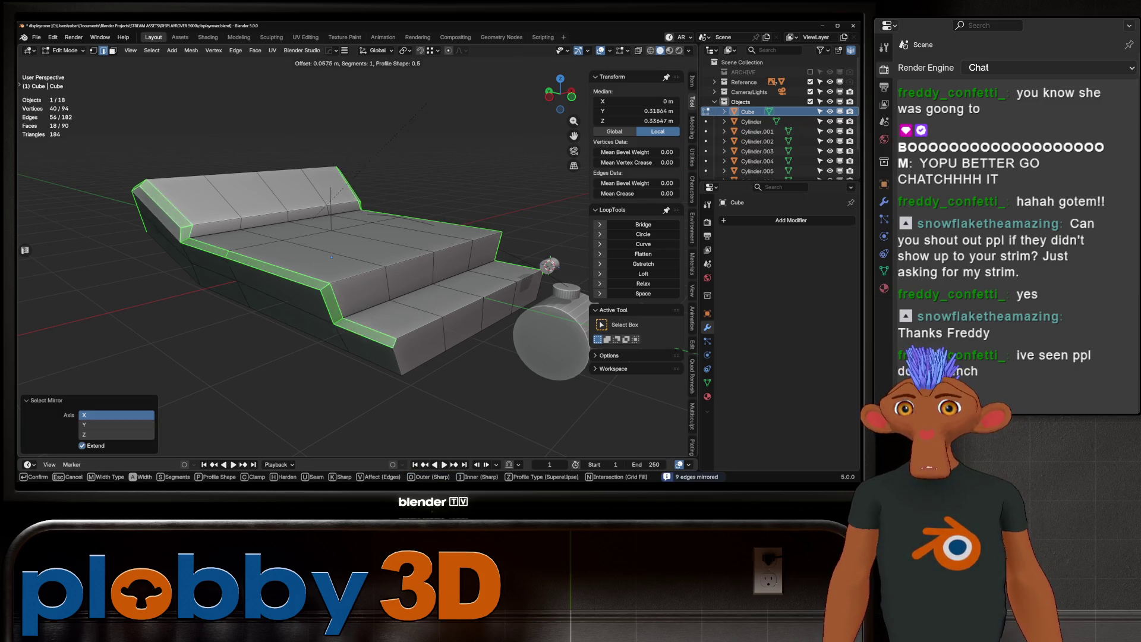
key("Escape")
middle_click_drag(333, 255, 416, 256)
key("ctrl+b")
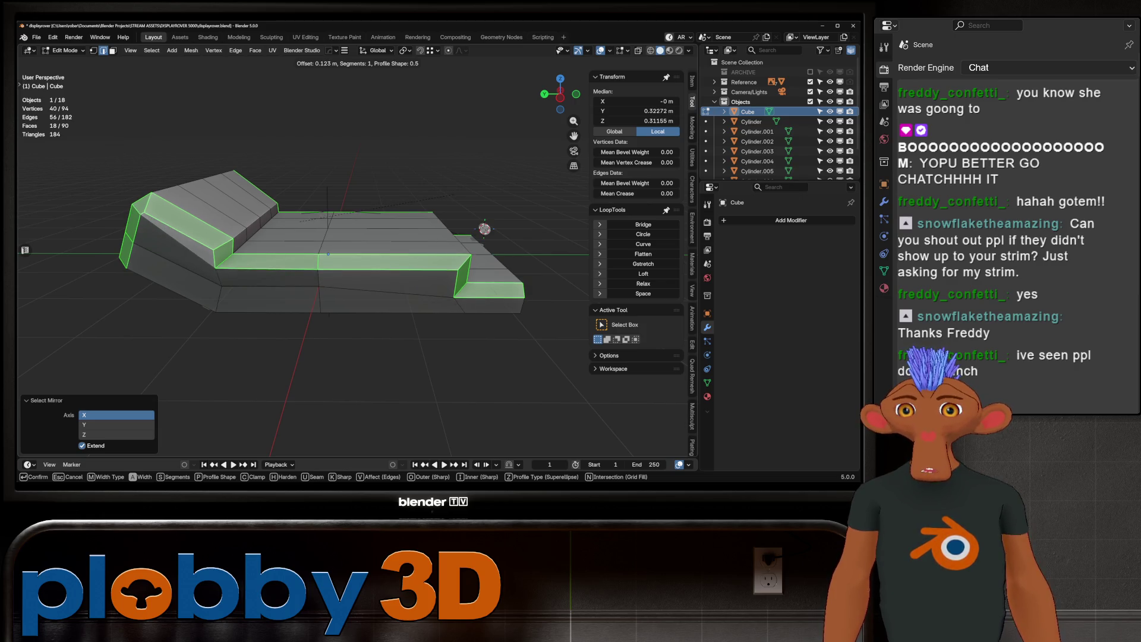
key("Escape")
middle_click_drag(416, 256, 375, 229)
left_click(196, 262)
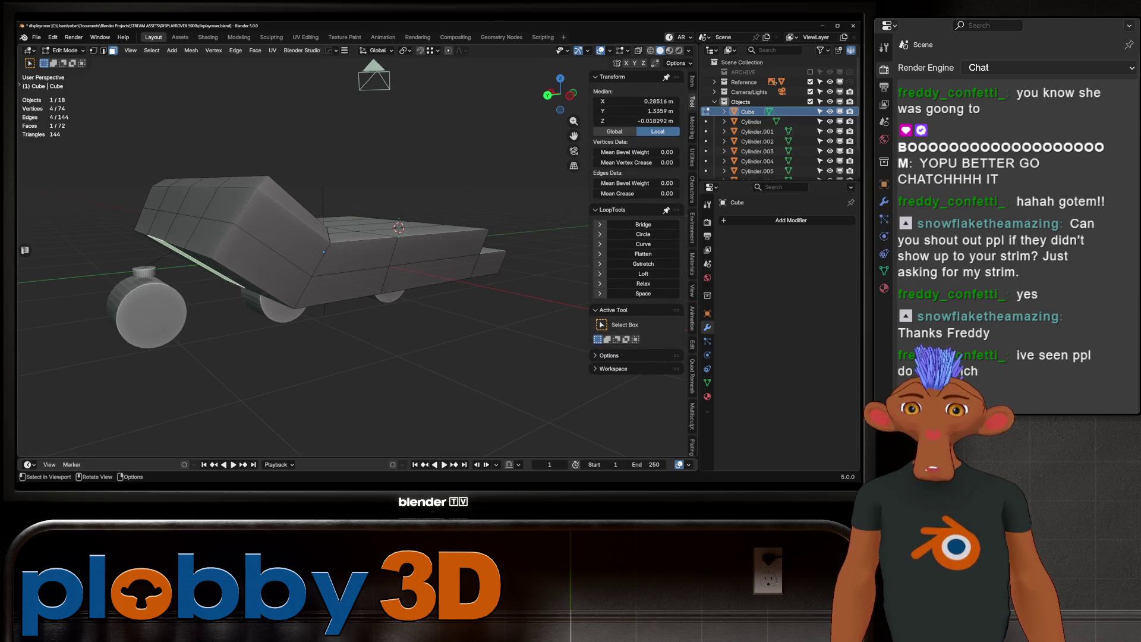
Select the body's sloped upper side faces and flatten them with LoopTools Flatten.
left_click(282, 232)
left_click(295, 206, "shift")
mouse_move(324, 252)
middle_mouse_down()
mouse_move(519, 294)
mouse_move(527, 255)
middle_mouse_up()
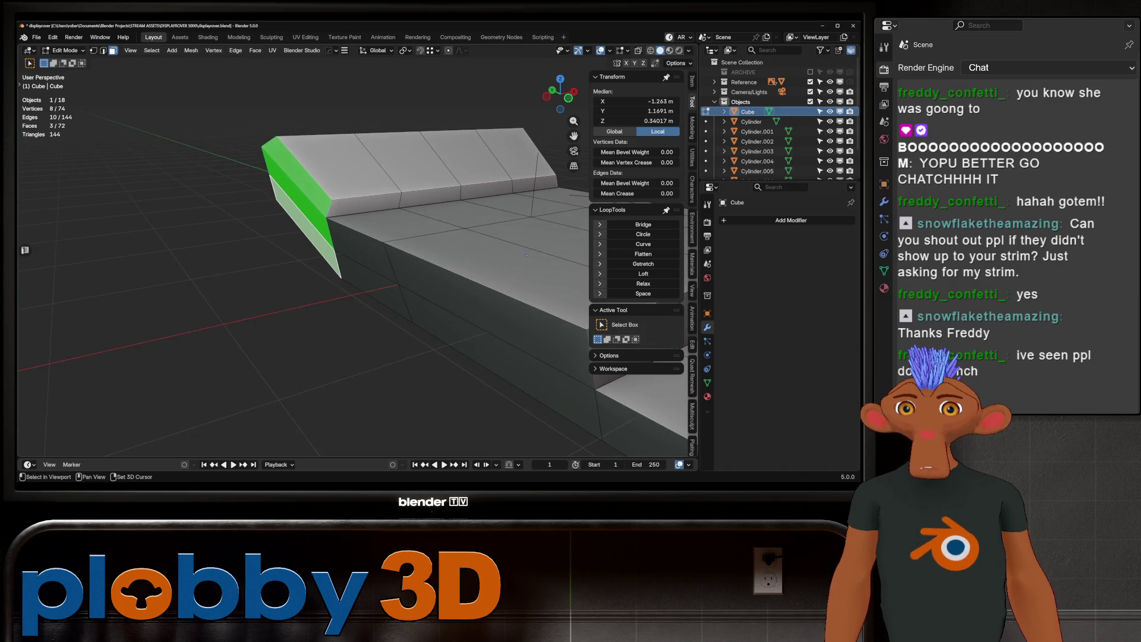
left_click(487, 333, "shift")
left_click(357, 280, "shift")
middle_click_drag(357, 279, 445, 193)
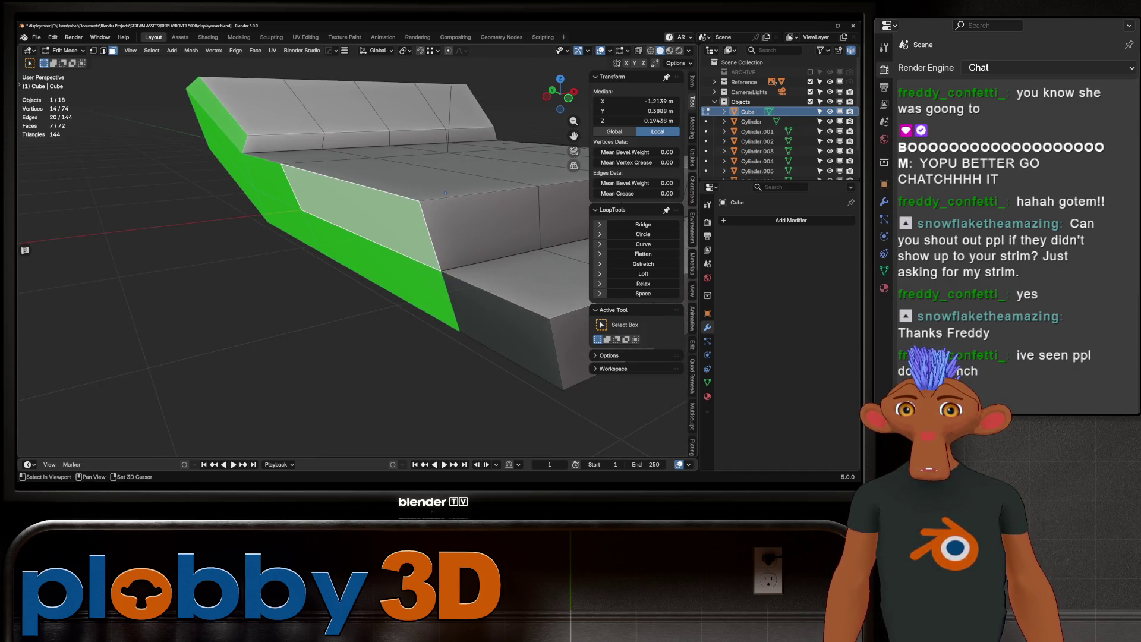
left_click(514, 333, "shift")
key("q")
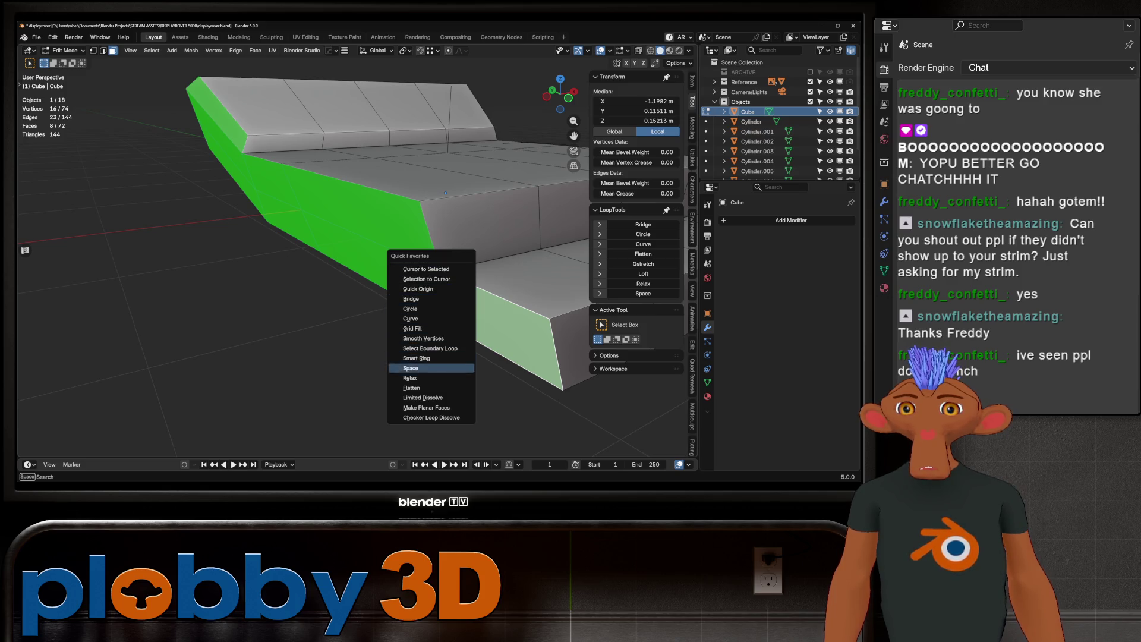
key("Down")
key("Return")
Mirror the rover body across X with HardOps and apply the mirror.
mouse_move(446, 194)
middle_mouse_down()
mouse_move(394, 206)
mouse_move(353, 196)
middle_mouse_up()
left_click(232, 149)
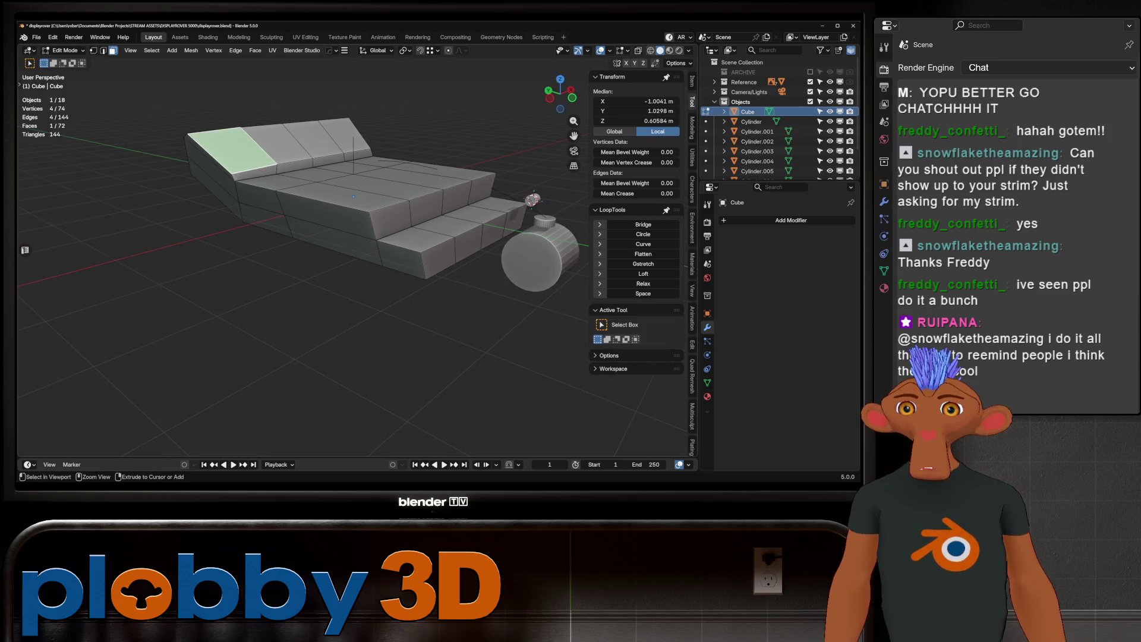
key("Tab")
key("alt+x")
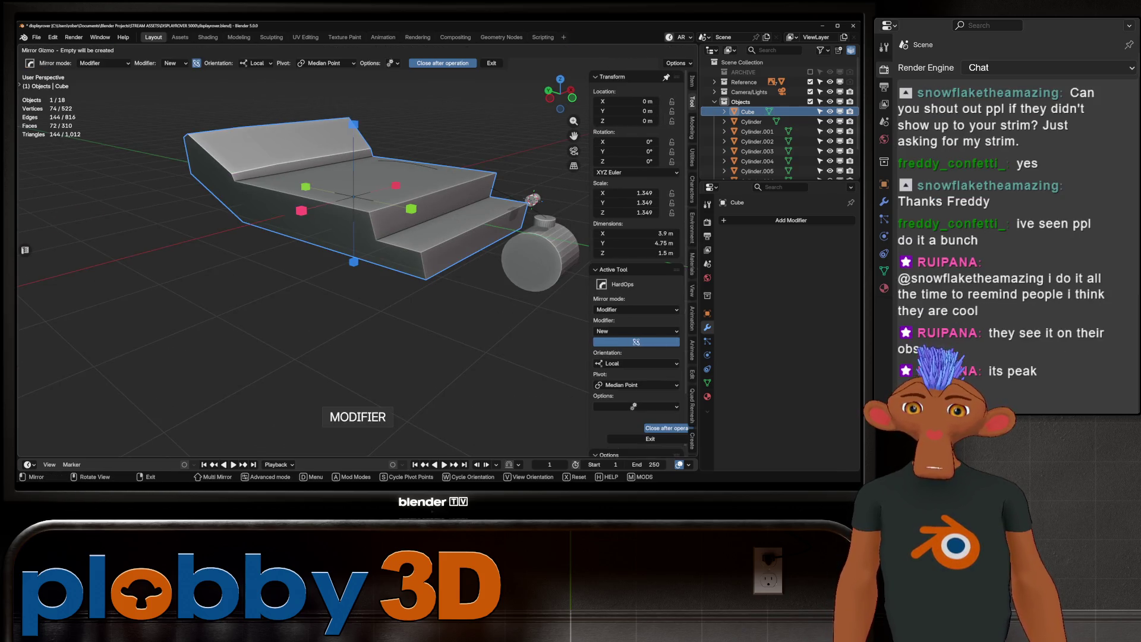
left_click(350, 257)
key("ctrl+a")
Flatten the body's top row of faces and its side faces.
key("Tab")
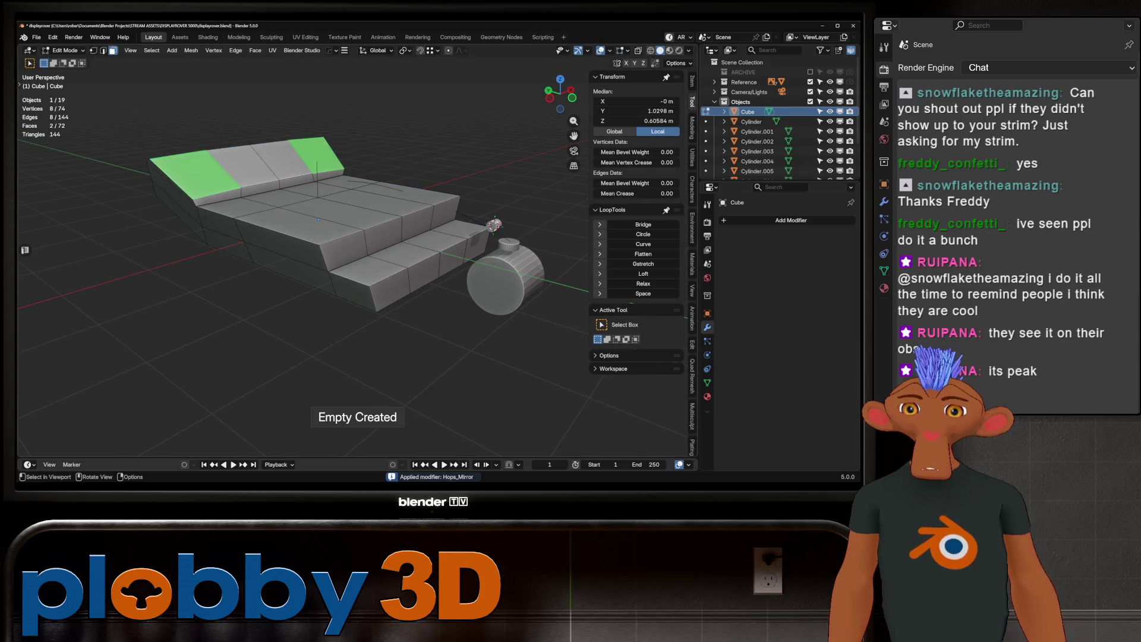
left_click(315, 153, "ctrl")
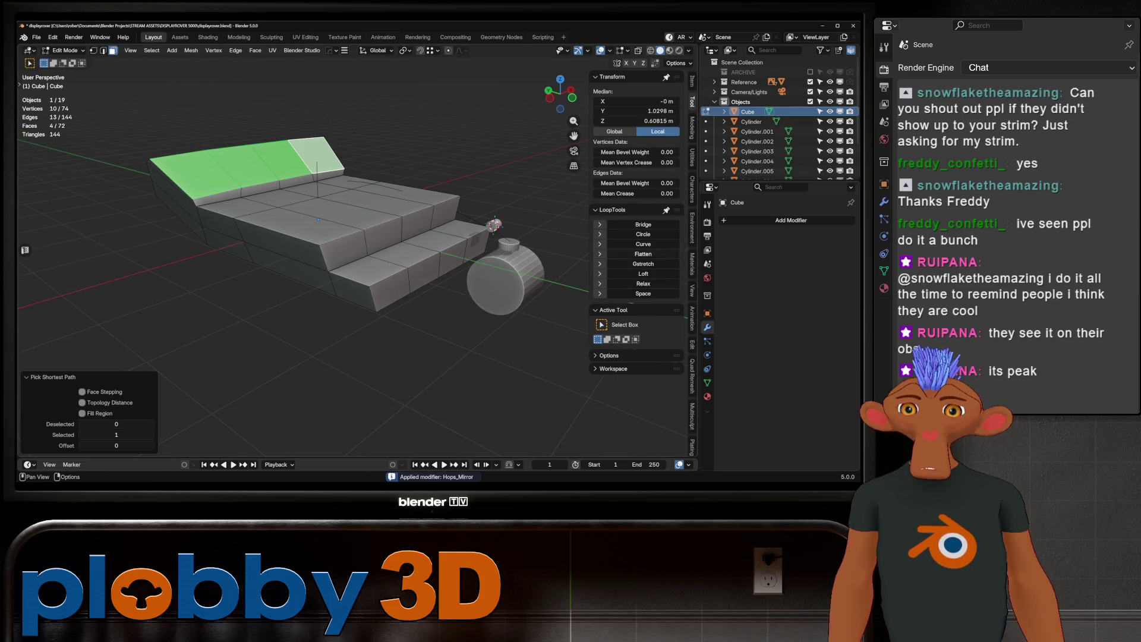
left_click(643, 254)
middle_click_drag(356, 297, 404, 291)
left_click(214, 202)
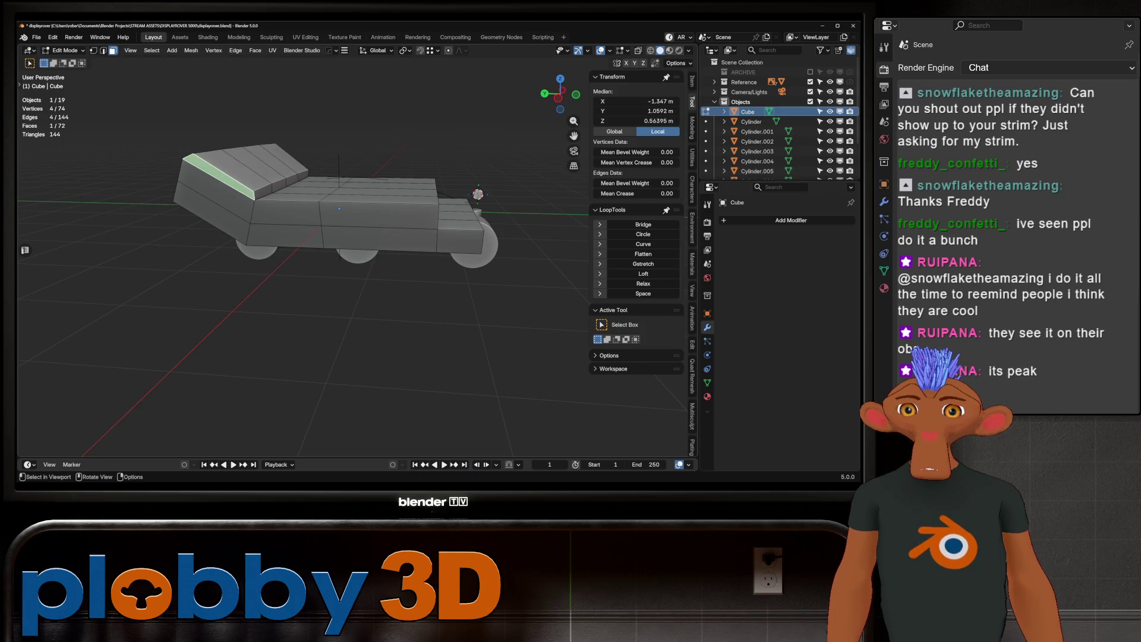
left_click(339, 208, "ctrl+shift")
left_click(460, 241, "shift")
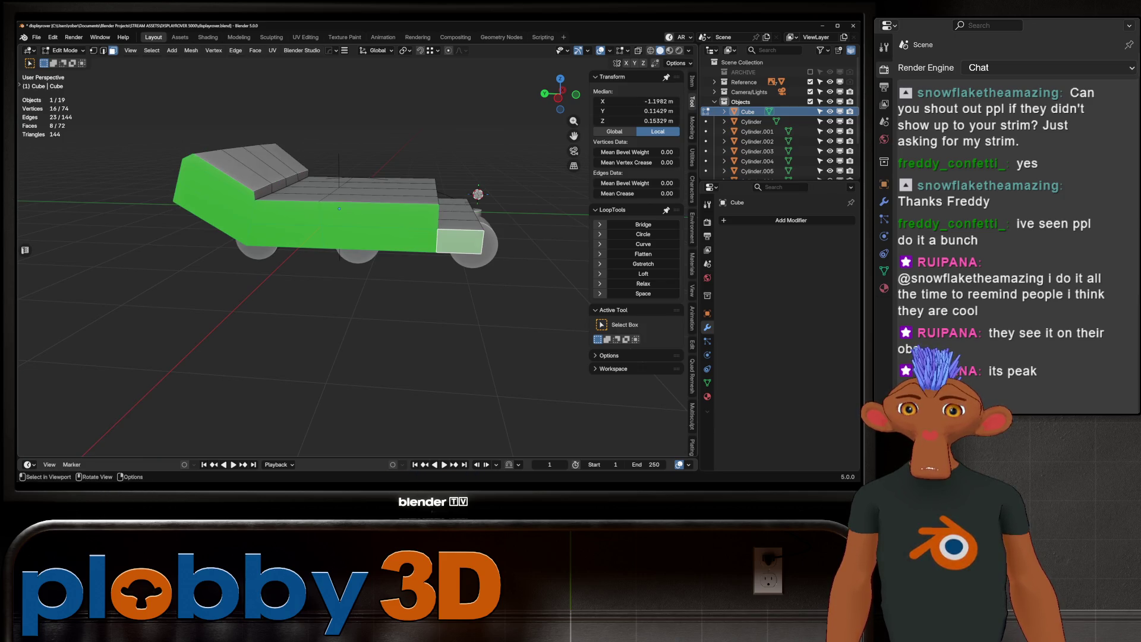
left_click(643, 254)
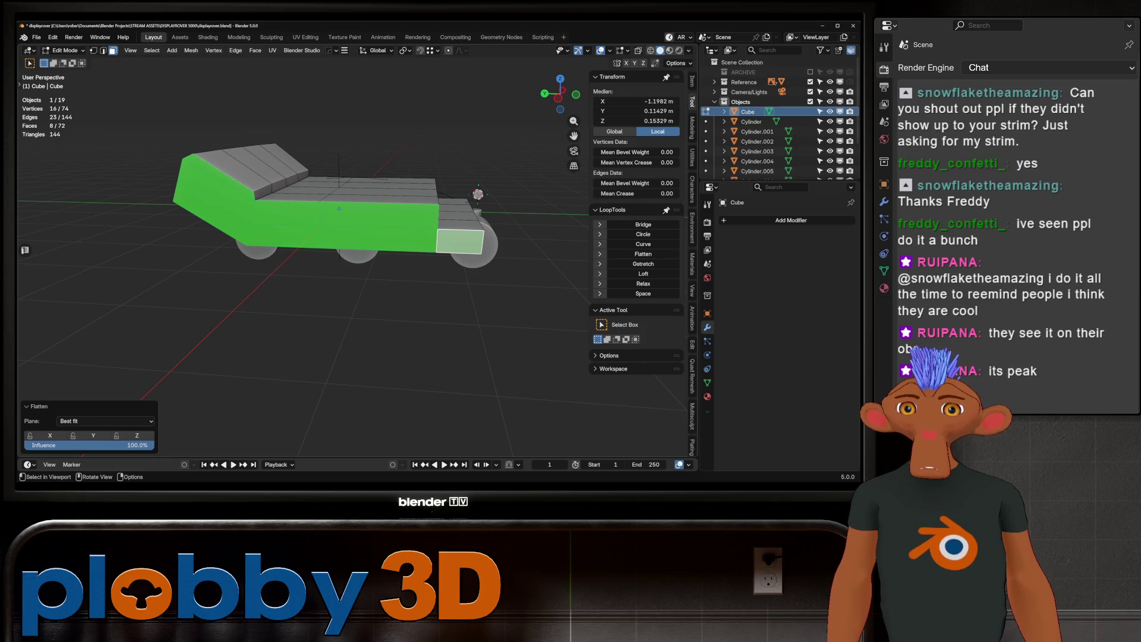
In edge mode, pick out a stray edge on the body and dissolve it.
key("2")
key("alt+a")
left_click(483, 241)
left_click(379, 203, "ctrl")
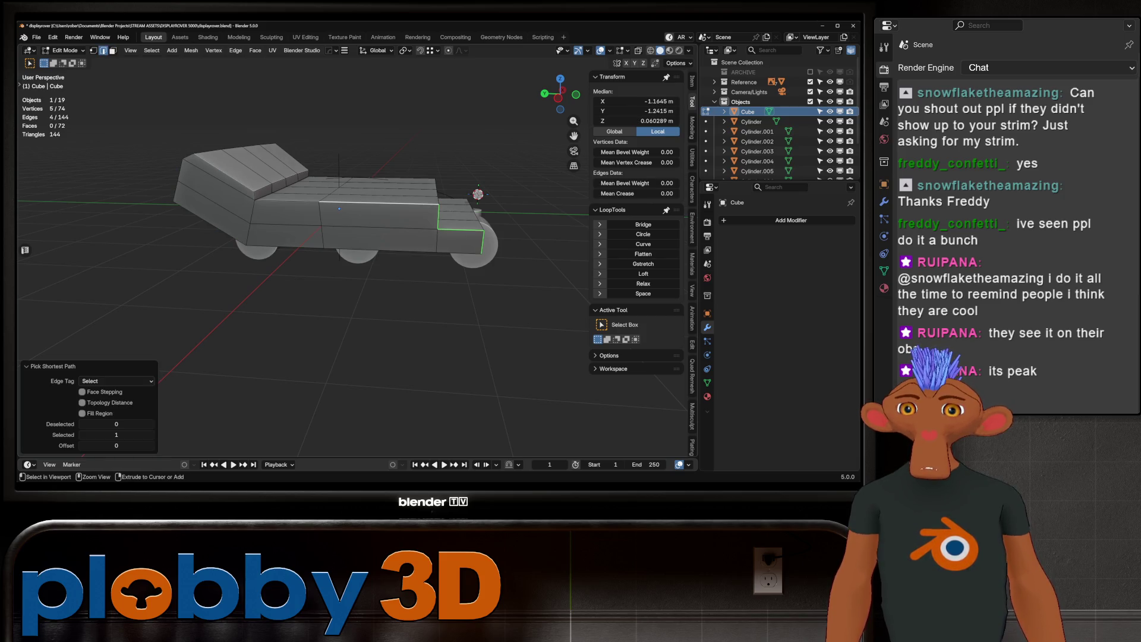
middle_click_drag(321, 229, 350, 229)
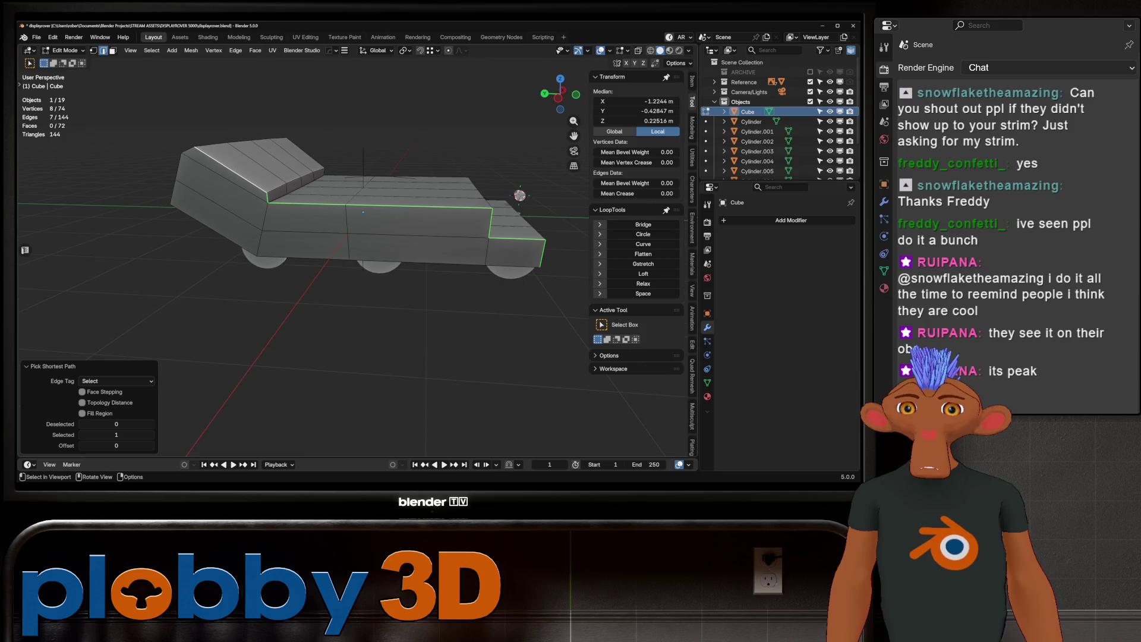
left_click(309, 222)
key("x")
left_click(301, 245)
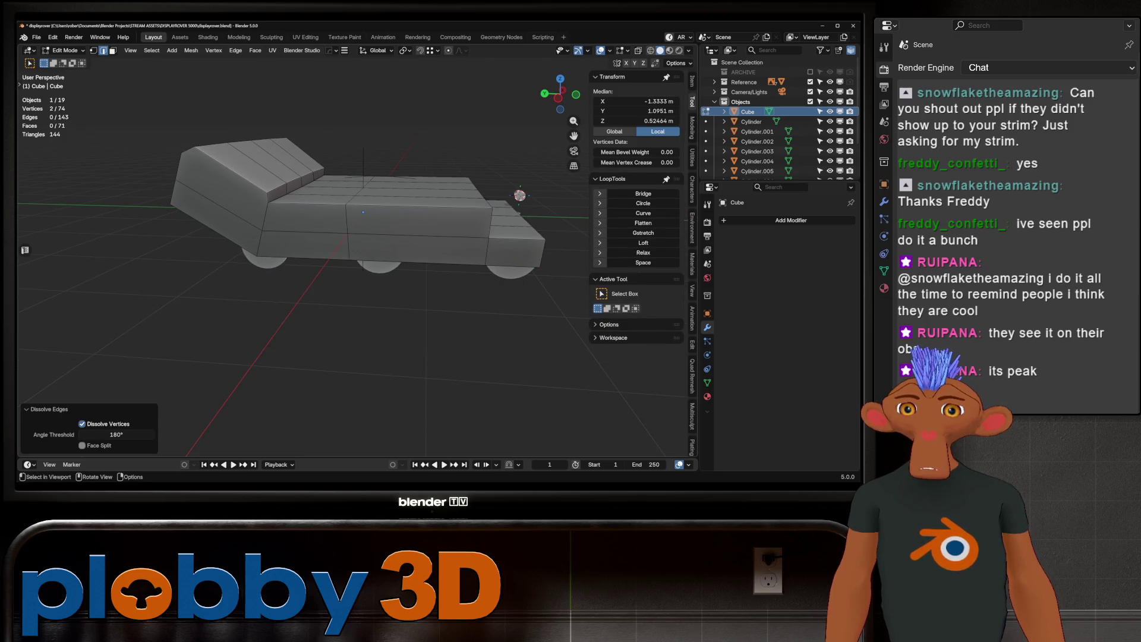
Bevel the front corner edges, then undo the bevel.
left_click(517, 239, "ctrl")
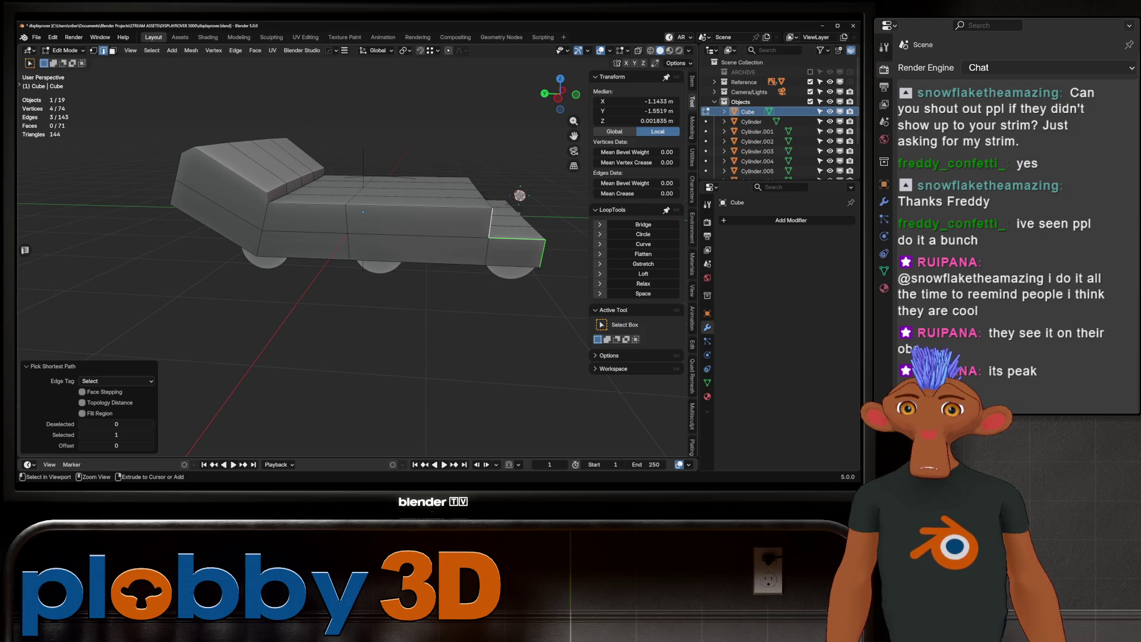
key("x")
key("Escape")
middle_click_drag(368, 179, 452, 214)
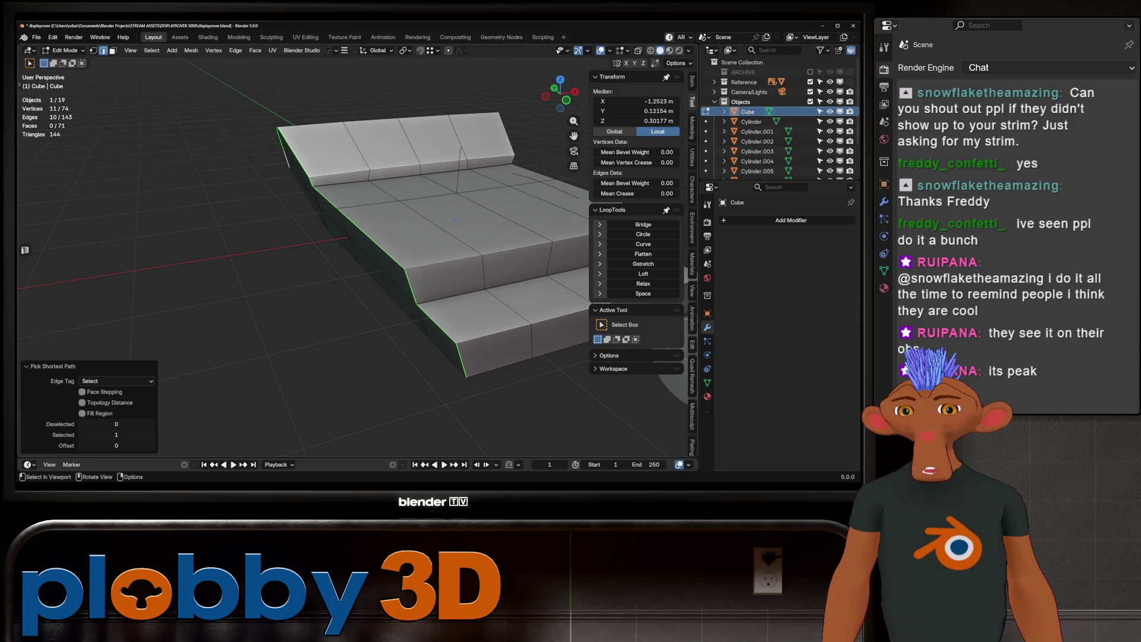
middle_click_drag(696, 386, 597, 347)
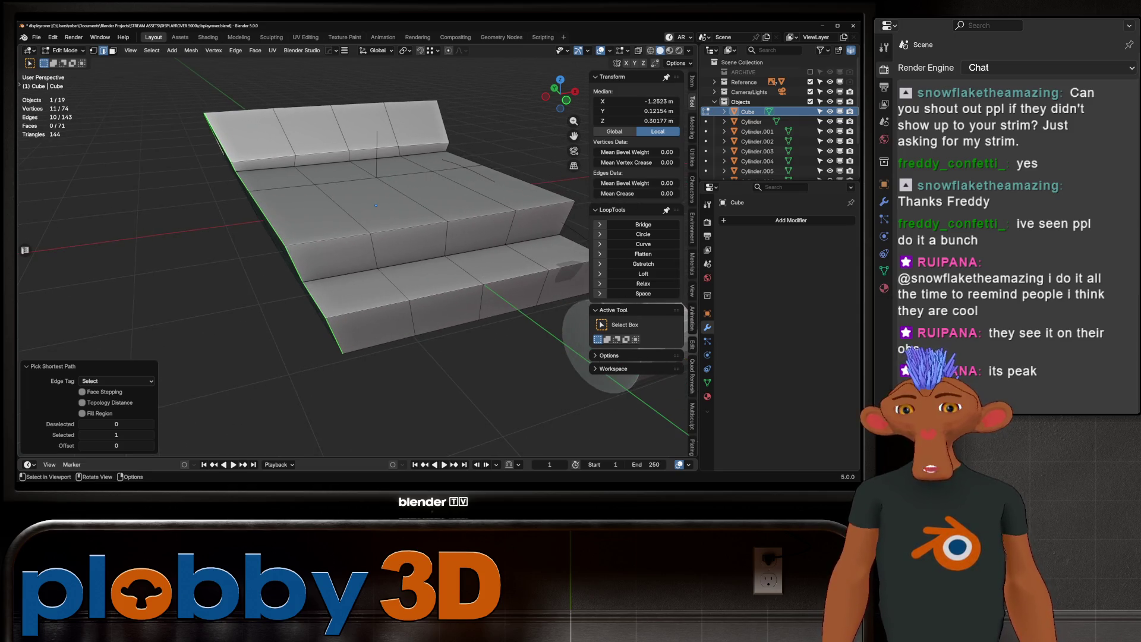
key("ctrl+b")
middle_click_drag(369, 237, 279, 211)
key("Return")
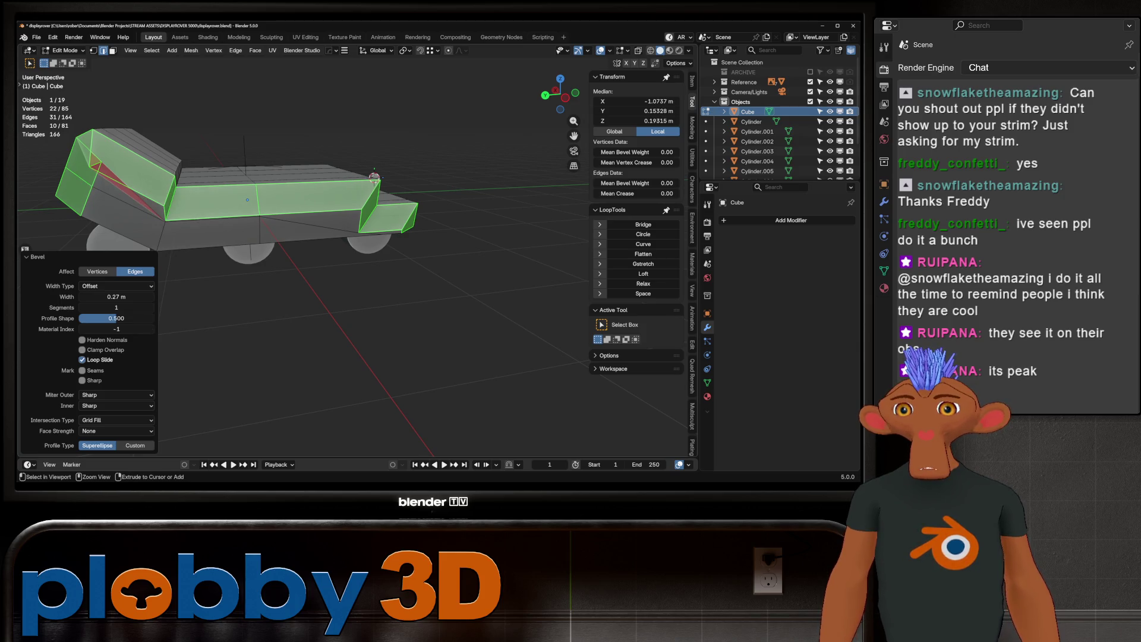
key("ctrl+z")
key("ctrl+z")
Return to Object Mode and bring up the Add menu for a new object.
scroll(297, 238, "up", 3)
mouse_move(297, 238)
middle_mouse_down()
mouse_move(178, 217)
mouse_move(232, 204)
middle_mouse_up()
scroll(178, 217, "down", 3)
key("Tab")
key("shift+a")
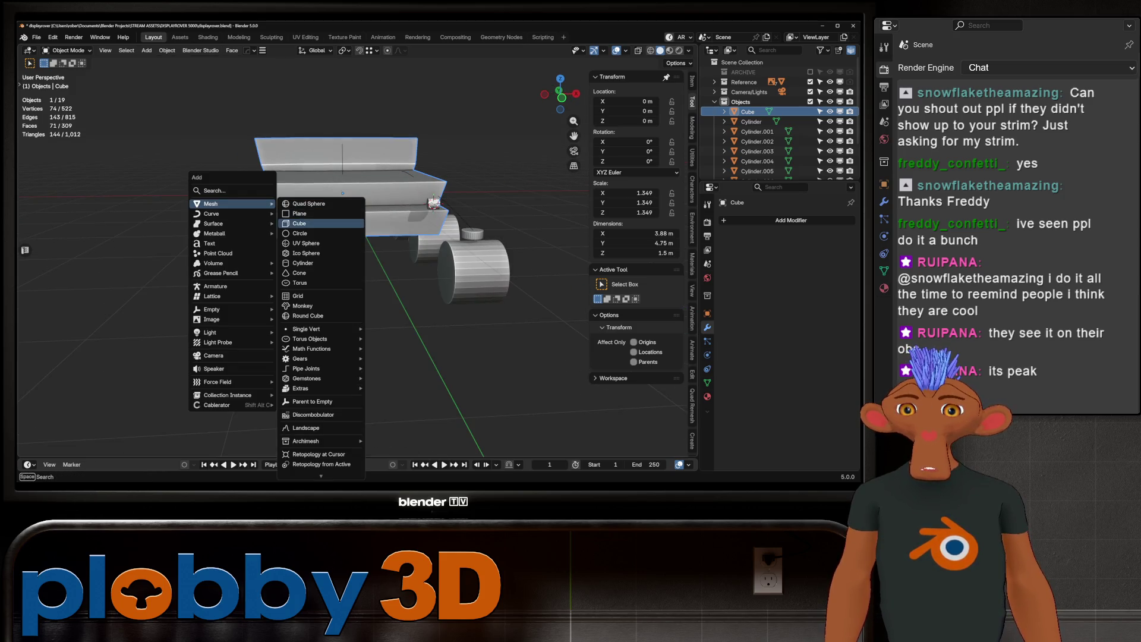
Add a new cube, shift it along X, and rotate it 45° around Y.
left_click(299, 224)
key("g")
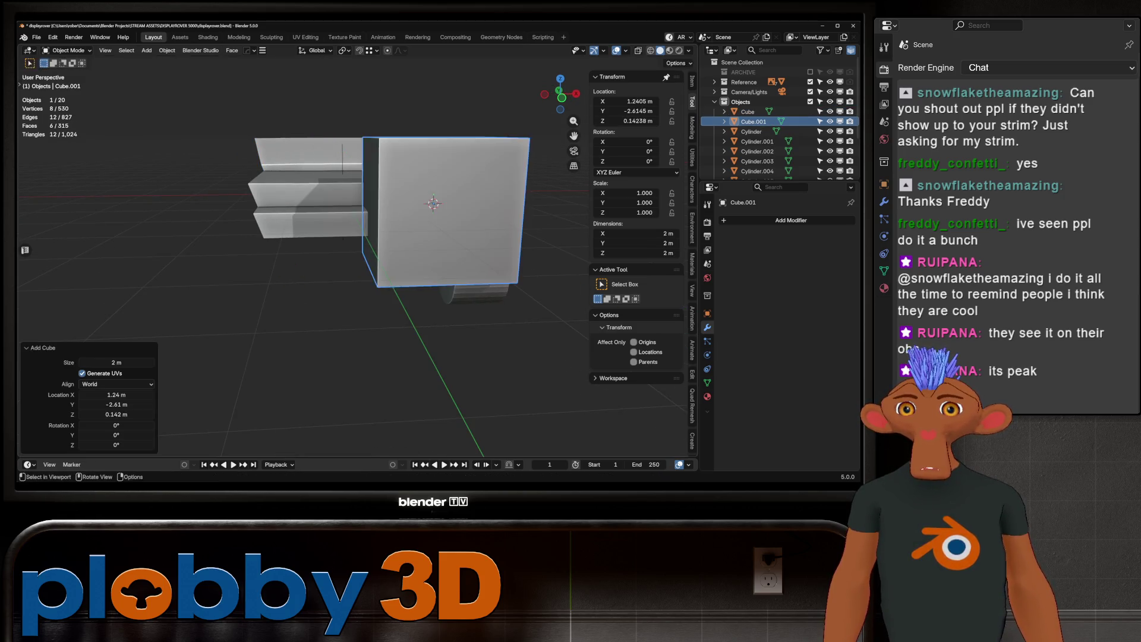
key("x")
key("Return")
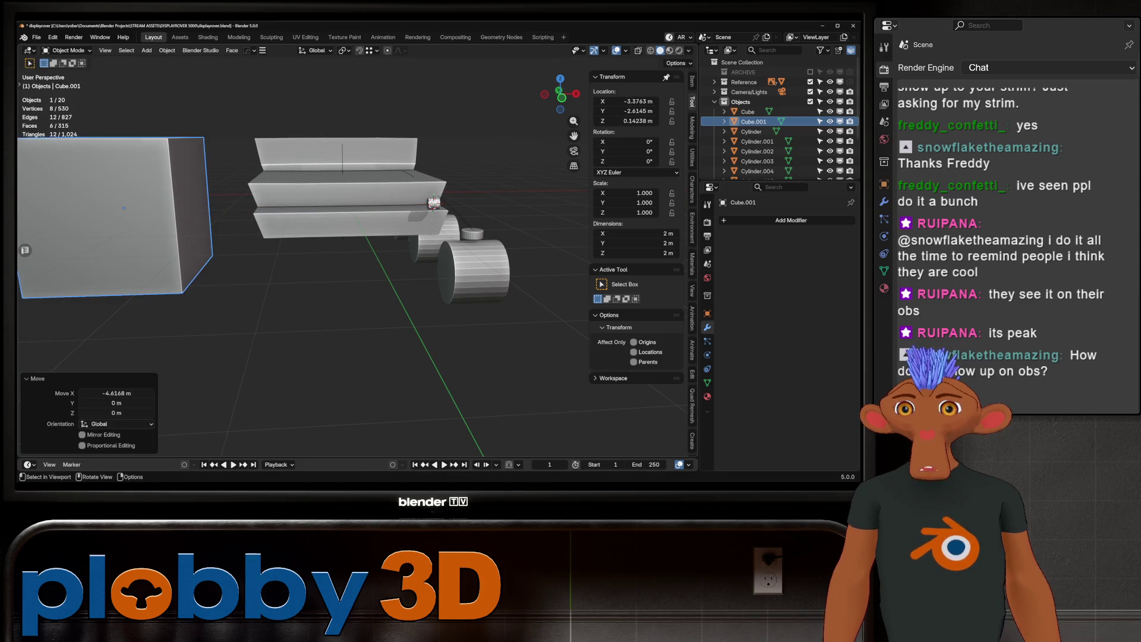
key("KP_1")
key("r")
type("y")
type("45")
key("Return")
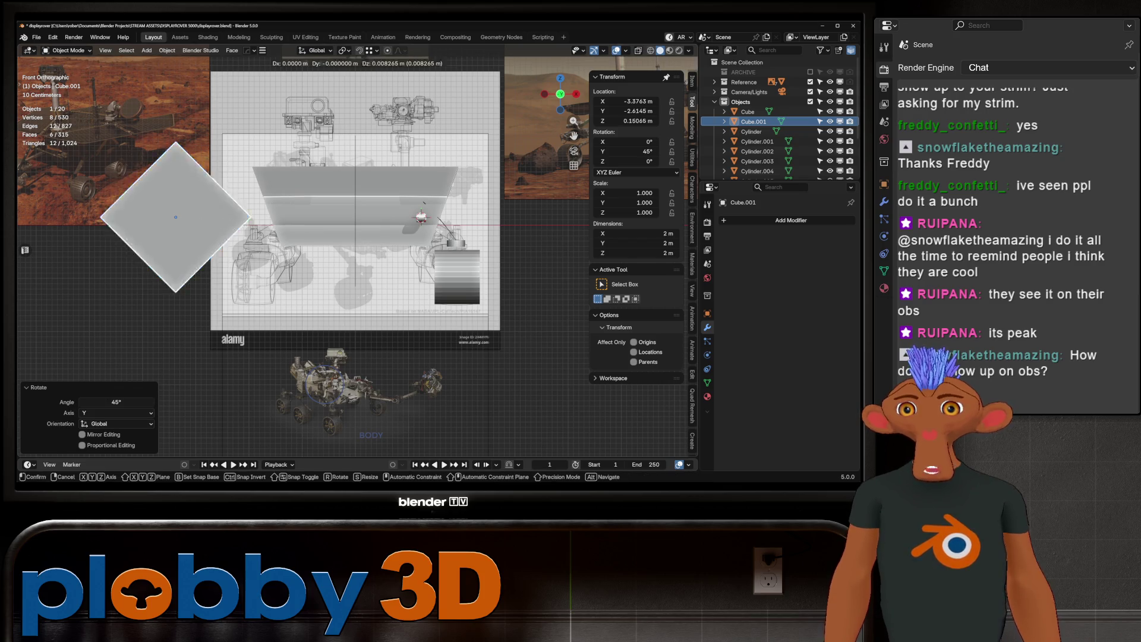
Raise the tilted cube above the body's end, shift it along Y, and stretch it lengthwise.
key("g")
left_click(421, 217)
middle_click_drag(421, 217, 443, 85)
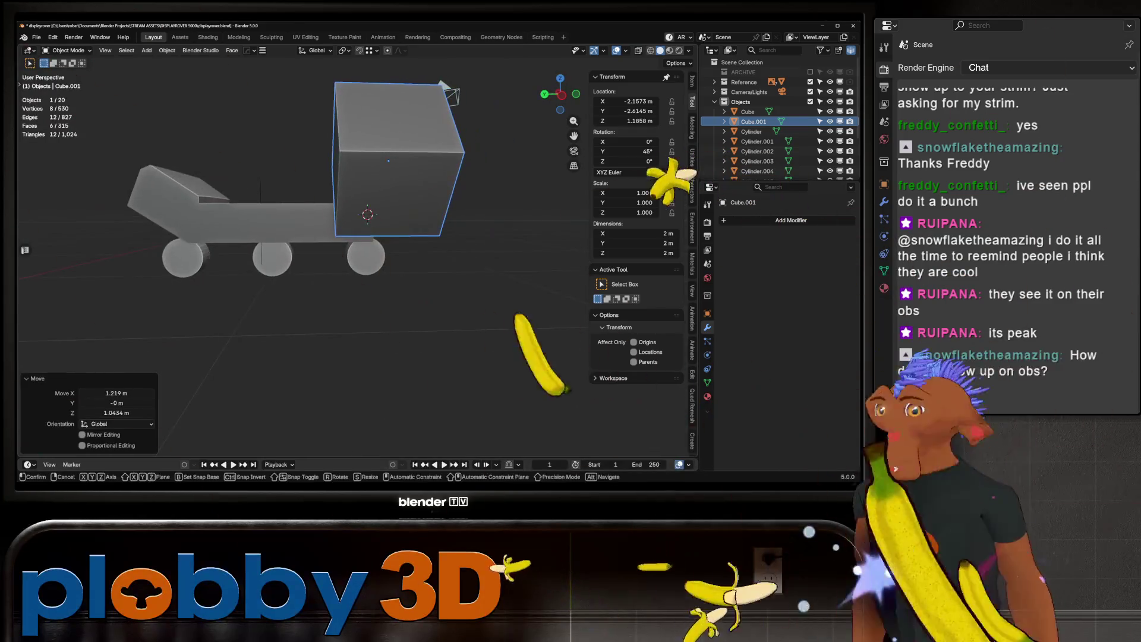
key("g")
key("y")
left_click(594, 197)
key("s")
key("y")
left_click(677, 255)
Cut the cube out of the rover body with a HardOps Difference Boolean.
middle_click_drag(678, 255, 552, 179)
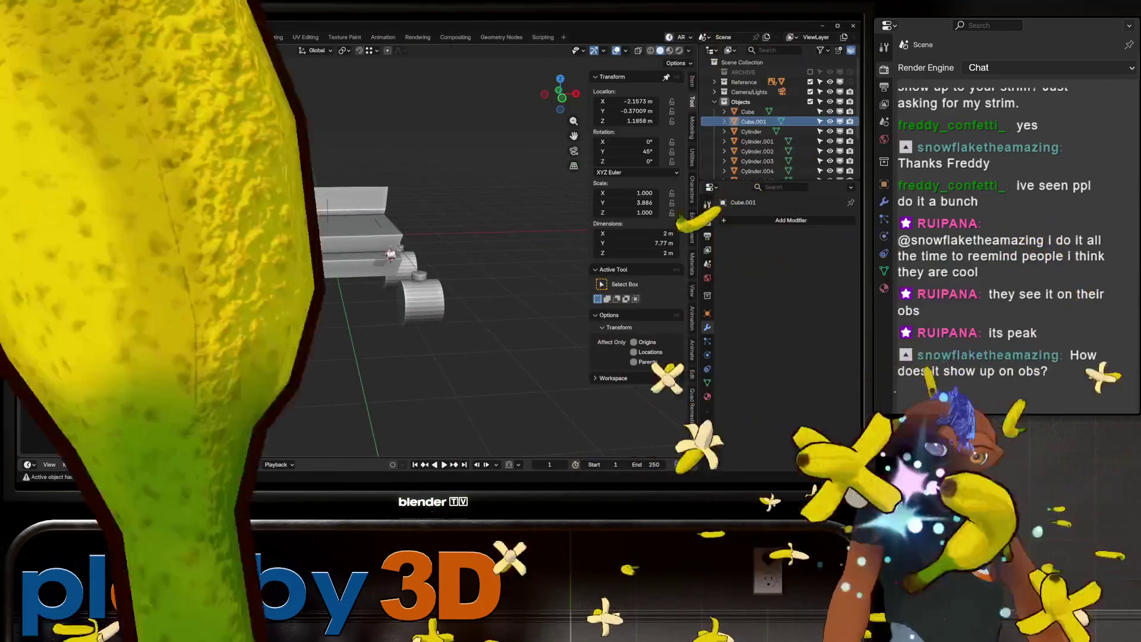
left_click(333, 237, "shift")
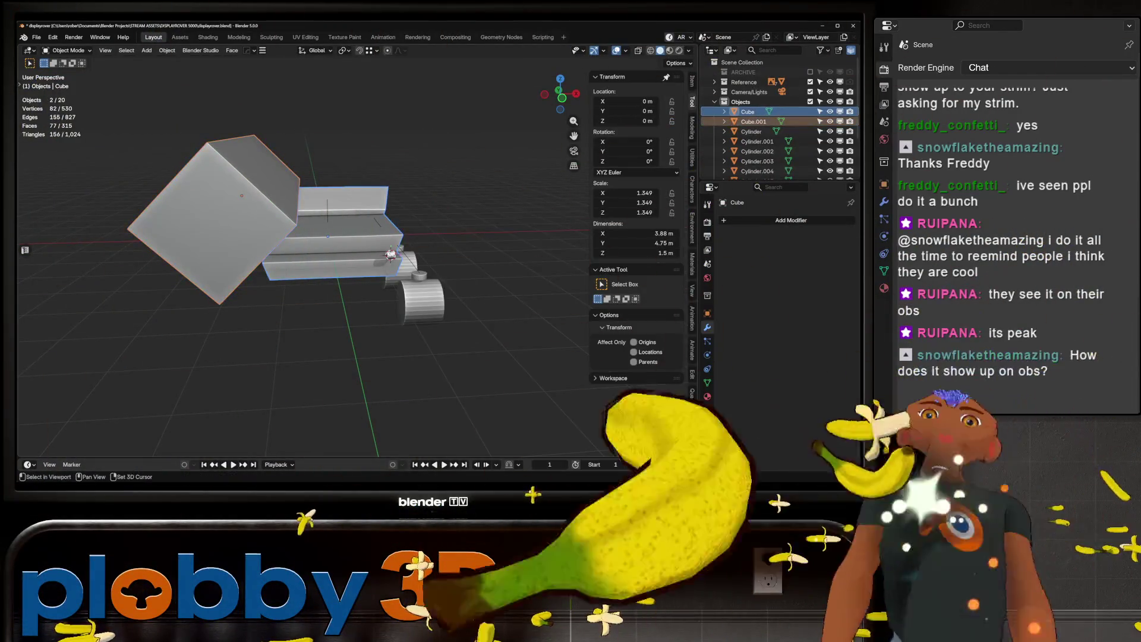
key("ctrl+KP_Subtract")
mouse_move(357, 267)
middle_mouse_down()
mouse_move(321, 259)
mouse_move(365, 223)
mouse_move(309, 235)
mouse_move(357, 228)
middle_mouse_up()
key("alt+x")
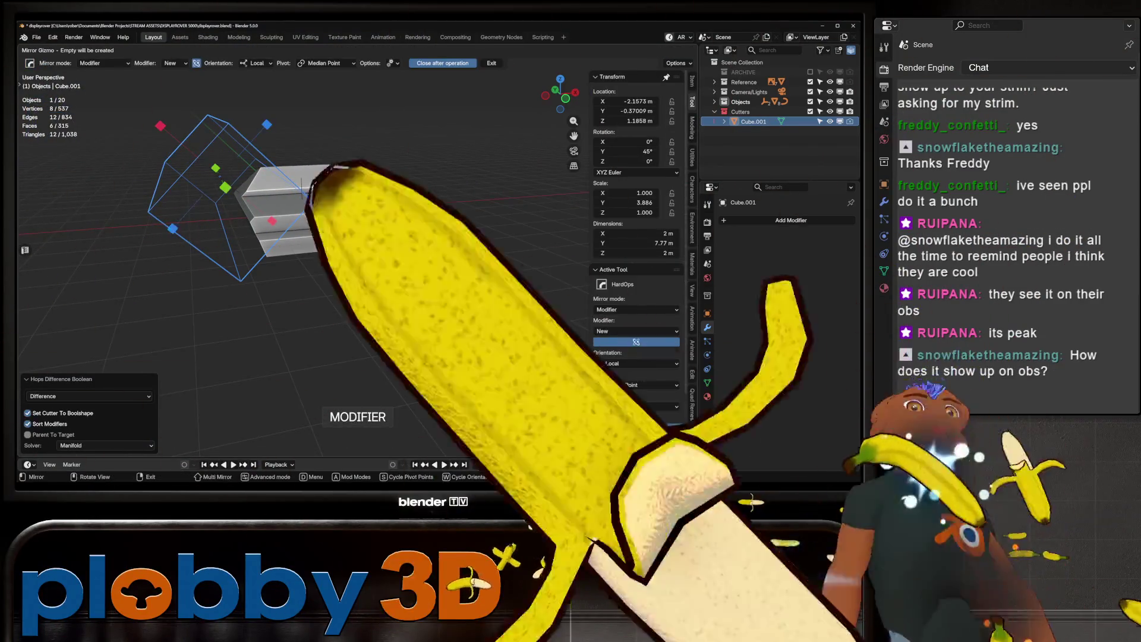
right_click(378, 226)
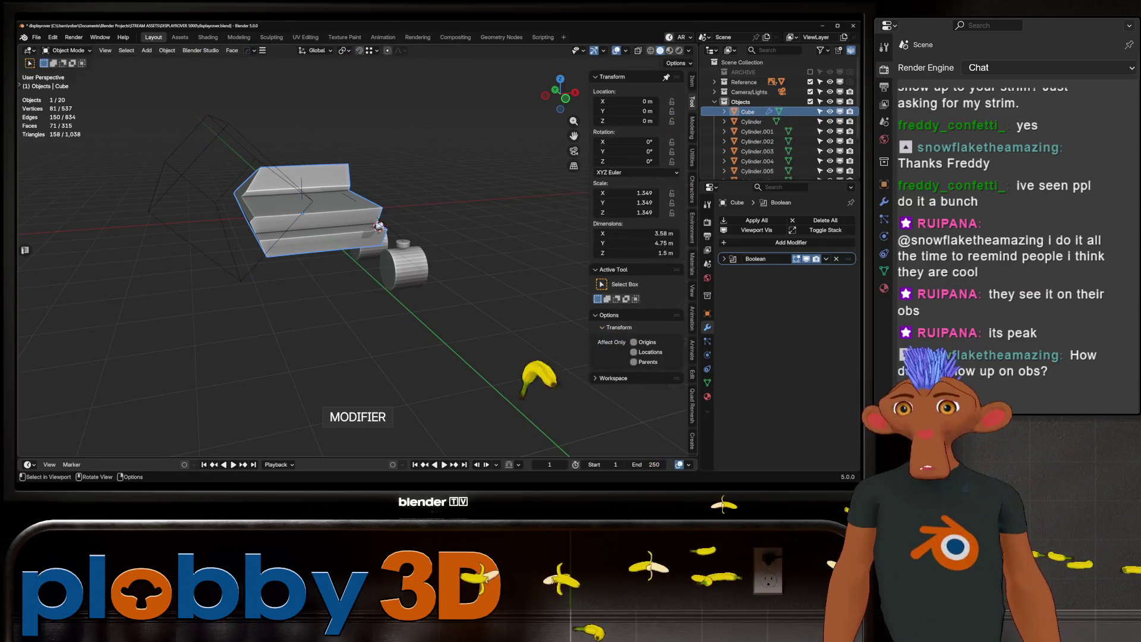
Mirror the rover body across the X axis with the HardOps mirror gizmo.
key("alt+x")
left_click(369, 209)
middle_click_drag(369, 210, 179, 235)
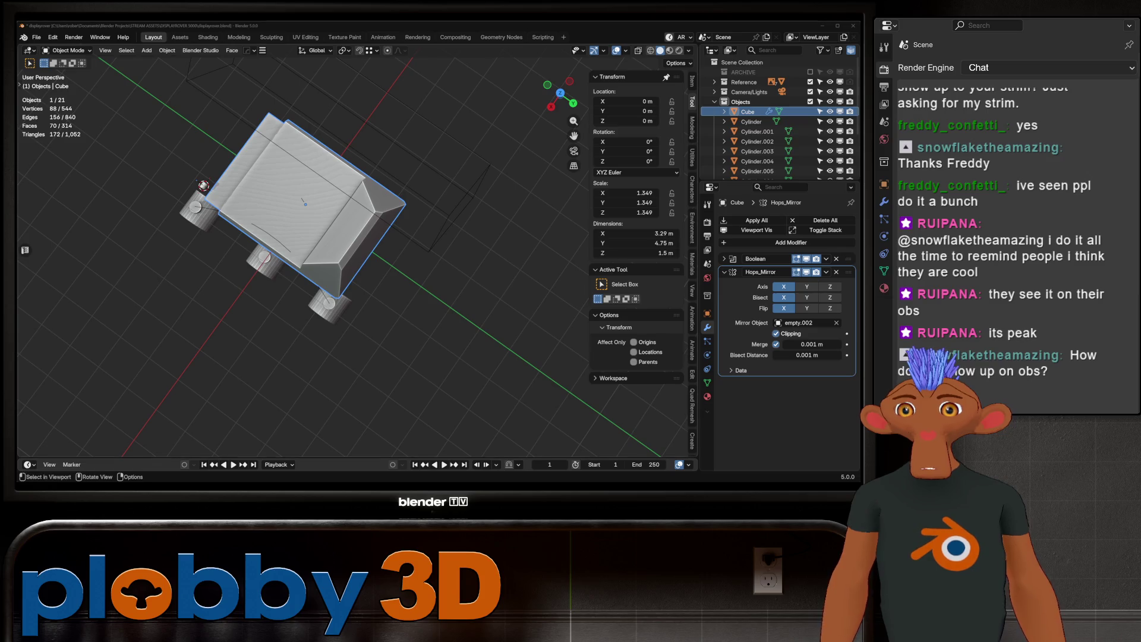
mouse_move(297, 268)
middle_mouse_down()
mouse_move(336, 160)
mouse_move(374, 166)
mouse_move(351, 164)
middle_mouse_up()
Tilt the Cube.001 cutter box by −13.3° around the Y axis.
key("ctrl+z")
key("r")
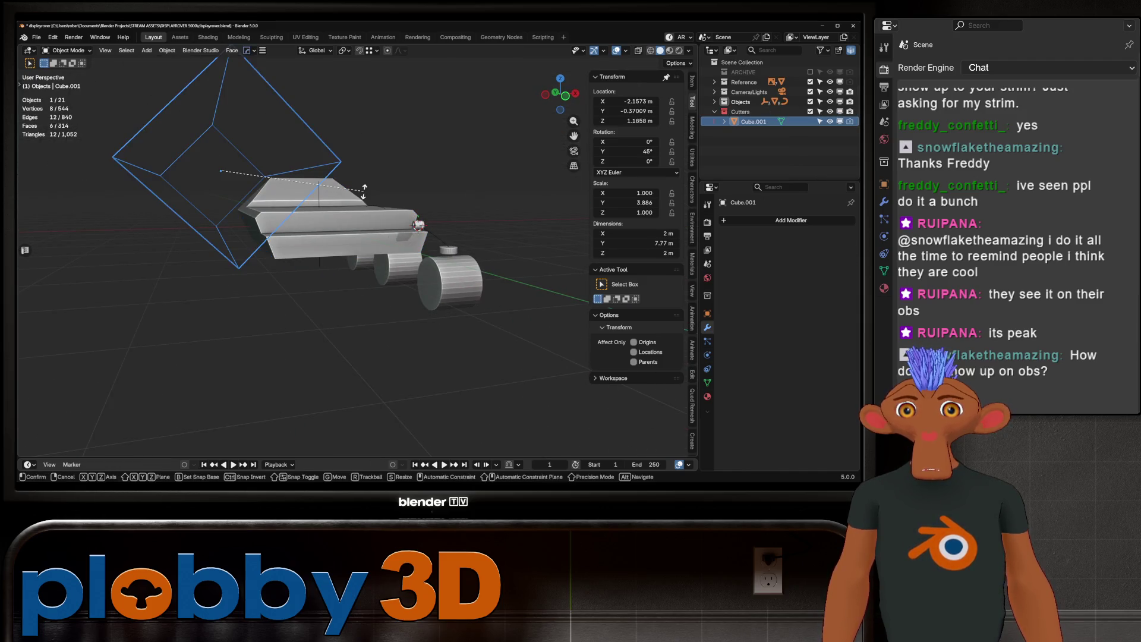
key("y")
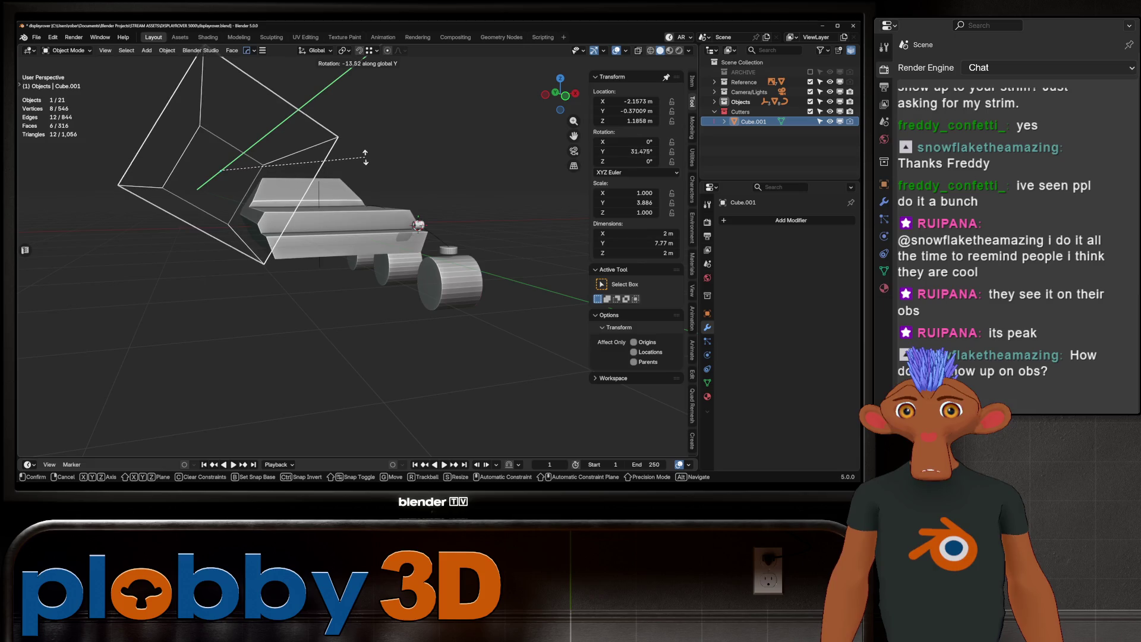
left_click(366, 158)
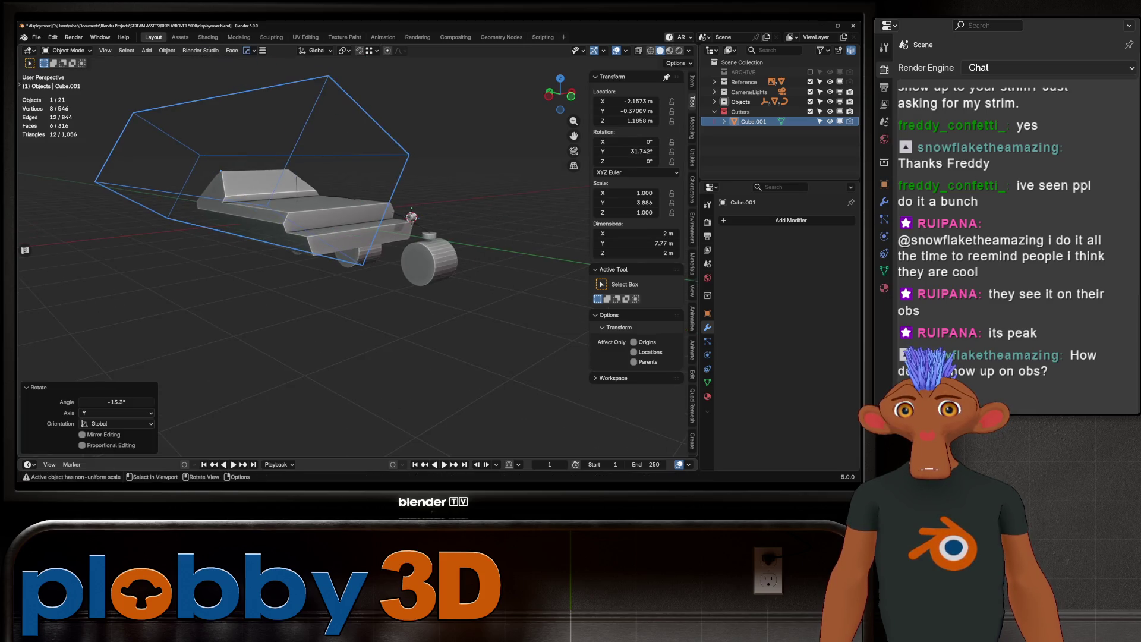
scroll(365, 158, "up", 4)
scroll(365, 157, "down", 4)
mouse_move(365, 158)
middle_mouse_down()
mouse_move(446, 232)
mouse_move(392, 244)
mouse_move(393, 202)
mouse_move(339, 223)
mouse_move(347, 193)
mouse_move(286, 172)
middle_mouse_up()
Enter Edit Mode on the body and select a face of the cab.
scroll(363, 192, "up", 3)
key("Tab")
scroll(363, 192, "up", 3)
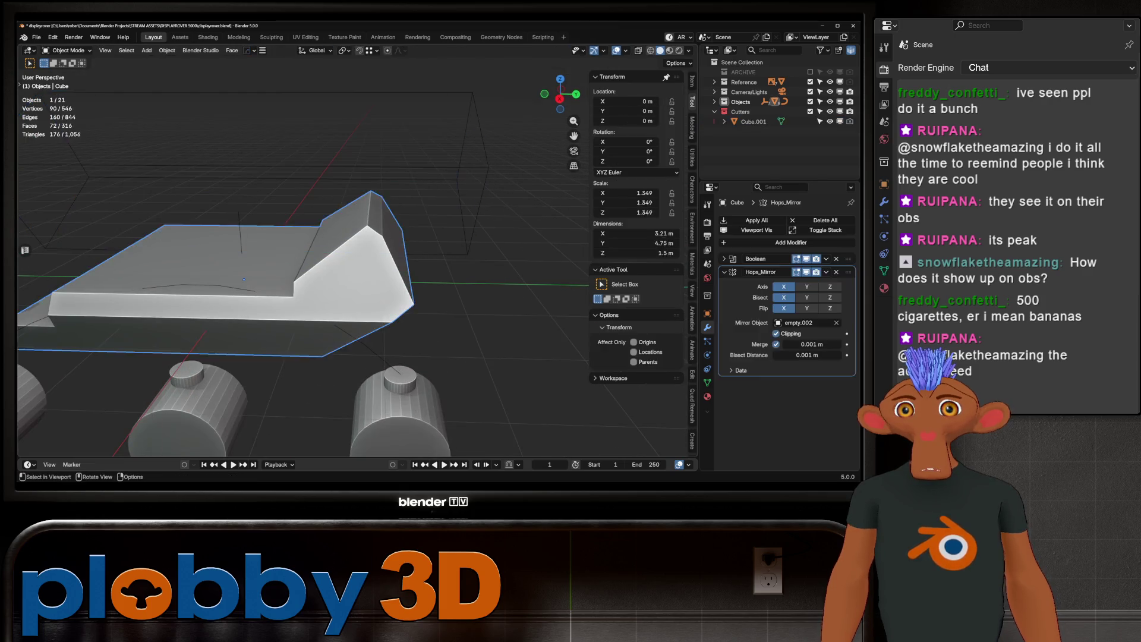
key("3")
left_click(243, 279)
scroll(244, 279, "down", 3)
mouse_move(244, 279)
middle_mouse_down()
mouse_move(197, 366)
mouse_move(566, 274)
mouse_move(559, 285)
middle_mouse_up()
scroll(197, 366, "down", 4)
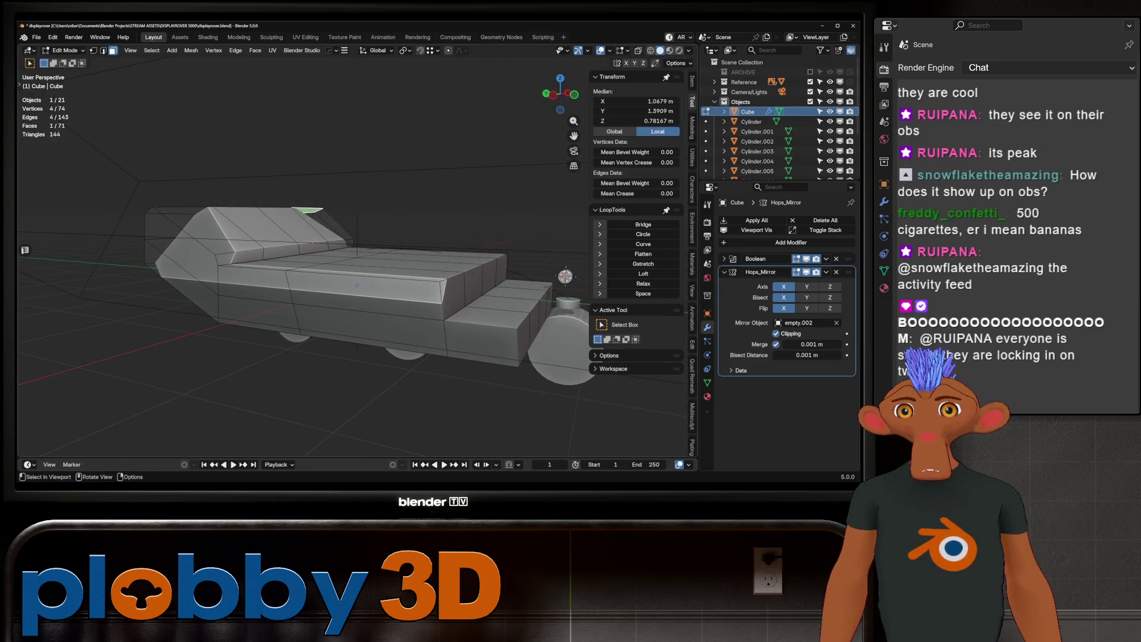
Grow the cab face selection, then select and slide the roof's lower edge.
key("ctrl+KP_Add")
key("ctrl+KP_Add")
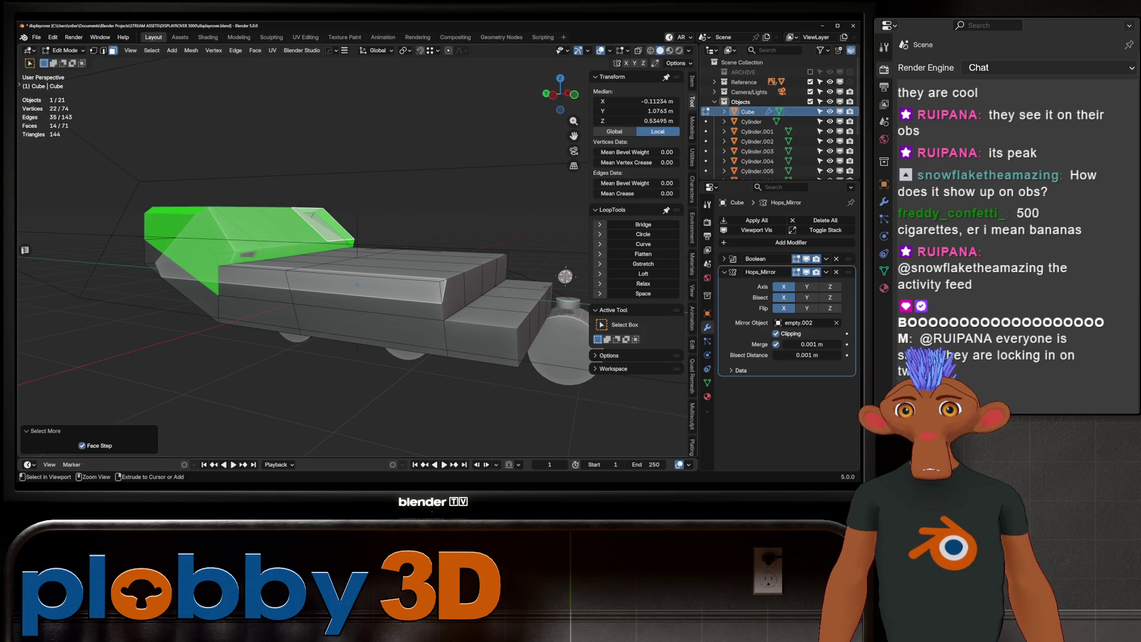
key("x")
key("Escape")
middle_click_drag(356, 268, 416, 258)
middle_click_drag(146, 296, 168, 319)
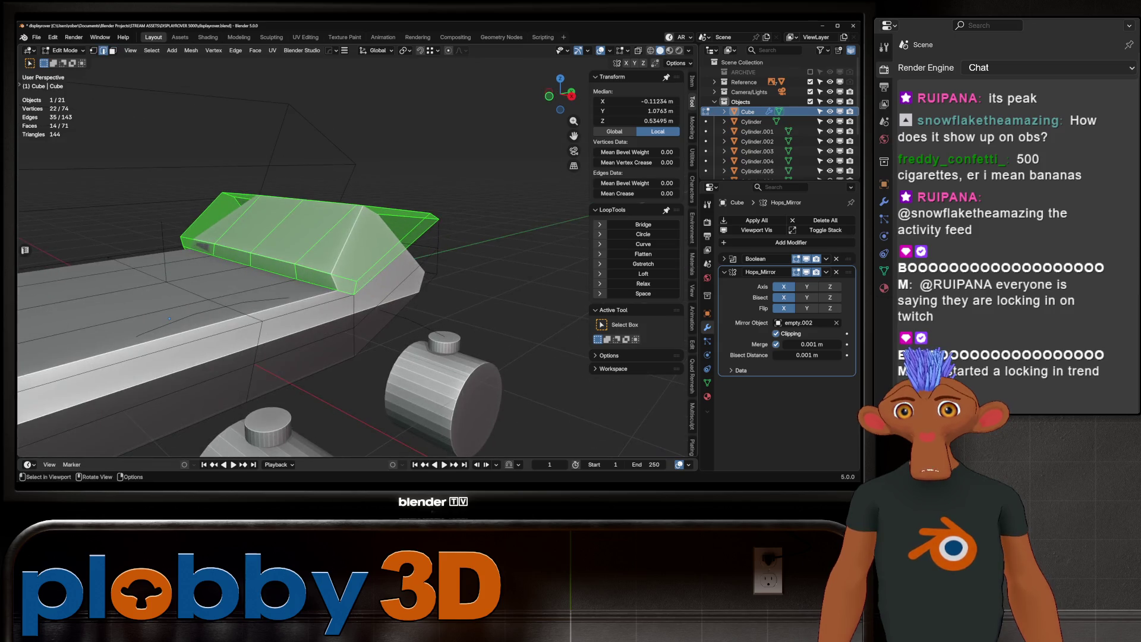
left_click(333, 274)
left_click(196, 241, "ctrl")
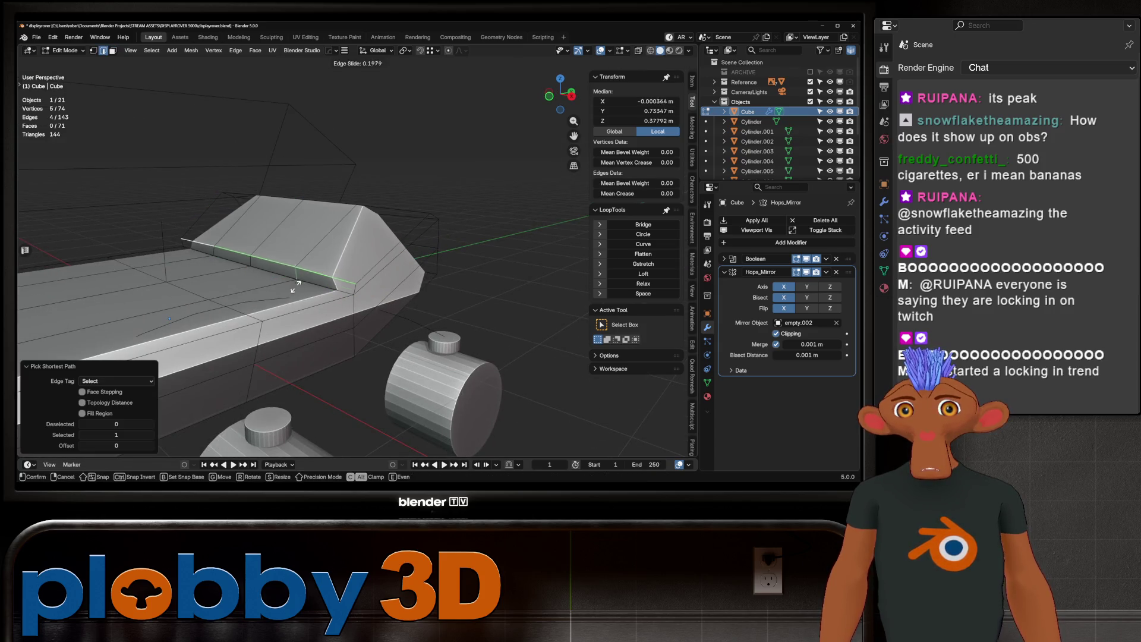
left_click(290, 428)
Select the roof ridge edges and edge-slide them with factor -1.
mouse_move(169, 319)
middle_mouse_down()
mouse_move(185, 283)
mouse_move(154, 190)
middle_mouse_up()
left_click(185, 284)
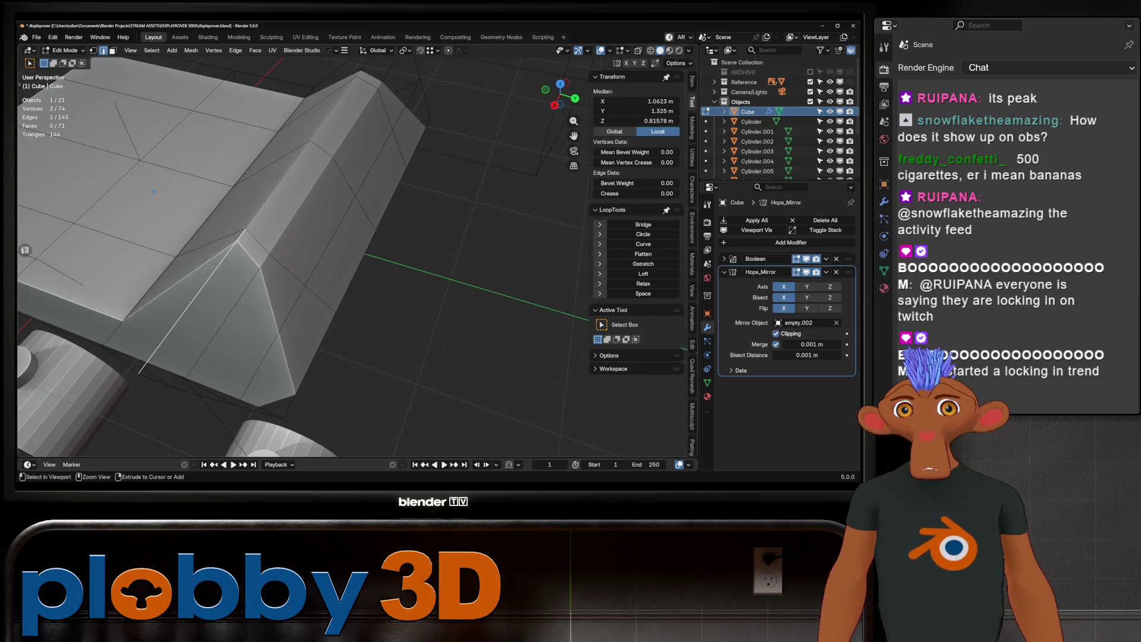
left_click(154, 191, "ctrl")
key("g")
key("g")
type("-1")
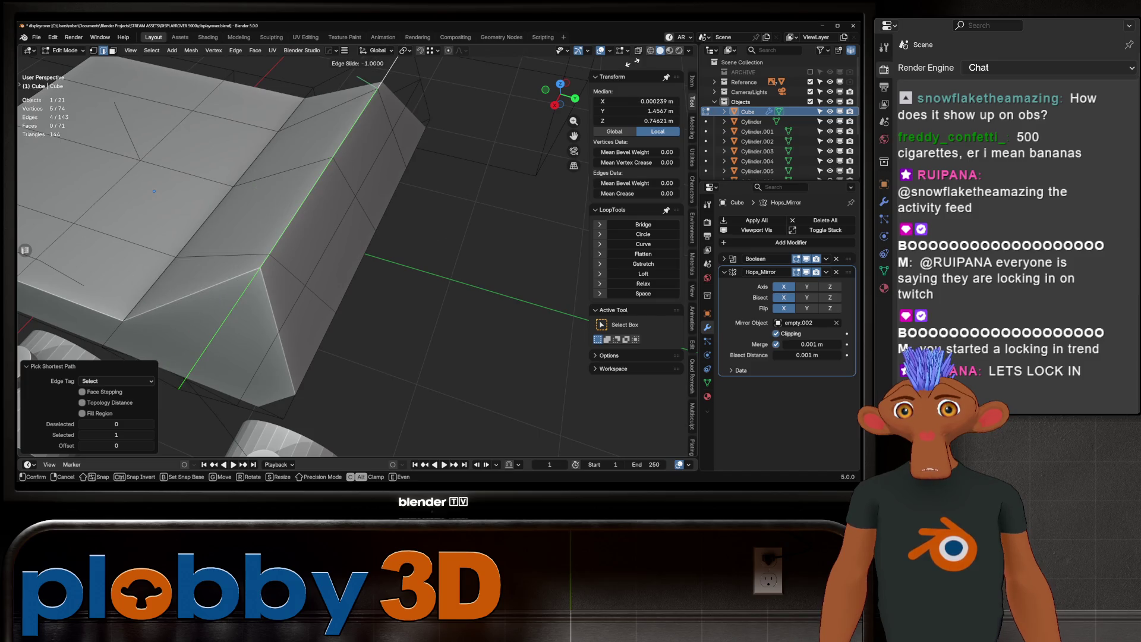
key("Return")
scroll(280, 152, "down", 3)
Merge all body vertices by distance, removing 10 doubles, and return to Object Mode.
key("a")
key("m")
key("Return")
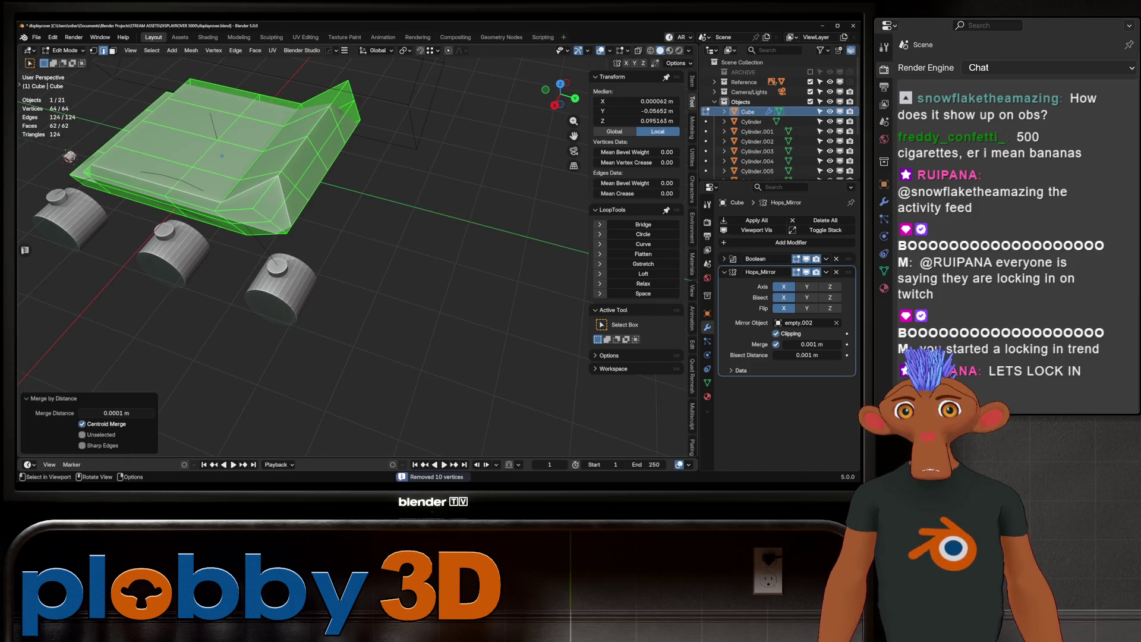
key("Tab")
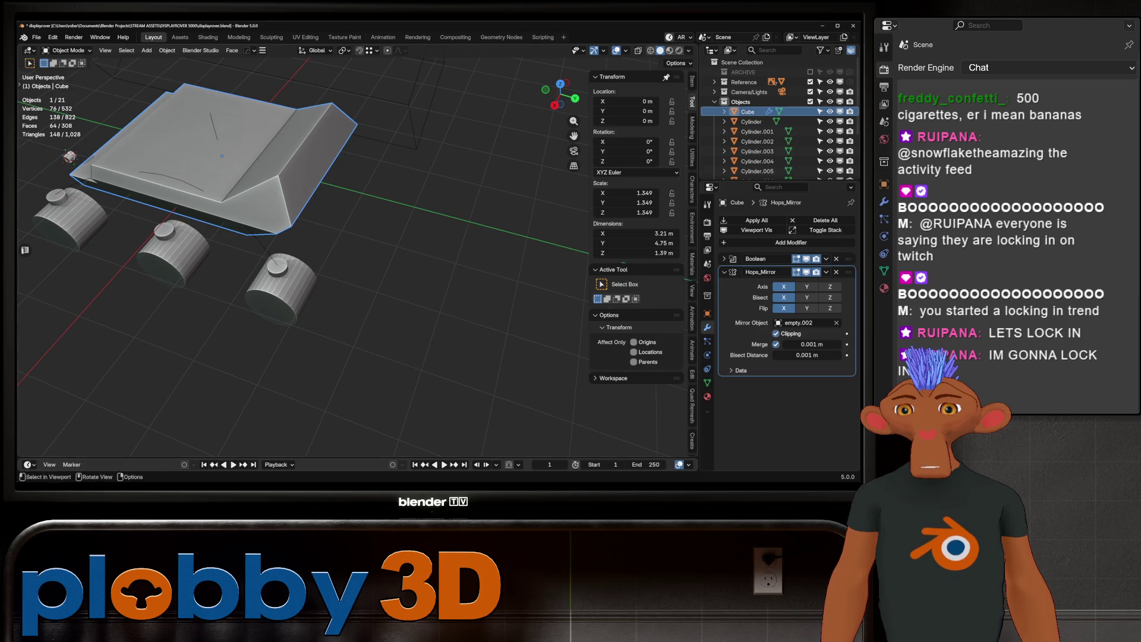
Save an incremental copy of the rover file.
mouse_move(297, 268)
middle_mouse_down()
mouse_move(410, 271)
mouse_move(315, 261)
mouse_move(413, 240)
middle_mouse_up()
left_click(757, 132)
mouse_move(297, 268)
middle_mouse_down()
mouse_move(386, 264)
mouse_move(332, 280)
mouse_move(310, 277)
mouse_move(380, 265)
mouse_move(218, 246)
middle_mouse_up()
scroll(303, 321, "down", 2)
key("ctrl+alt+s")
Apply all of the body's modifiers and delete the Cube.001 cutter box.
left_click(356, 285)
left_click(753, 220)
key("Delete")
scroll(380, 268, "up", 5)
In Edit Mode, dissolve an edge loop running across the body.
left_click(219, 246)
key("Tab")
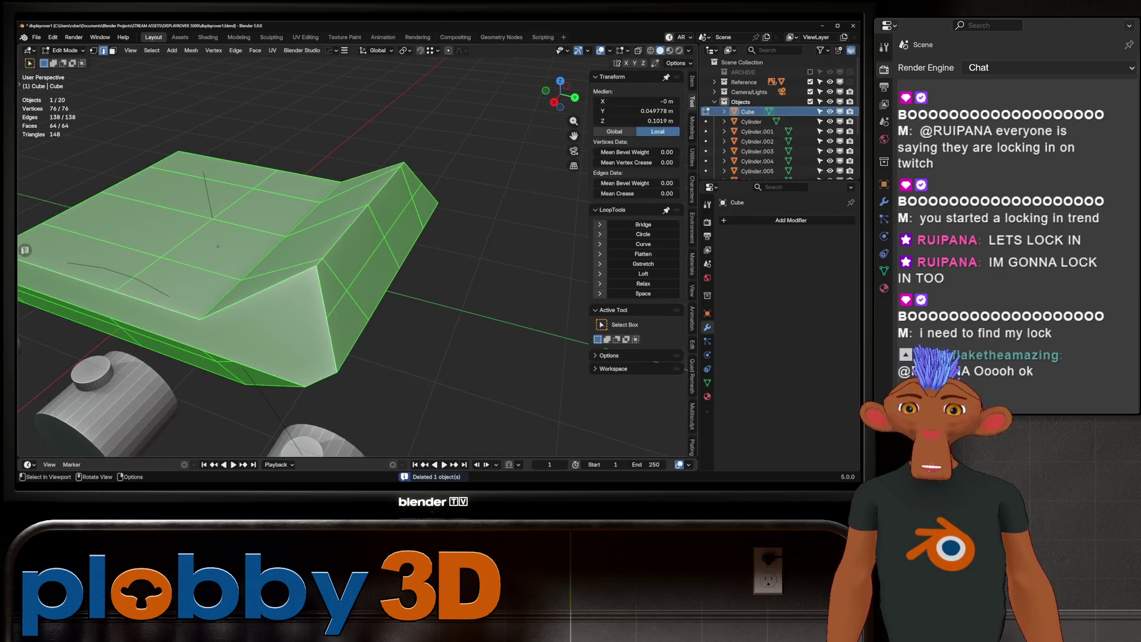
mouse_move(196, 179)
middle_mouse_down()
mouse_move(174, 166)
mouse_move(268, 135)
middle_mouse_up()
left_click(240, 213, "alt")
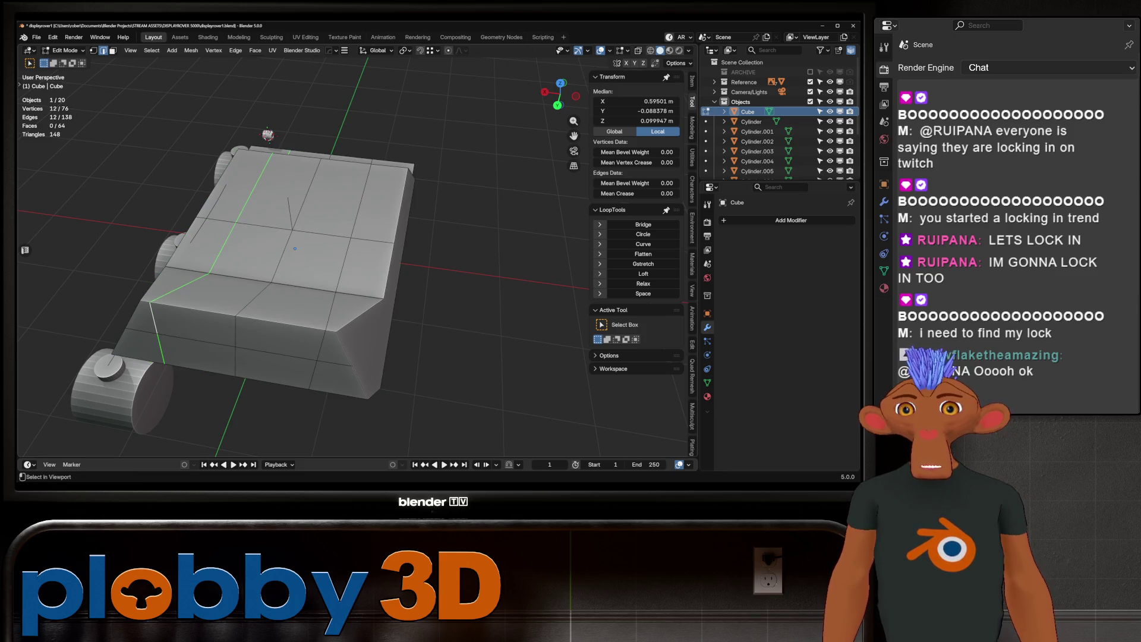
left_click(408, 355)
middle_click_drag(407, 355, 351, 344)
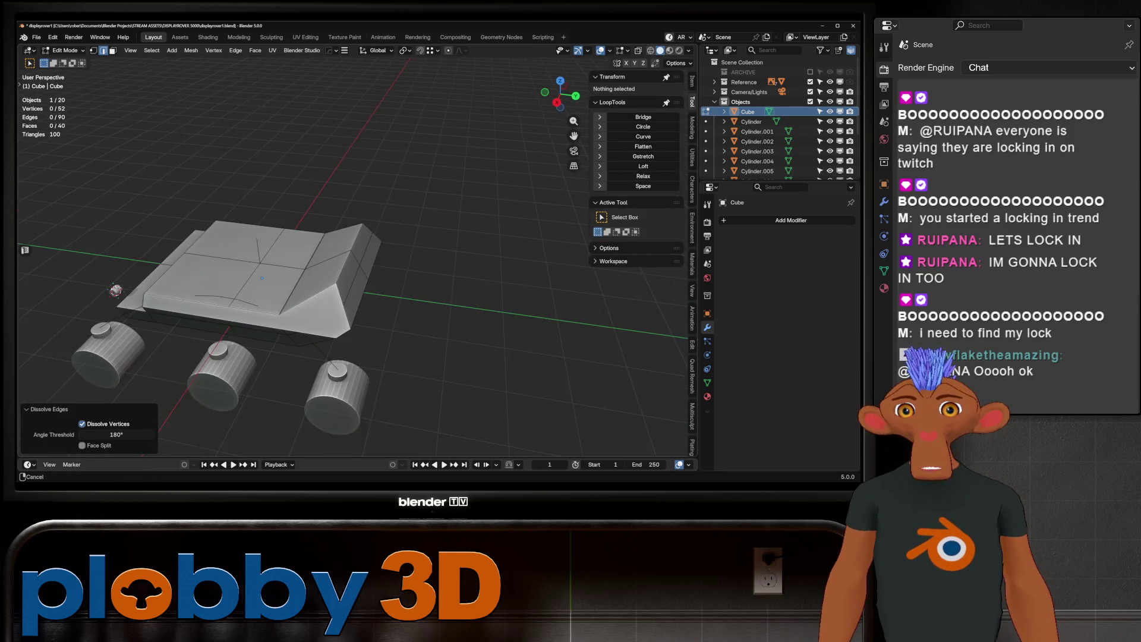
scroll(350, 344, "up", 3)
Add a loop cut to the body, leaving it at the centre.
key("1")
middle_click_drag(351, 268, 333, 247)
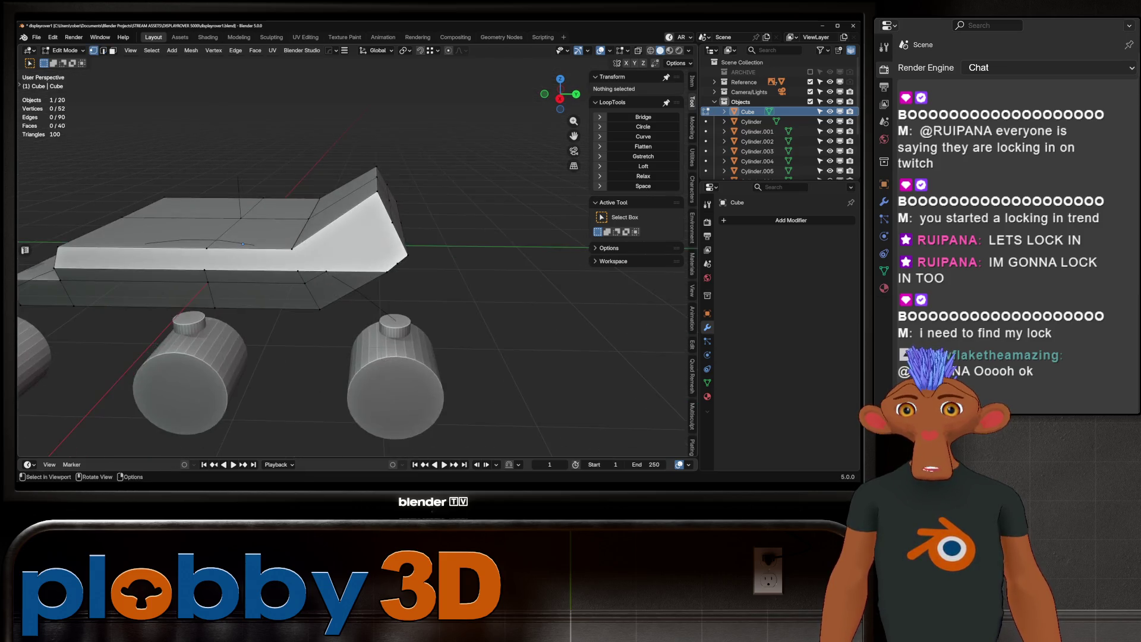
middle_click_drag(242, 243, 23, 271)
scroll(350, 268, "up", 3)
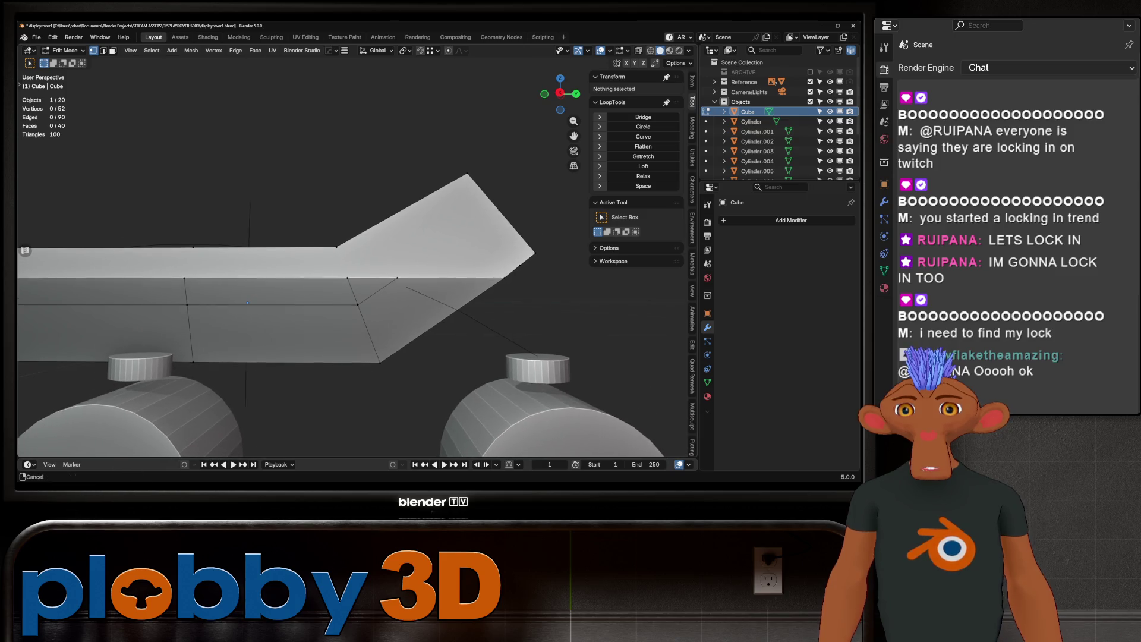
left_click(397, 277)
mouse_move(397, 277)
middle_mouse_down()
mouse_move(369, 291)
mouse_move(404, 309)
mouse_move(339, 304)
mouse_move(357, 261)
middle_mouse_up()
key("ctrl+r")
left_click(416, 306)
right_click(416, 307)
Vertex-slide two body vertices fully to their edge ends.
left_click(339, 303)
left_click(360, 275)
key("shift+v")
left_click(240, 278)
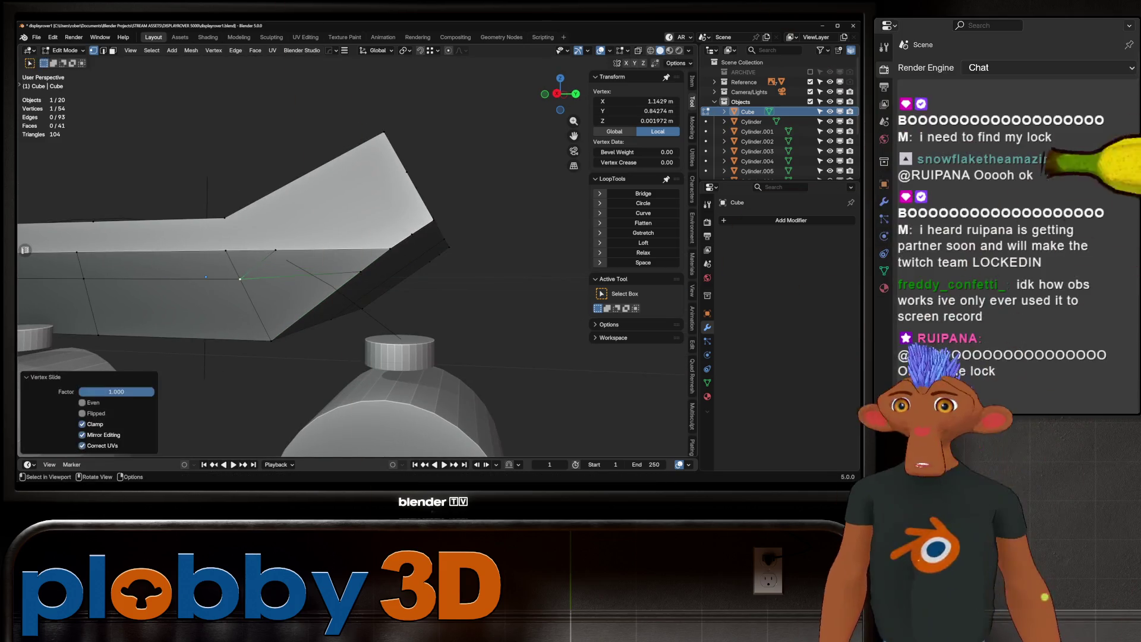
left_click(275, 250)
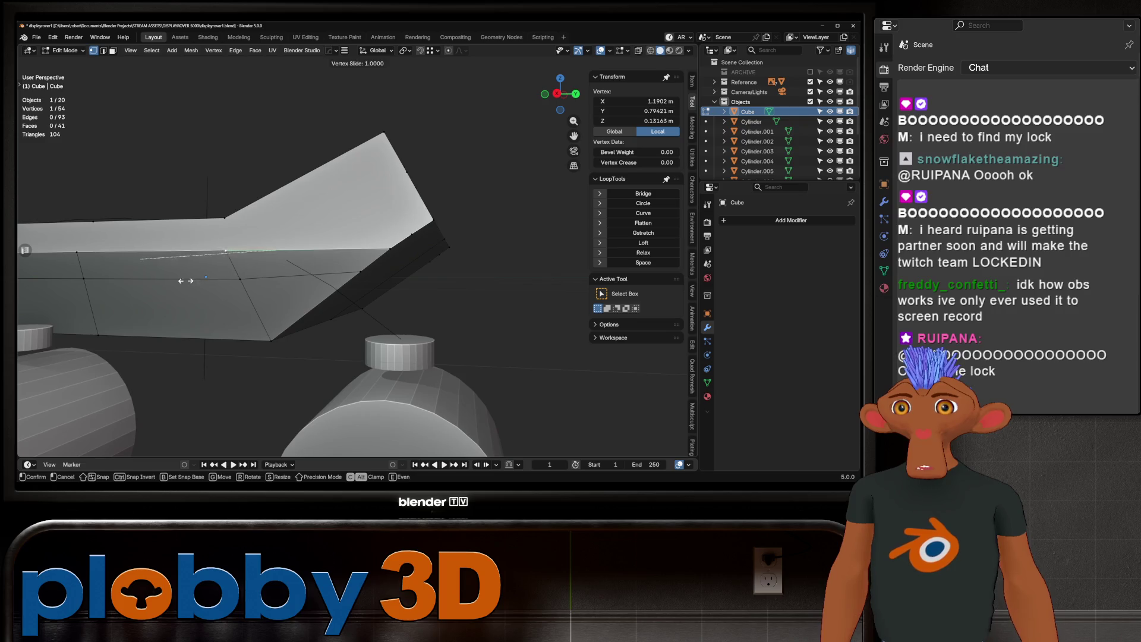
left_click(186, 280)
Merge the body's vertices by distance, then mirror it across X with HardOps.
key("a")
key("m")
left_click(318, 256)
middle_click_drag(318, 257, 309, 280)
key("Tab")
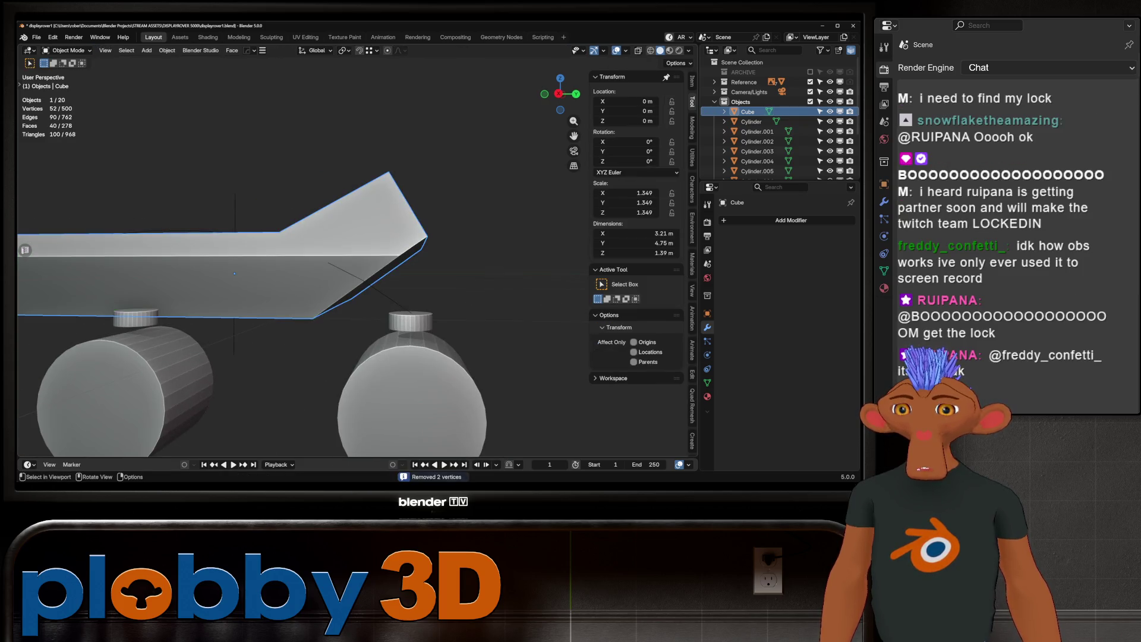
key("alt+x")
left_click(203, 274)
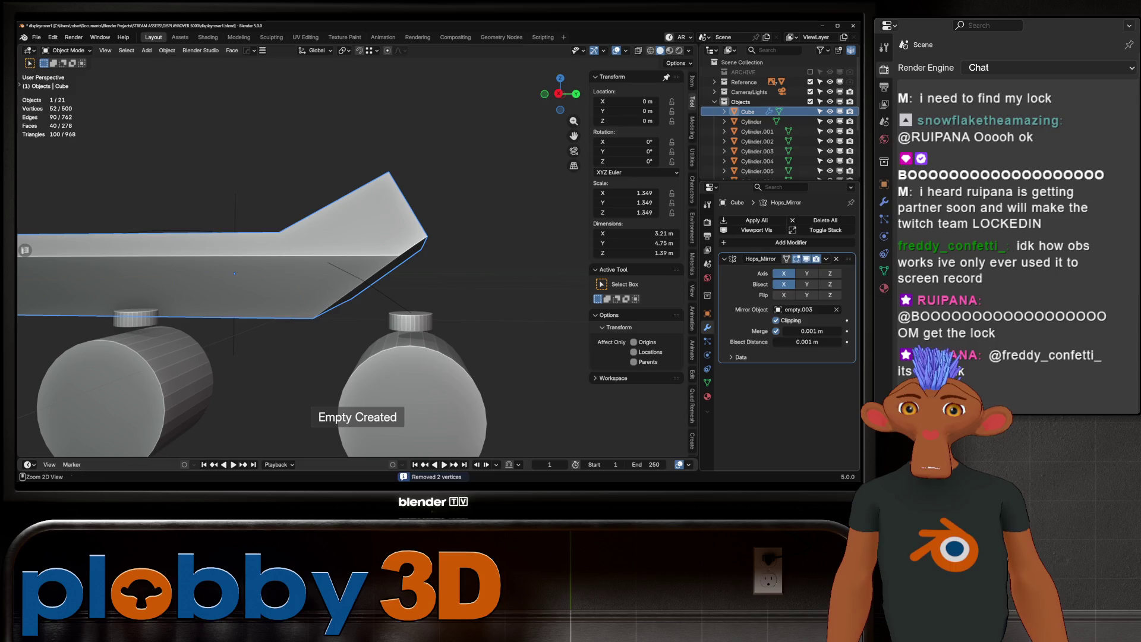
Apply the mirror to the body and add new cuts to its mesh.
key("ctrl+a")
key("Tab")
middle_click_drag(238, 273, 285, 256)
key("ctrl+z")
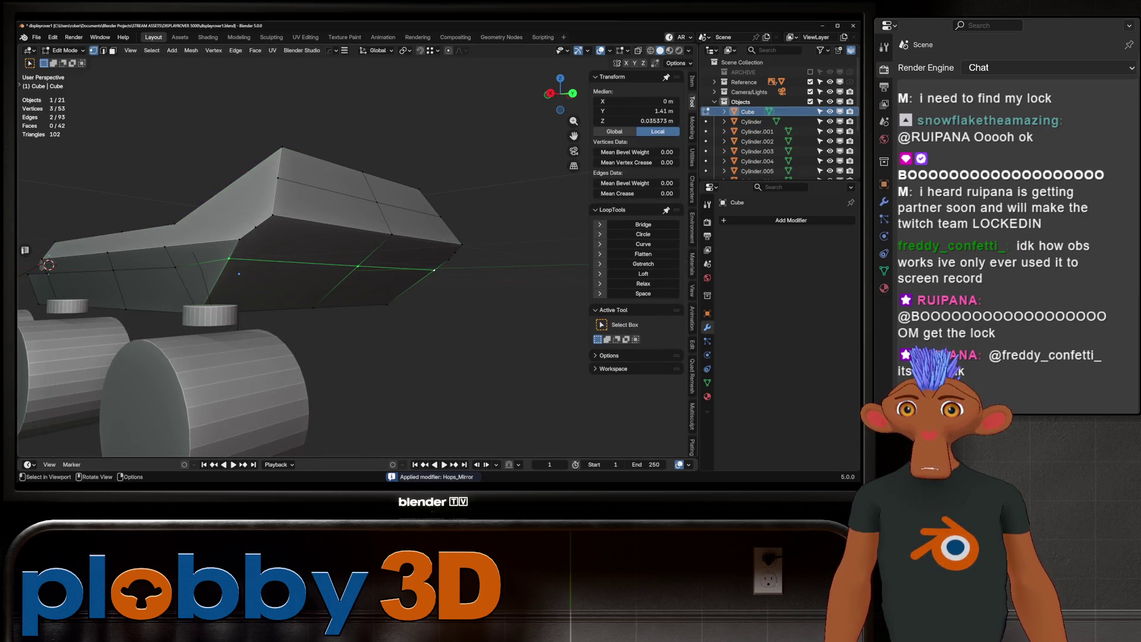
key("ctrl+shift+z")
mouse_move(298, 267)
middle_mouse_down()
mouse_move(321, 262)
mouse_move(300, 256)
mouse_move(310, 236)
middle_mouse_up()
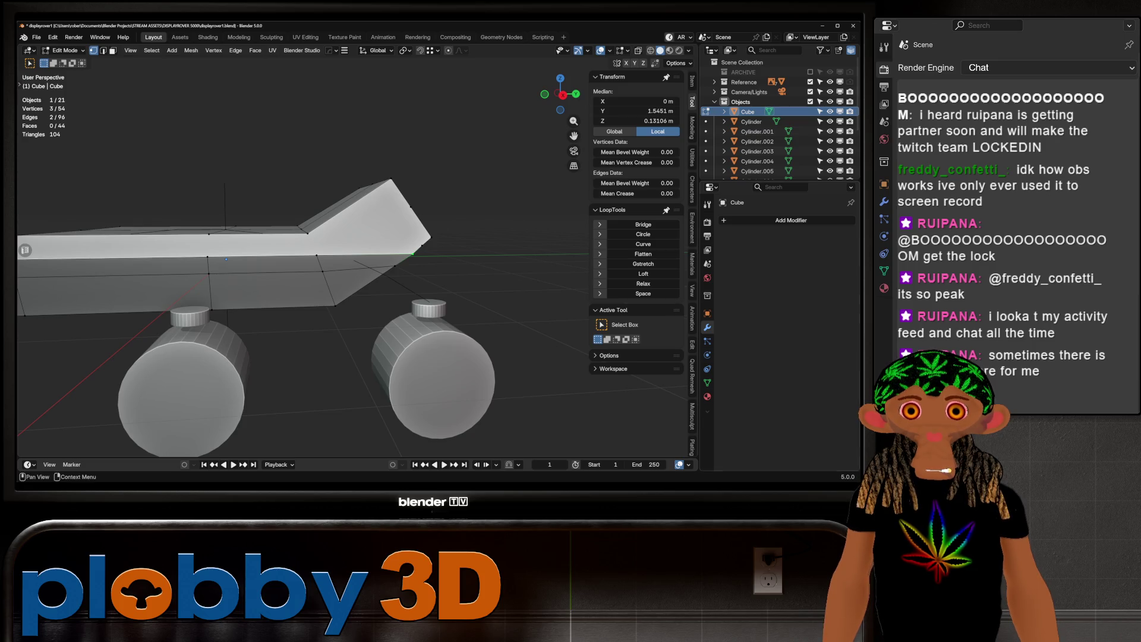
Select edges beside a body vertex and slide them into place.
scroll(297, 255, "down", 4)
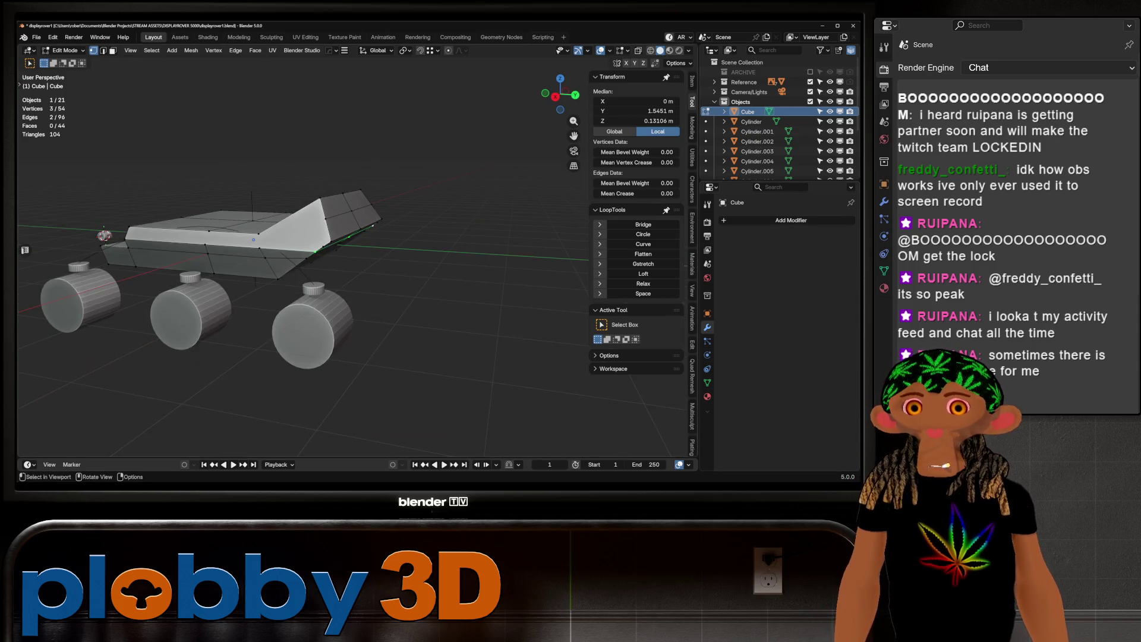
middle_click_drag(297, 256, 256, 254)
left_click(354, 234)
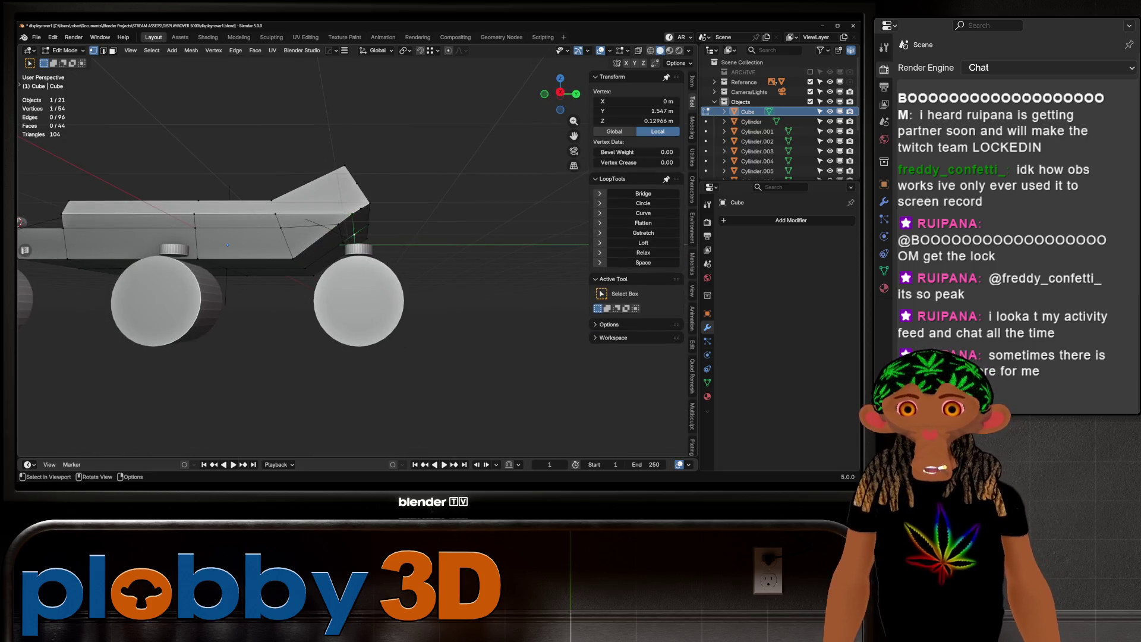
left_click(342, 268, "ctrl")
key("2")
key("g")
key("g")
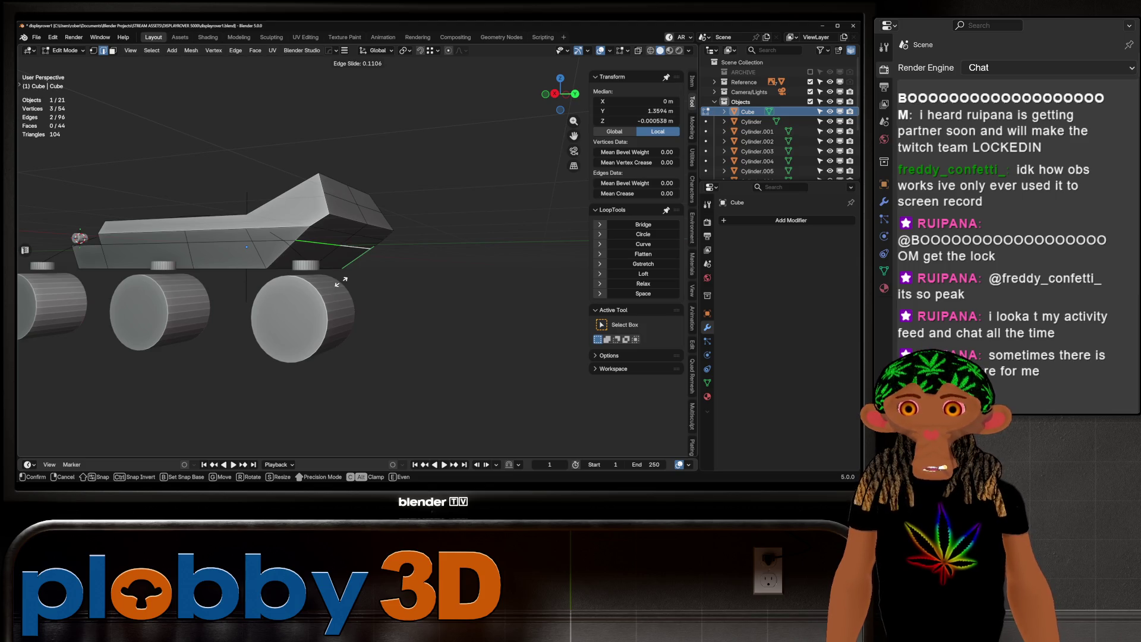
left_click(341, 279)
Dissolve a selected vertex on the body.
middle_click_drag(342, 280, 285, 268)
scroll(285, 267, "up", 3)
middle_click_drag(224, 241, 291, 276)
key("1")
left_click(305, 217)
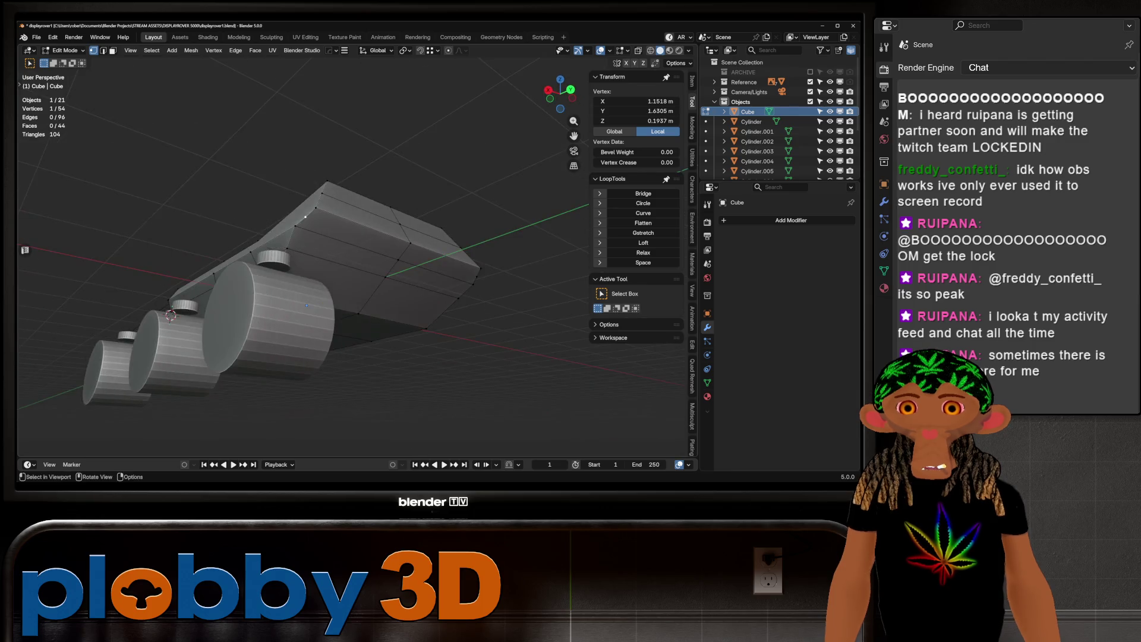
key("x")
left_click(517, 286)
Delete the long side face of the body, leaving a hole.
middle_click_drag(518, 286, 535, 279)
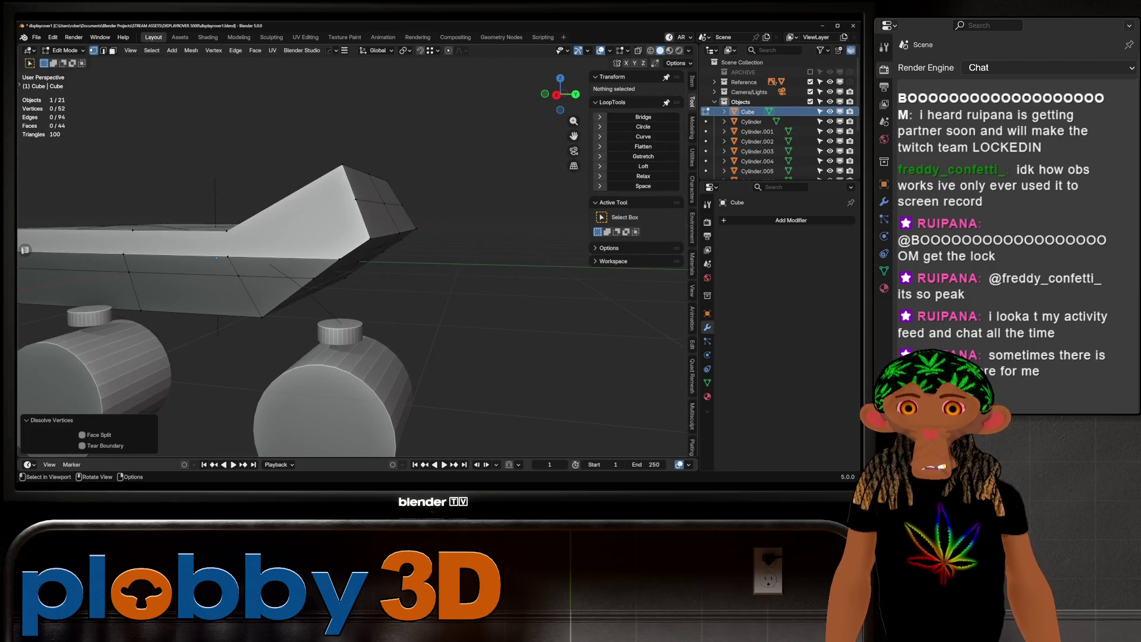
mouse_move(216, 258)
middle_mouse_down()
mouse_move(257, 276)
mouse_move(256, 245)
mouse_move(304, 272)
middle_mouse_up()
key("3")
left_click(304, 272)
key("x")
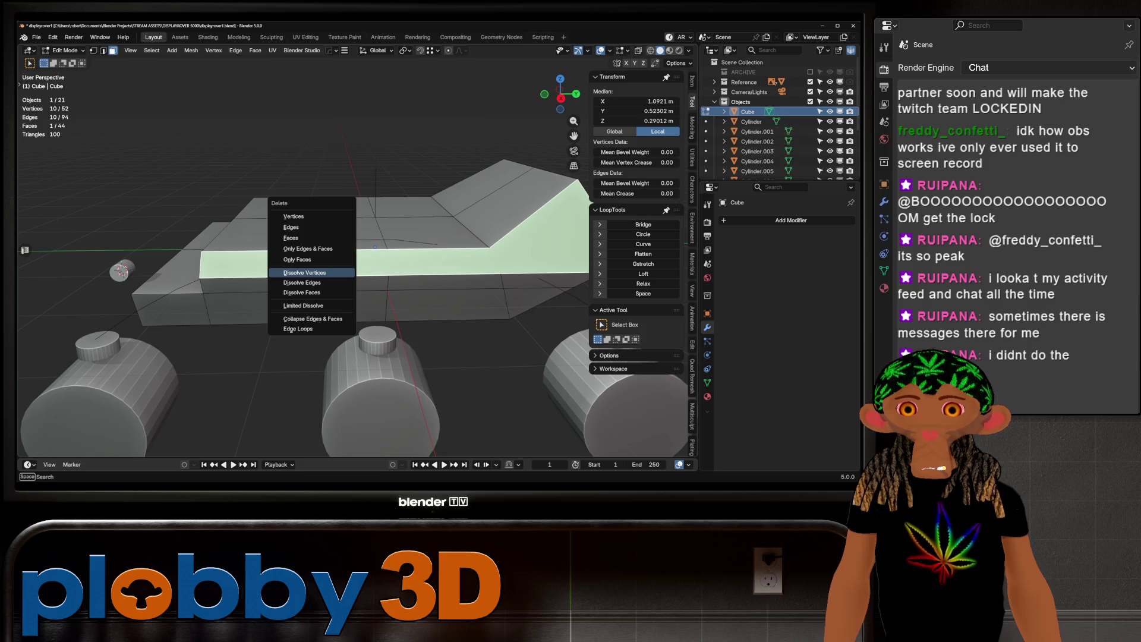
left_click(291, 238)
Select the hole's boundary loop and close it with Grid Fill.
key("2")
mouse_move(356, 250)
middle_mouse_down()
mouse_move(267, 250)
mouse_move(356, 261)
middle_mouse_up()
left_click(425, 264, "alt")
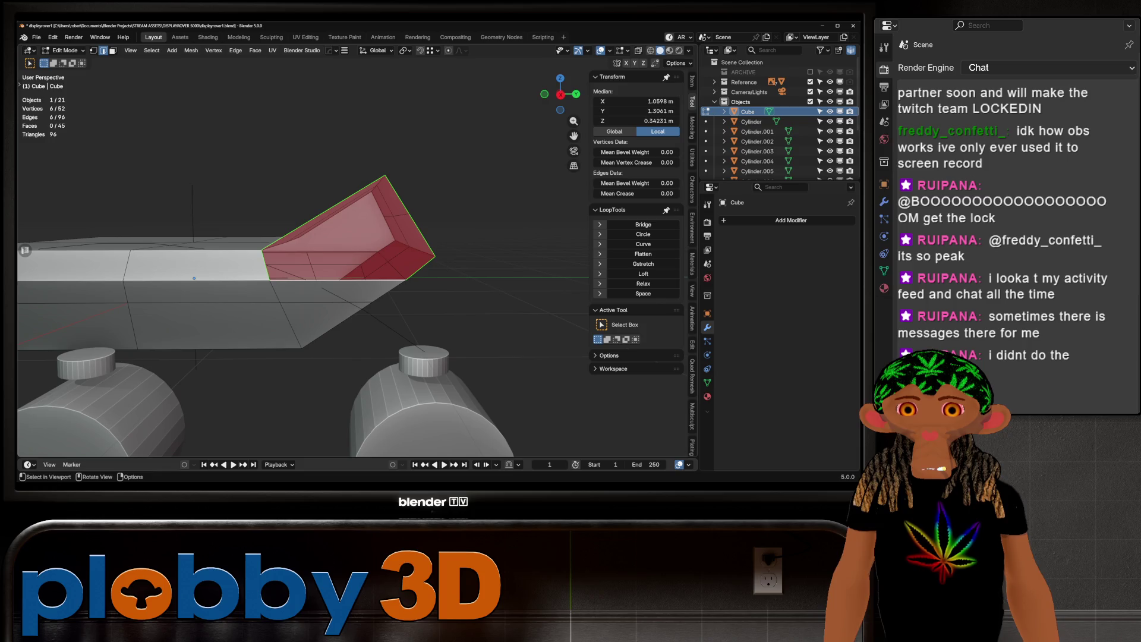
key("q")
left_click(456, 232)
mouse_move(456, 233)
middle_mouse_down()
mouse_move(416, 256)
mouse_move(321, 253)
mouse_move(457, 258)
mouse_move(357, 262)
mouse_move(405, 259)
middle_mouse_up()
Return to Object Mode and mirror the body across its centre with HardOps.
key("ctrl+r")
key("Escape")
key("Tab")
key("alt+x")
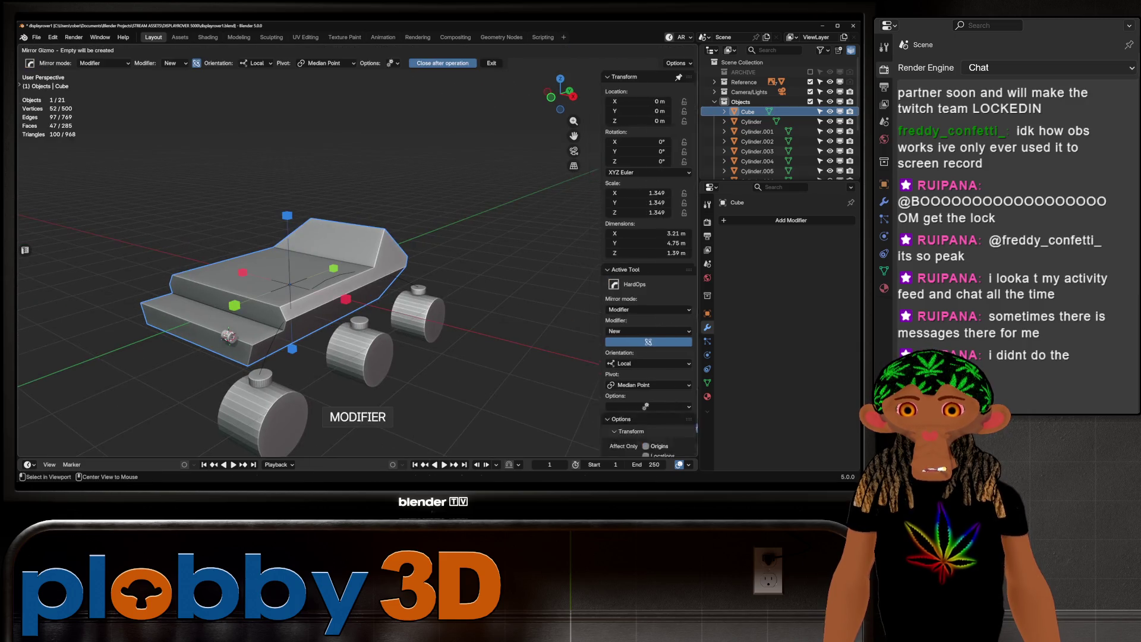
left_click(345, 299)
scroll(297, 255, "down", 3)
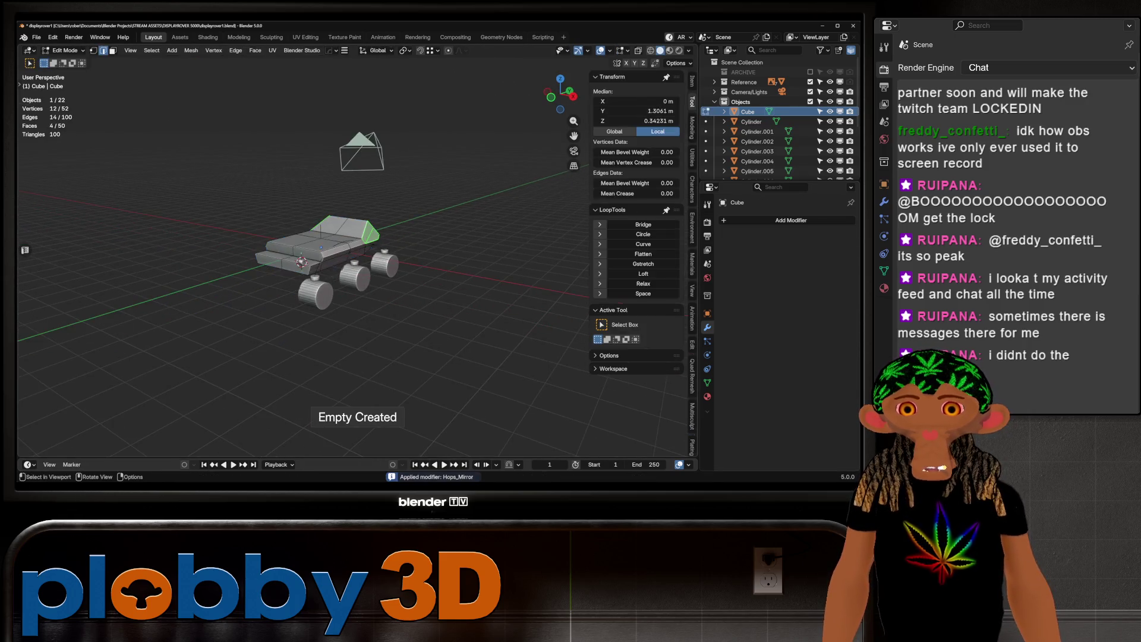
mouse_move(333, 255)
middle_mouse_down()
mouse_move(475, 264)
mouse_move(446, 315)
mouse_move(380, 254)
middle_mouse_up()
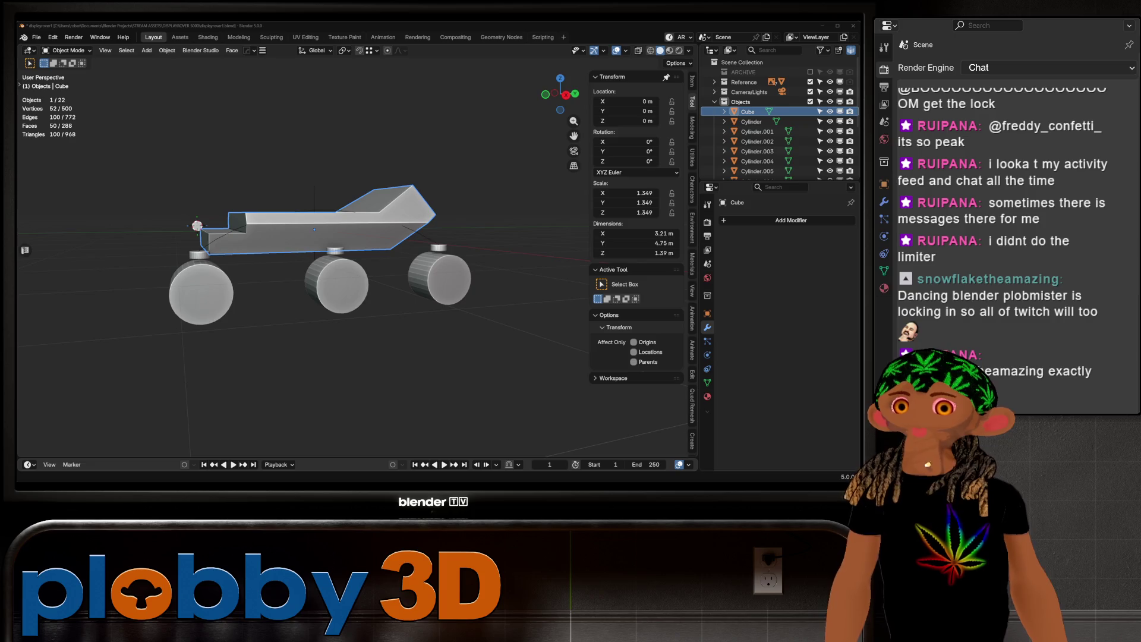
mouse_move(309, 268)
middle_mouse_down()
mouse_move(416, 271)
mouse_move(368, 268)
mouse_move(404, 268)
mouse_move(386, 256)
middle_mouse_up()
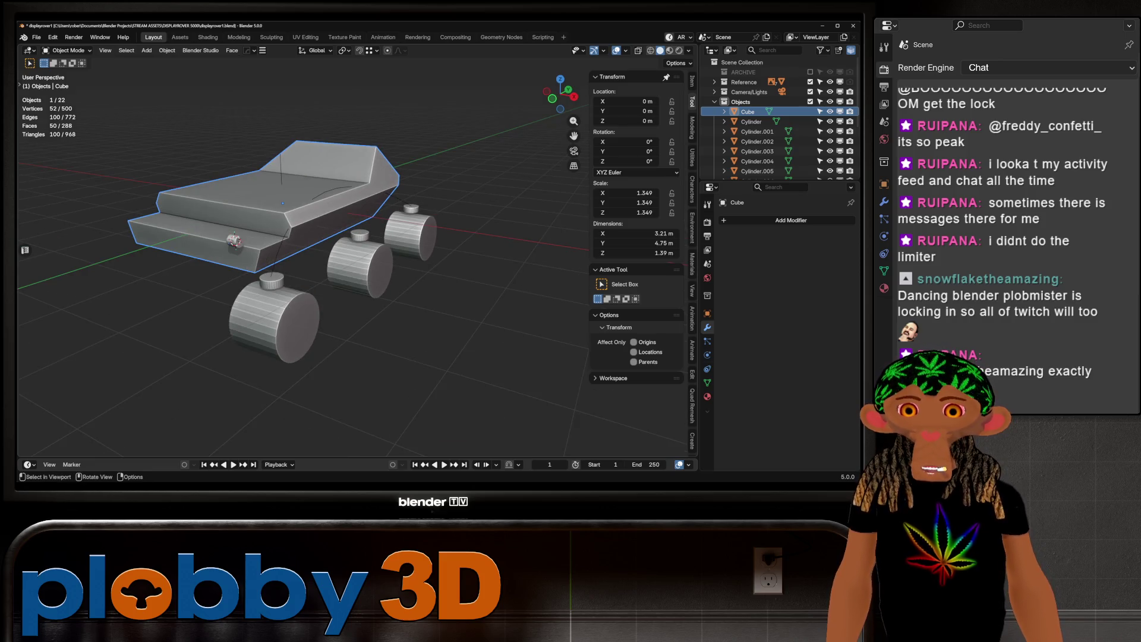
left_click(234, 241)
mouse_move(234, 241)
middle_mouse_down()
mouse_move(315, 232)
mouse_move(381, 256)
mouse_move(321, 297)
middle_mouse_up()
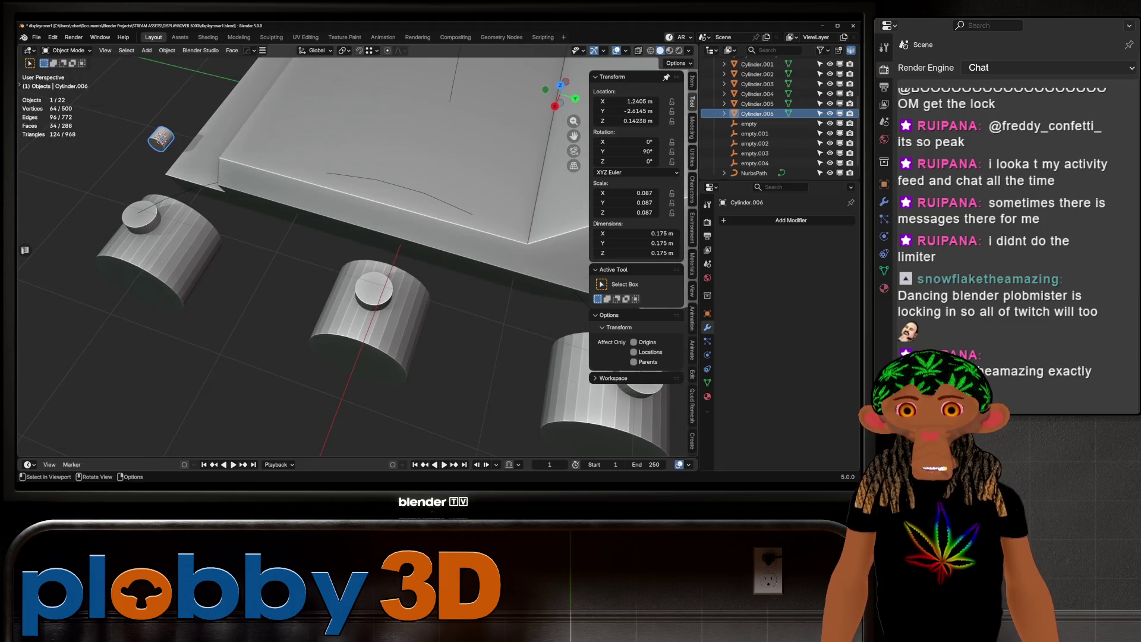
Select the three wheels and their hubs and move them 1.26 m along X.
left_click(380, 178)
scroll(357, 255, "down", 4)
middle_click_drag(357, 256, 405, 244)
left_click(381, 318)
left_click(415, 238, "shift")
left_click(438, 185, "shift")
left_click(439, 165, "shift")
key("g")
key("x")
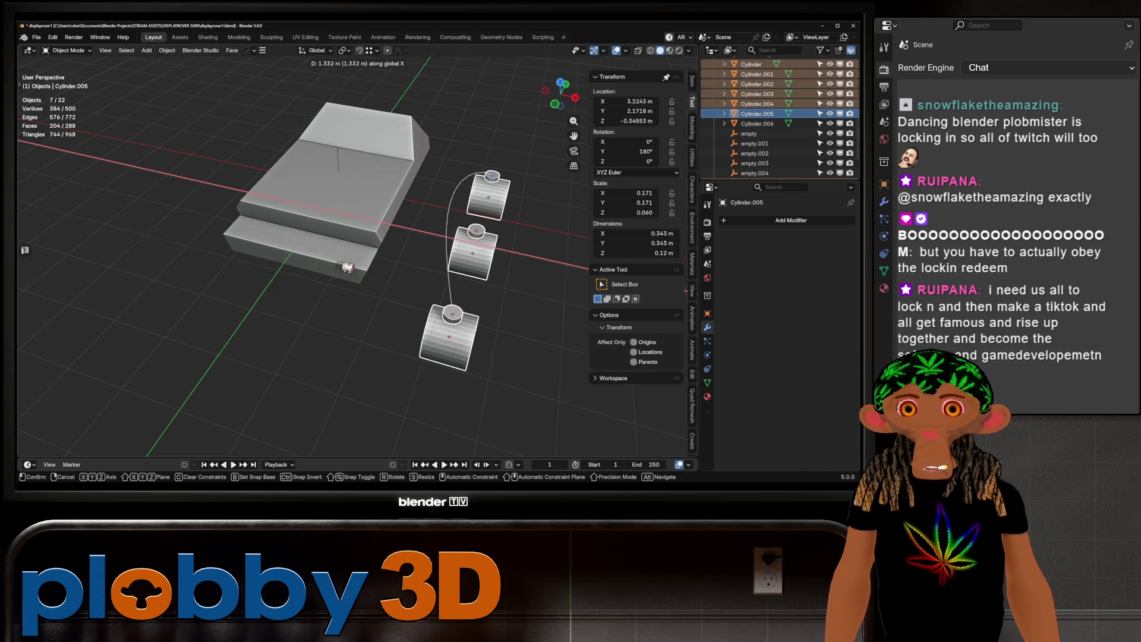
key("Return")
Select the NurbsPath curve and enter its Edit Mode.
mouse_move(357, 267)
middle_mouse_down()
mouse_move(380, 226)
mouse_move(315, 258)
mouse_move(416, 256)
middle_mouse_up()
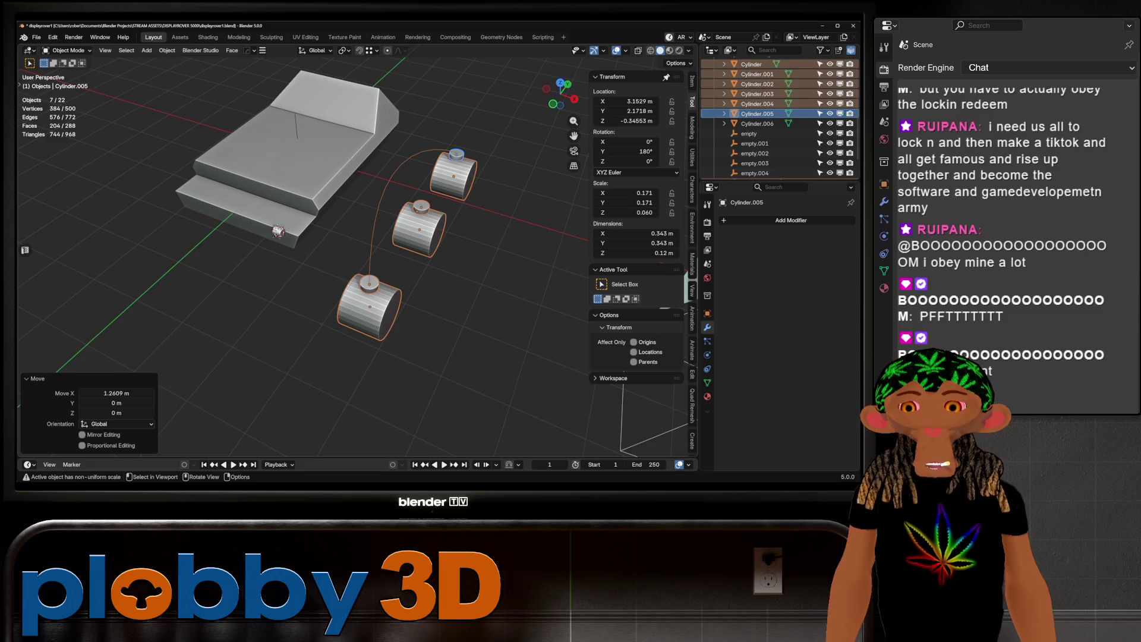
middle_click_drag(357, 238, 416, 244)
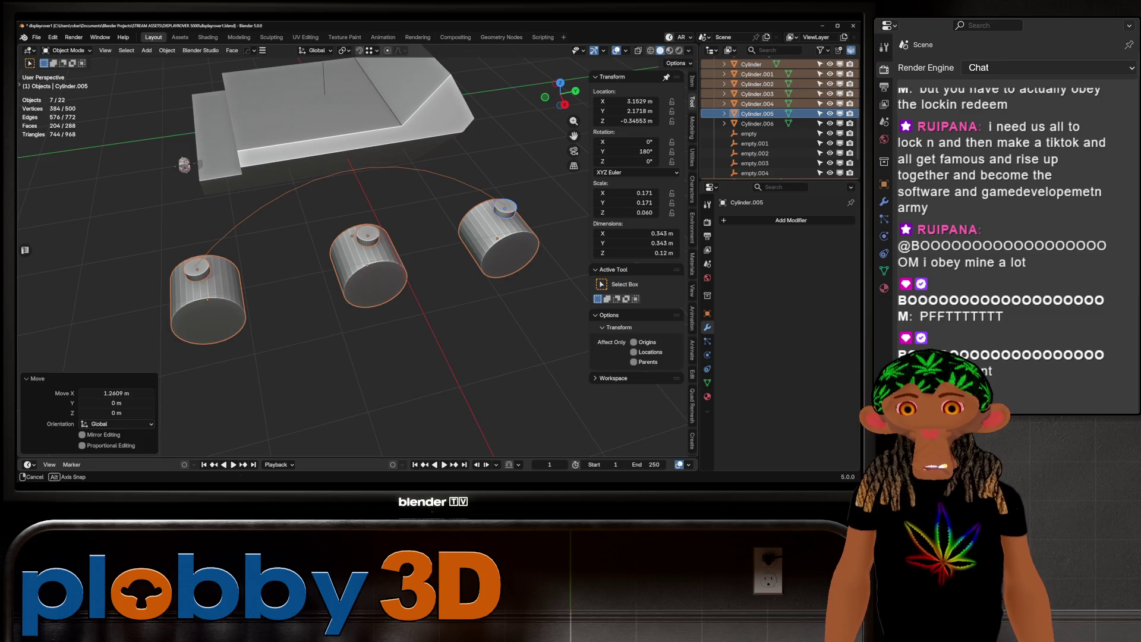
left_click(368, 167)
key("Tab")
mouse_move(357, 238)
middle_mouse_down()
mouse_move(404, 226)
mouse_move(380, 243)
mouse_move(380, 191)
middle_mouse_up()
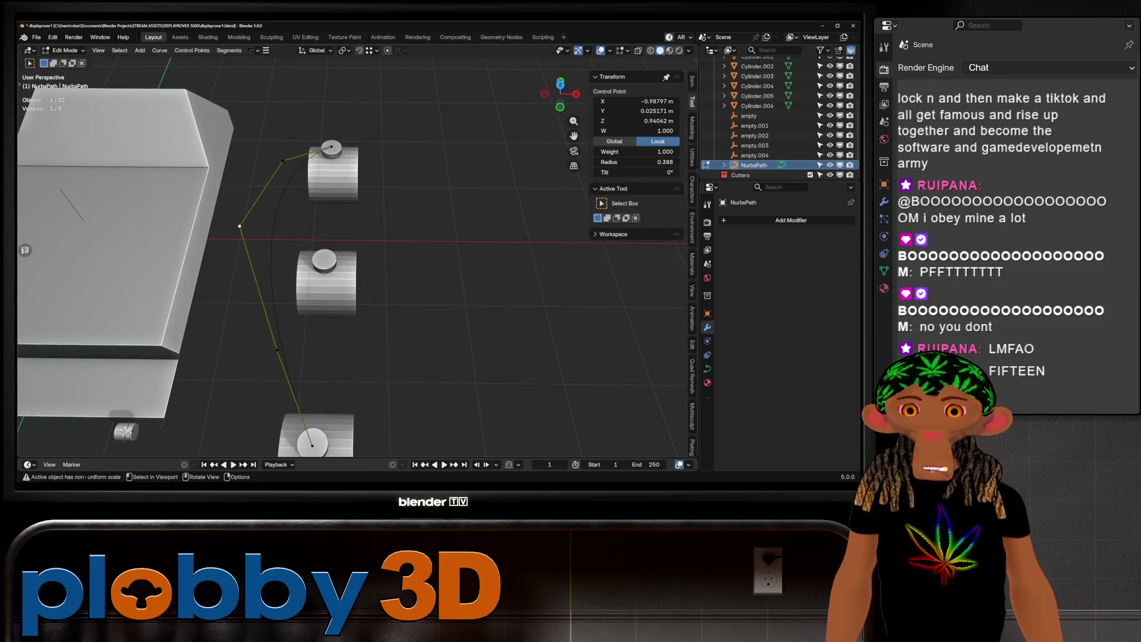
Extrude a new curve point along X and reposition it on Z and X toward the wheels.
key("e")
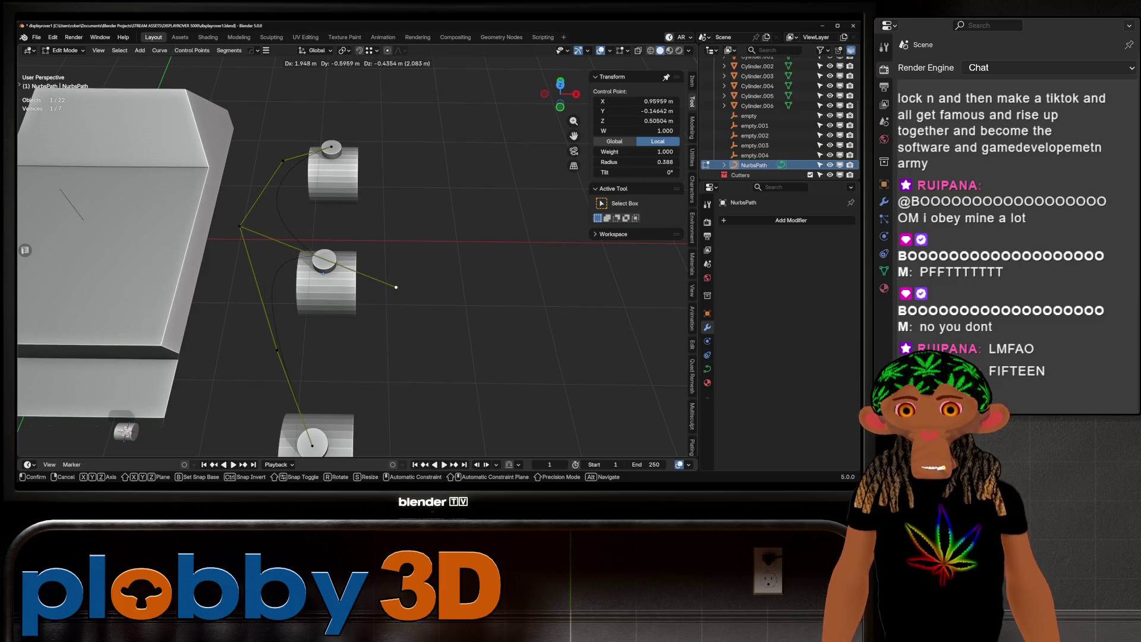
key("x")
key("Return")
mouse_move(380, 270)
middle_mouse_down()
mouse_move(416, 256)
mouse_move(416, 279)
mouse_move(309, 268)
mouse_move(410, 256)
middle_mouse_up()
key("g")
key("z")
key("Return")
key("g")
key("z")
key("x")
key("Return")
Try extruding another curve point, undo it, and leave Edit Mode.
middle_click_drag(410, 255, 244, 282)
middle_click_drag(356, 267, 292, 230, "shift")
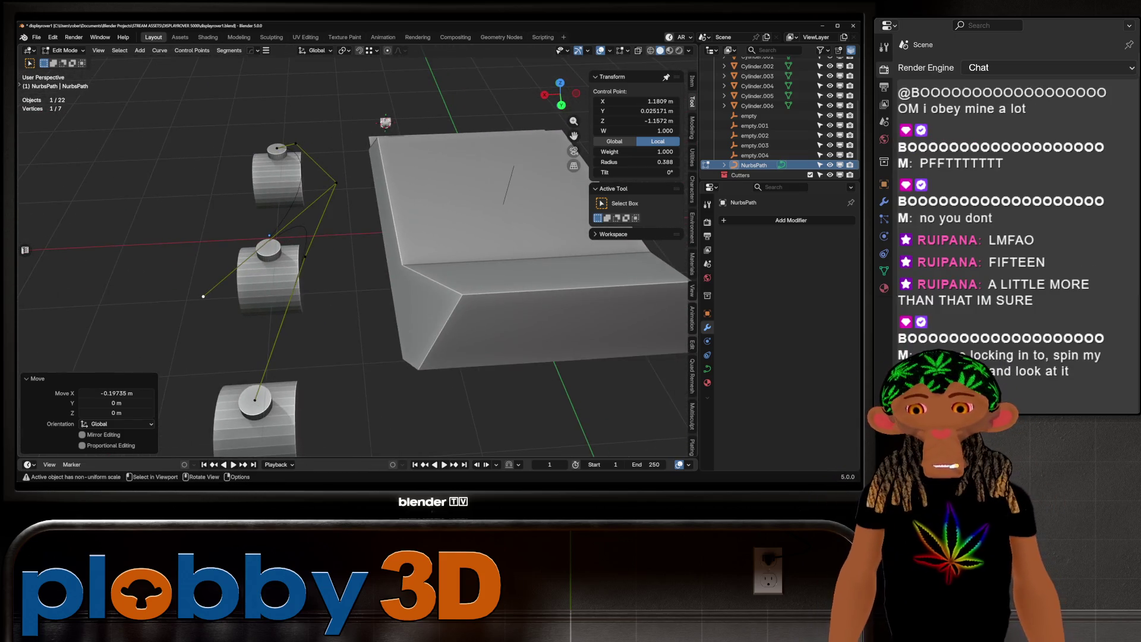
left_click(336, 182)
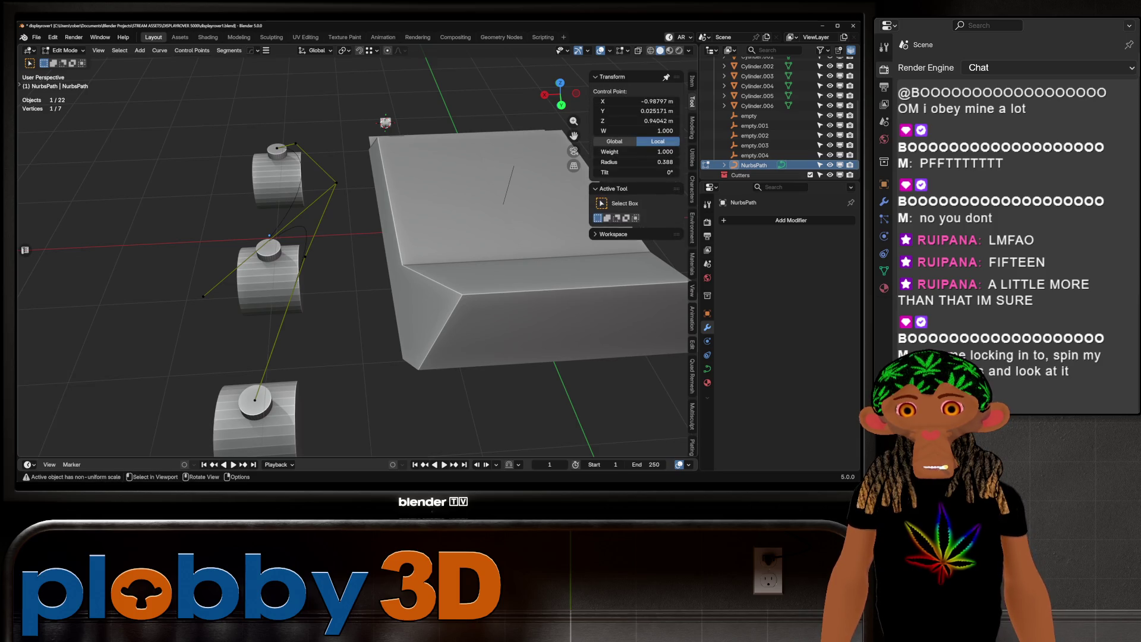
key("e")
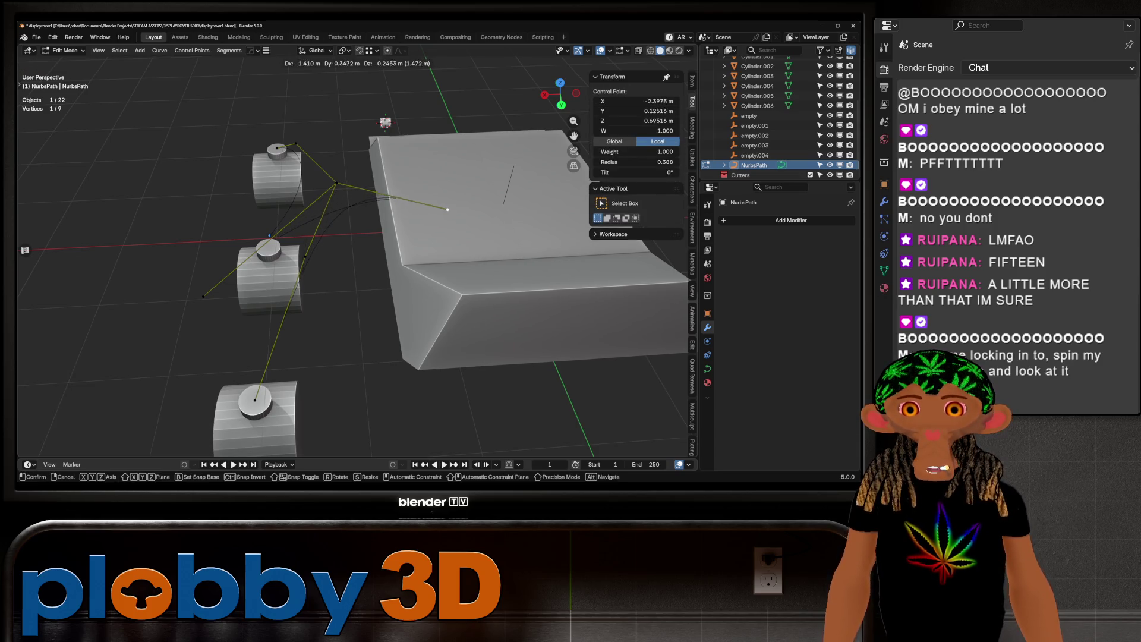
left_click(472, 177)
mouse_move(473, 177)
middle_mouse_down()
mouse_move(357, 196)
mouse_move(463, 214)
mouse_move(350, 253)
mouse_move(386, 238)
middle_mouse_up()
key("ctrl+z")
key("Tab")
Add a Curve to Tube modifier, making a round 0.1 m tube at resolution 8.
left_click(707, 369)
left_click(708, 328)
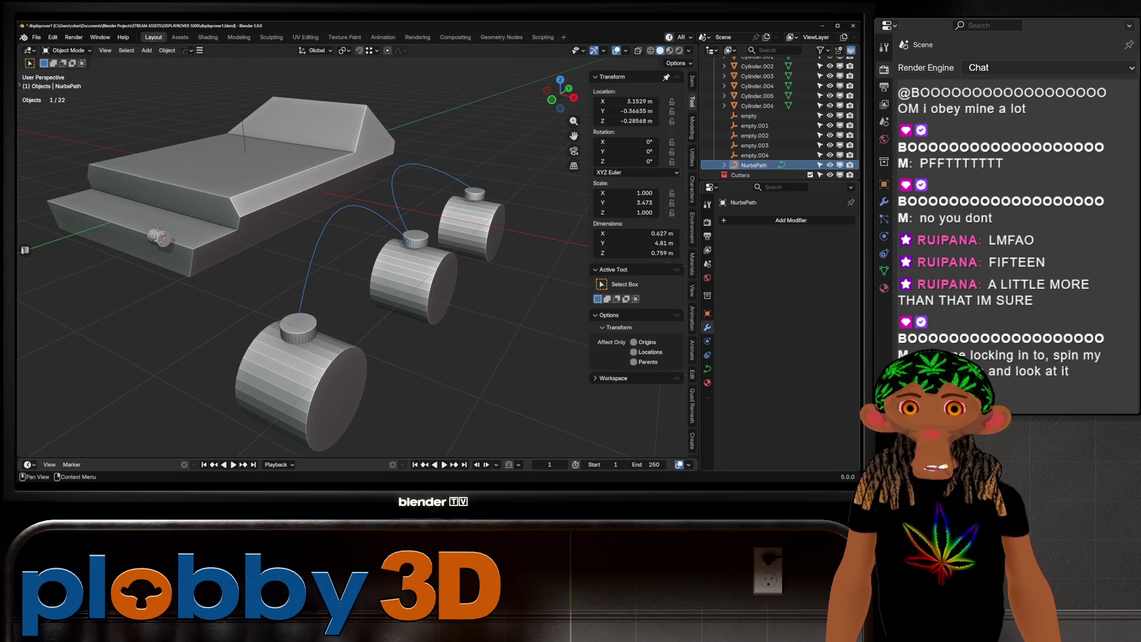
left_click(731, 220)
mouse_move(728, 239)
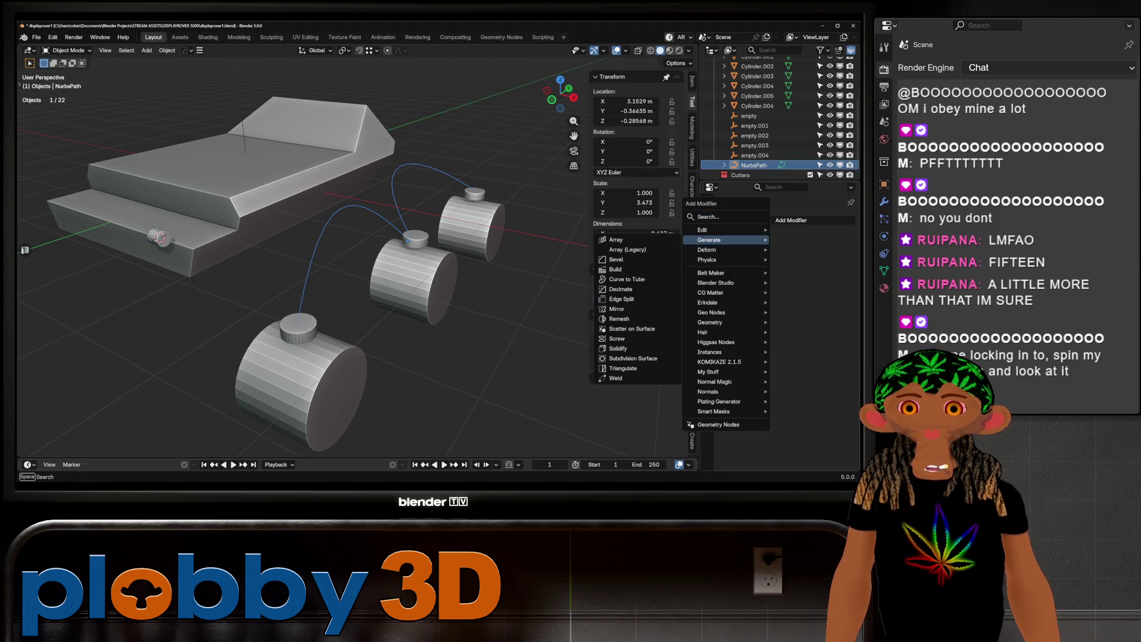
left_click(627, 279)
Apply Rotation & Scale to the tube curve.
mouse_move(452, 268)
middle_mouse_down()
mouse_move(380, 274)
mouse_move(393, 253)
mouse_move(214, 271)
mouse_move(274, 269)
middle_mouse_up()
key("ctrl+a")
left_click(427, 237)
Box-select the wheels and tube arms and move them about -1.23 m along X in front view.
right_click(273, 269)
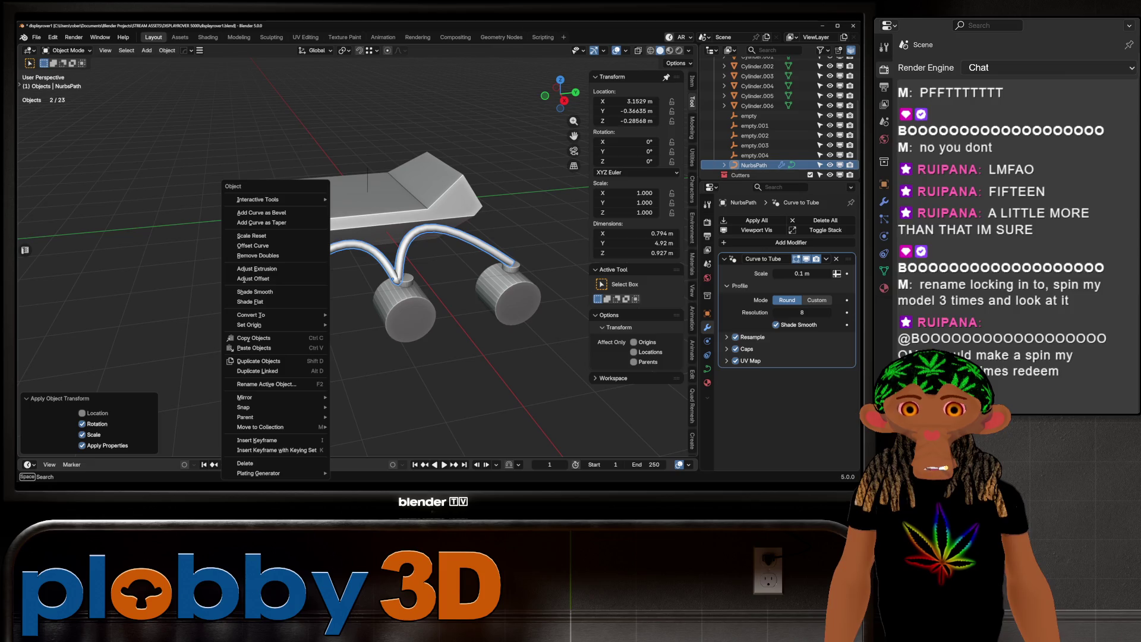
key("Escape")
middle_click_drag(297, 267, 380, 255)
scroll(372, 193, "down", 3)
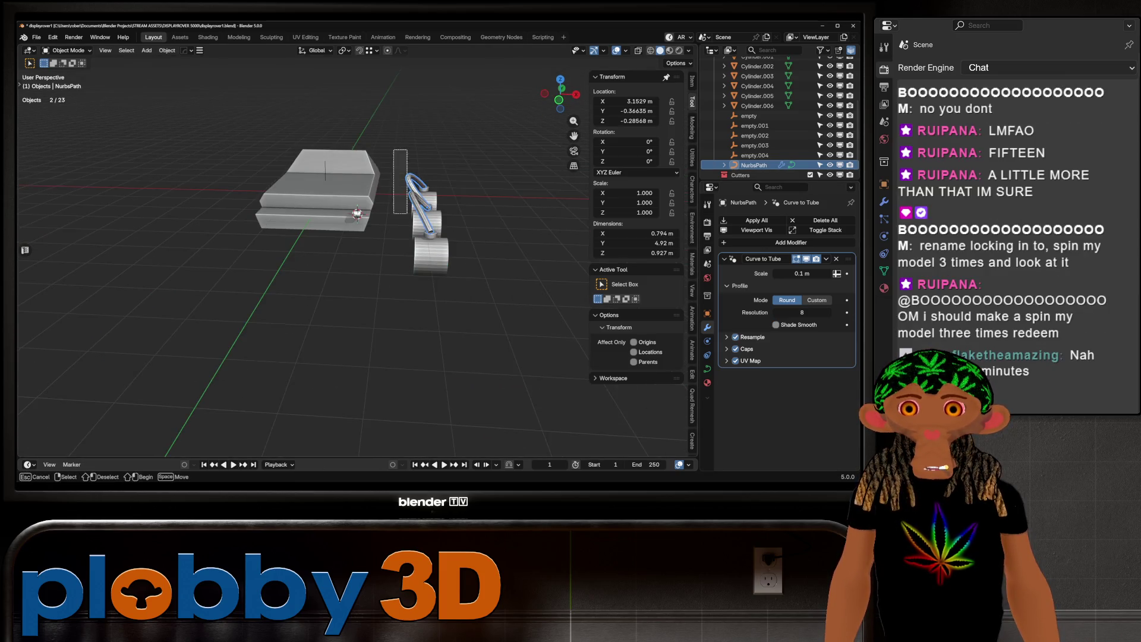
left_click_drag(392, 151, 475, 333, "shift")
key("KP_1")
key("g")
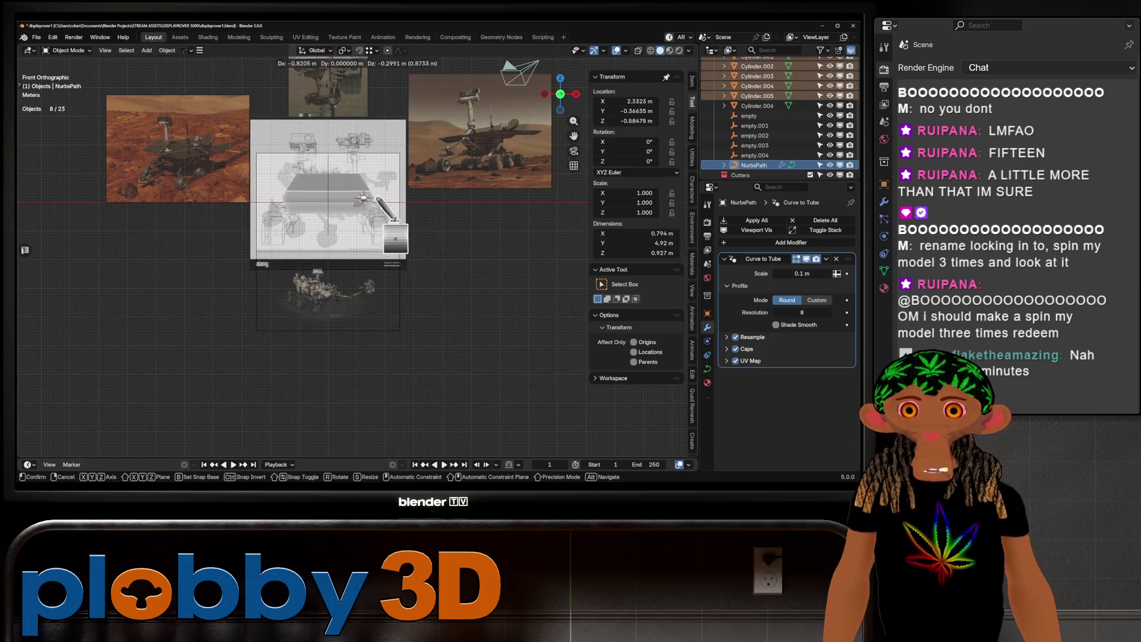
left_click(360, 198)
Inspect the arms reaching the wheel hubs from side angles, then return to front view.
middle_click_drag(360, 198, 278, 179)
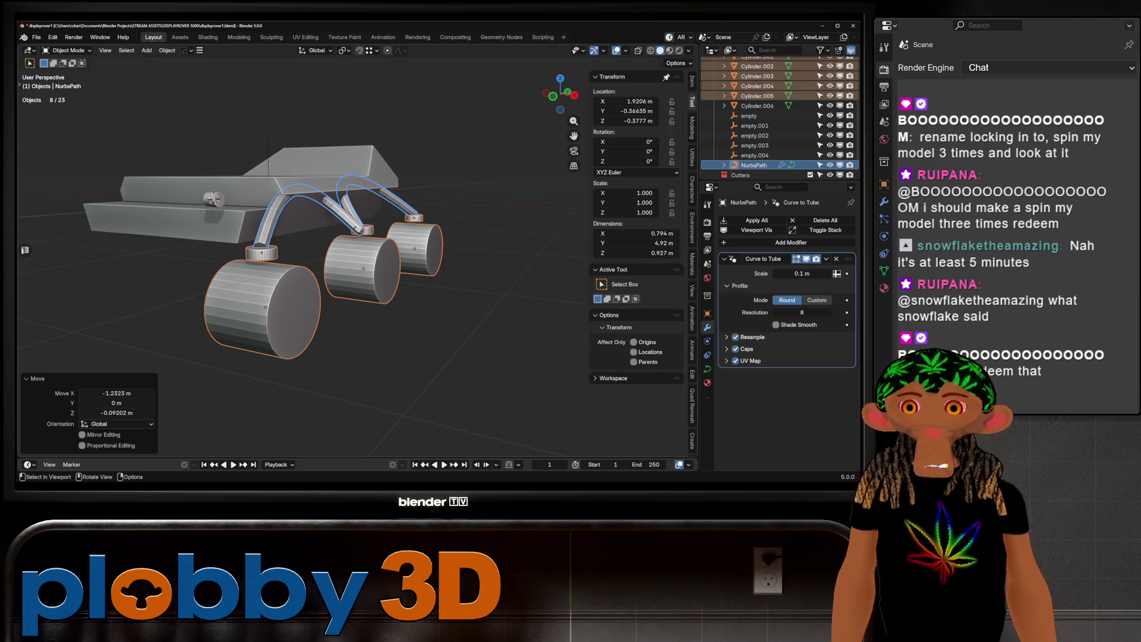
mouse_move(285, 250)
middle_mouse_down()
mouse_move(452, 234)
mouse_move(410, 321)
middle_mouse_up()
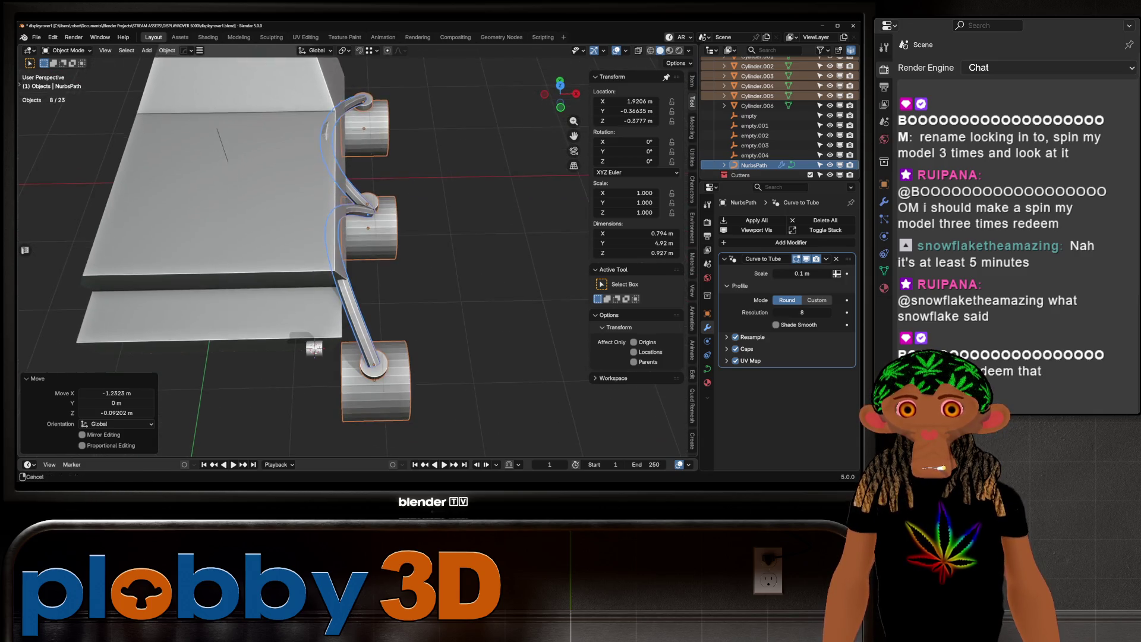
middle_click_drag(313, 349, 307, 281)
key("KP_1")
key("shift+a")
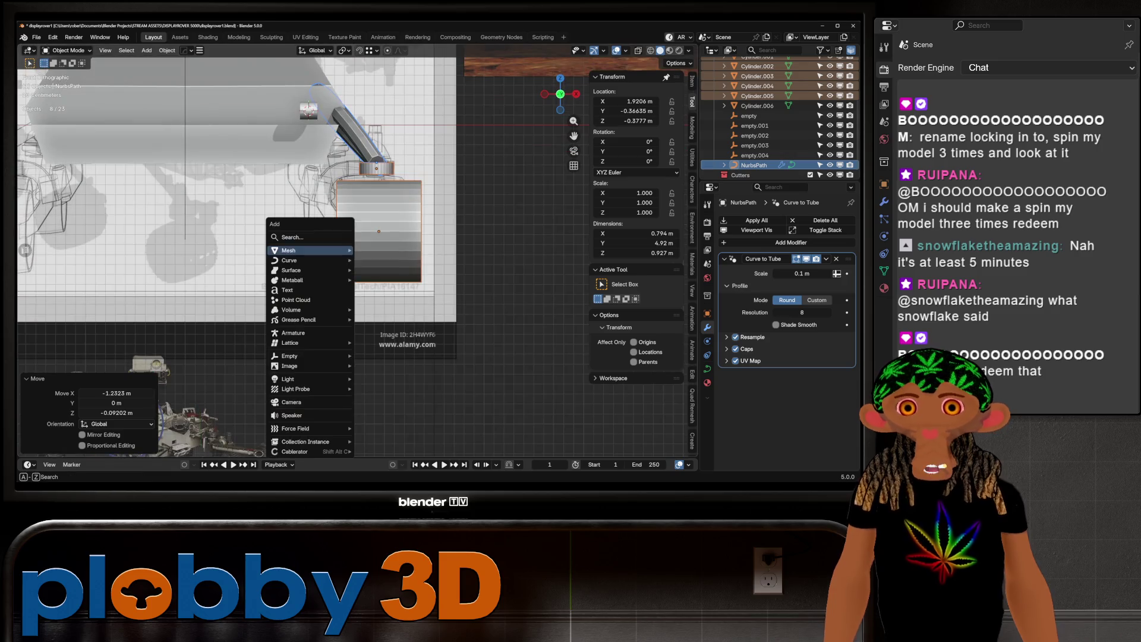
Add a cube, scale it down and move it along Y.
mouse_move(309, 250)
left_click(384, 270)
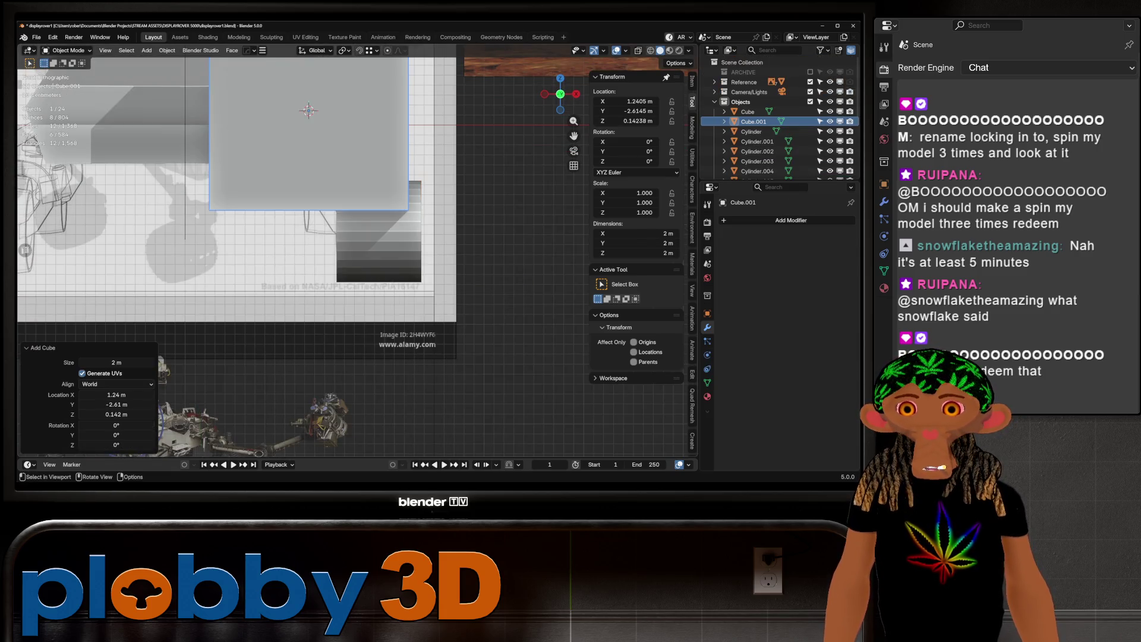
scroll(452, 309, "down", 5)
key("s")
left_click(358, 303)
mouse_move(359, 303)
middle_mouse_down()
mouse_move(452, 285)
mouse_move(132, 294)
middle_mouse_up()
key("g")
key("y")
key("Return")
Stretch the cube into a long beam at Y 1.5 m and boolean-cut it from the body.
key("s")
key("y")
key("Return")
key("g")
key("y")
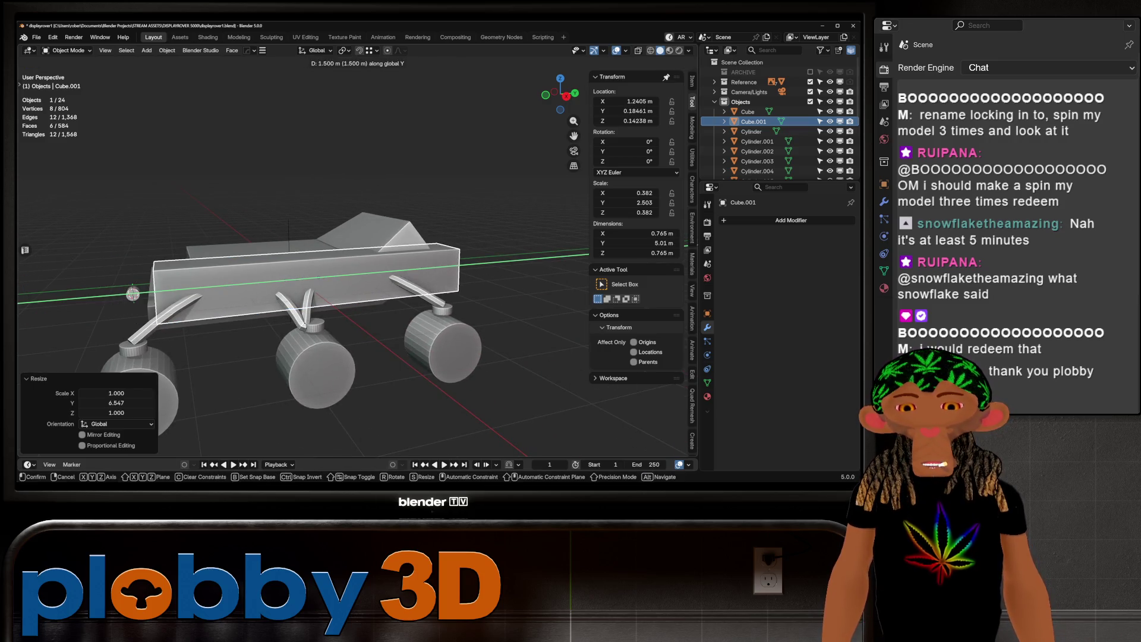
key("Return")
mouse_move(298, 298)
middle_mouse_down()
mouse_move(297, 357)
mouse_move(285, 309)
mouse_move(279, 321)
middle_mouse_up()
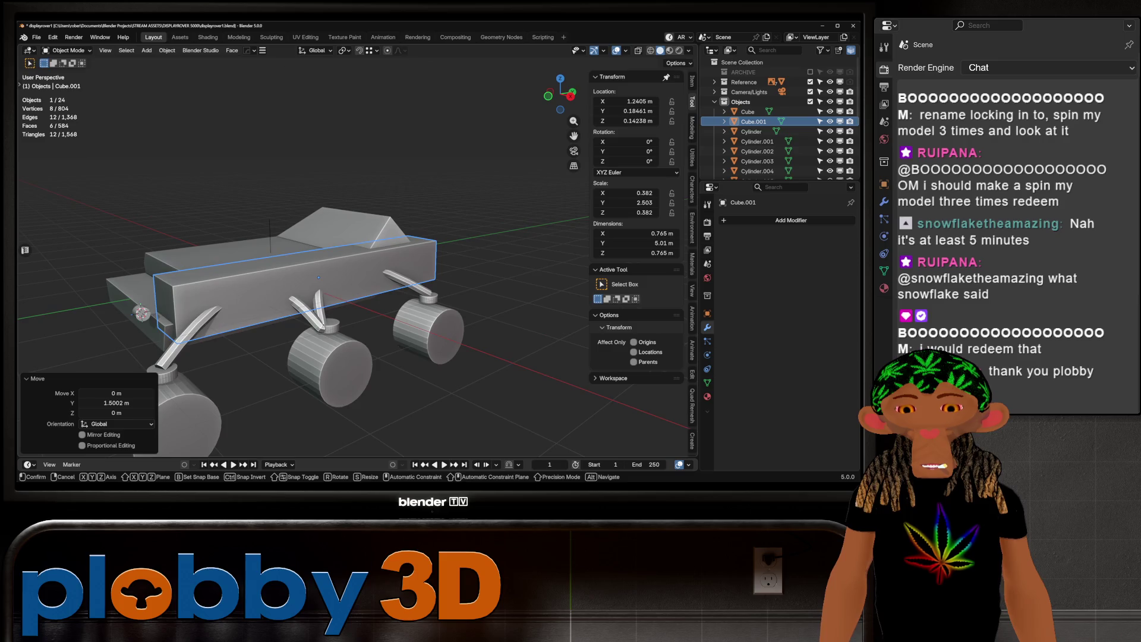
key("s")
key("y")
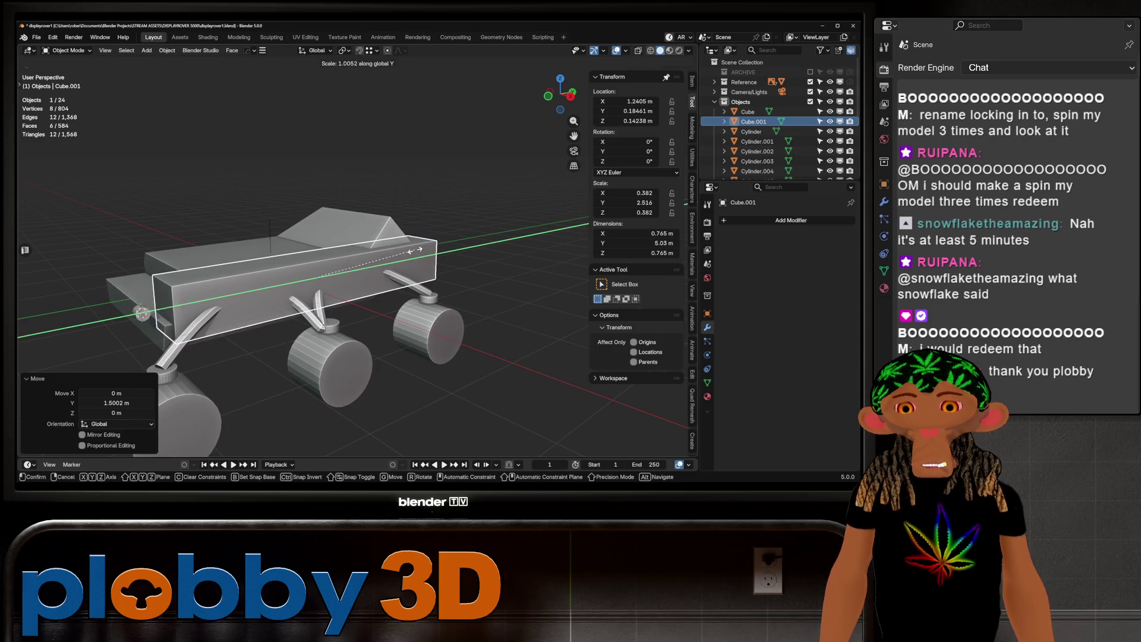
key("Return")
mouse_move(414, 250)
middle_mouse_down()
mouse_move(357, 256)
mouse_move(417, 255)
mouse_move(416, 208)
mouse_move(386, 268)
mouse_move(356, 279)
mouse_move(381, 279)
mouse_move(221, 270)
mouse_move(342, 289)
mouse_move(553, 298)
middle_mouse_up()
key("ctrl+KP_Subtract")
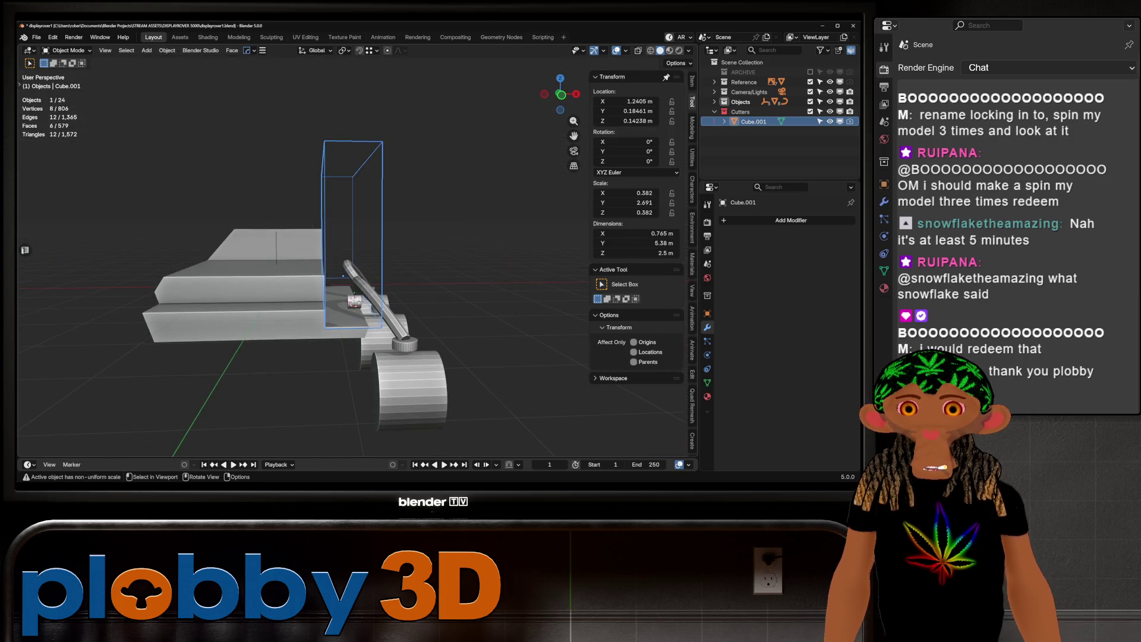
Slide one side face of the cutter along X, then HardOps-mirror the cutter on X.
key("Tab")
middle_click_drag(446, 293, 416, 285)
left_click(339, 249)
middle_click_drag(339, 250, 381, 256)
key("g")
key("x")
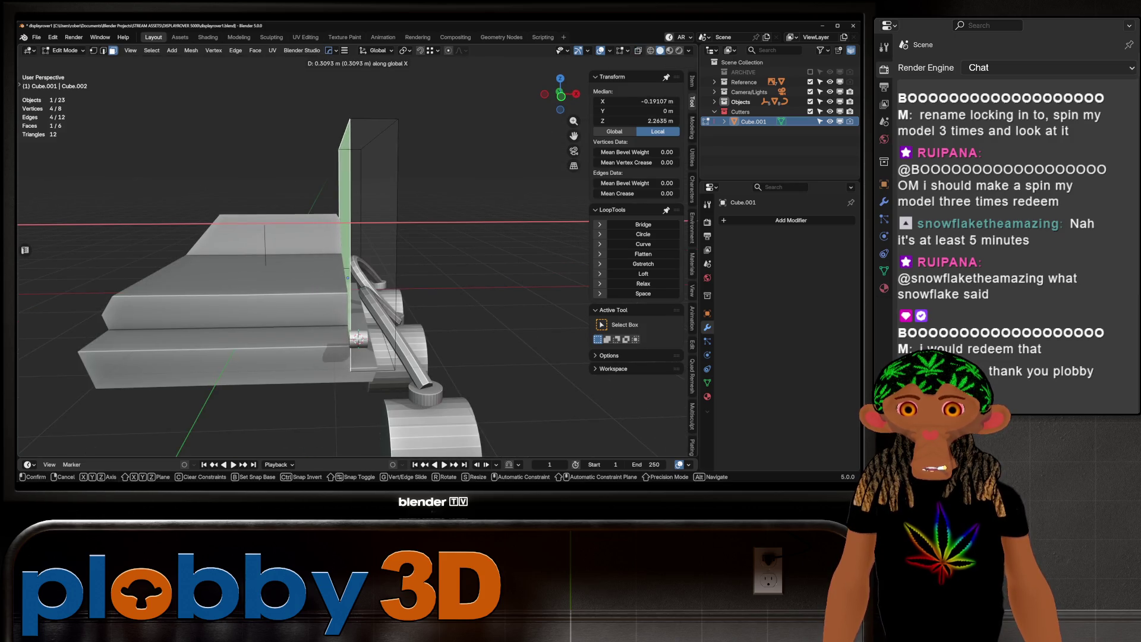
key("Return")
mouse_move(380, 255)
middle_mouse_down()
mouse_move(327, 261)
mouse_move(368, 255)
mouse_move(334, 288)
mouse_move(311, 224)
middle_mouse_up()
key("Tab")
key("alt+x")
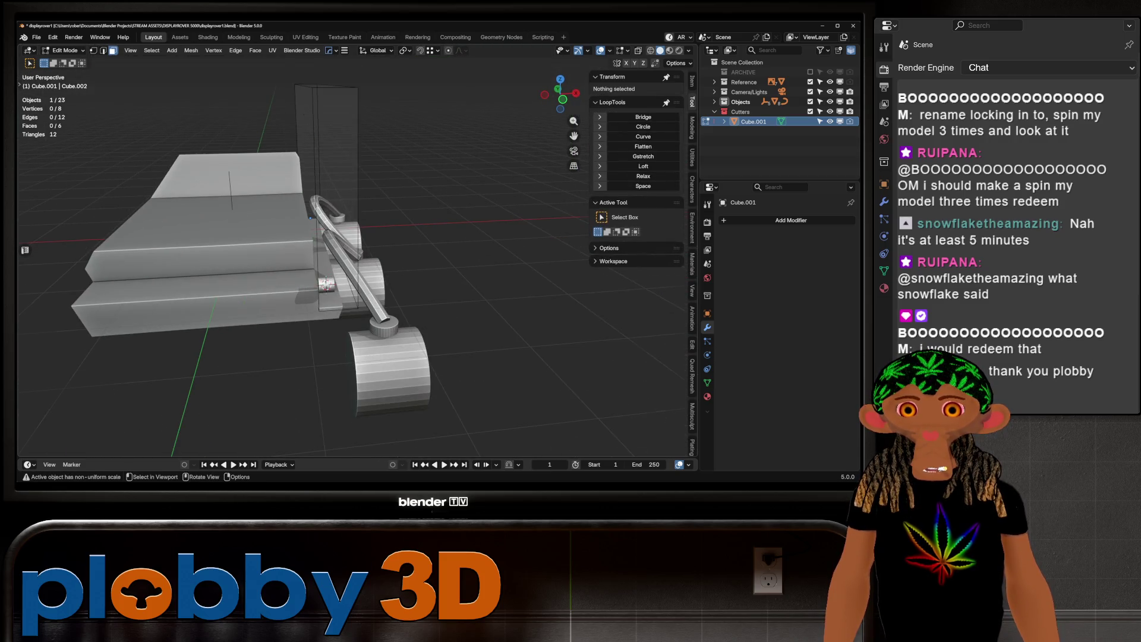
left_click(310, 220)
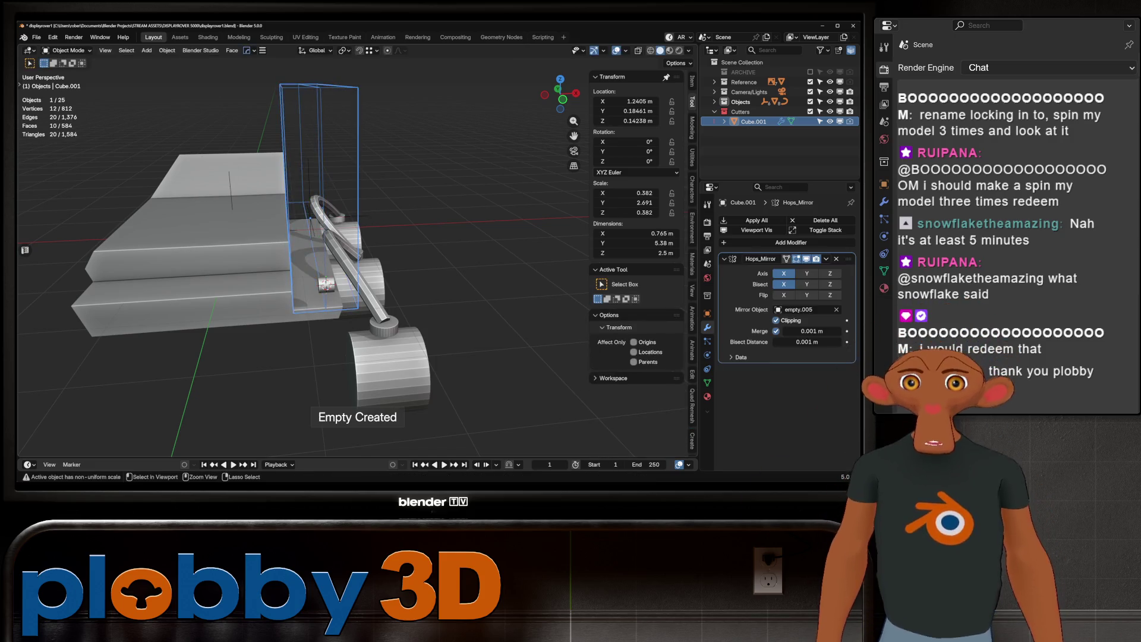
Undo the cutter's mirror and instead mirror the rover body across X with HardOps.
key("ctrl+z")
key("alt+x")
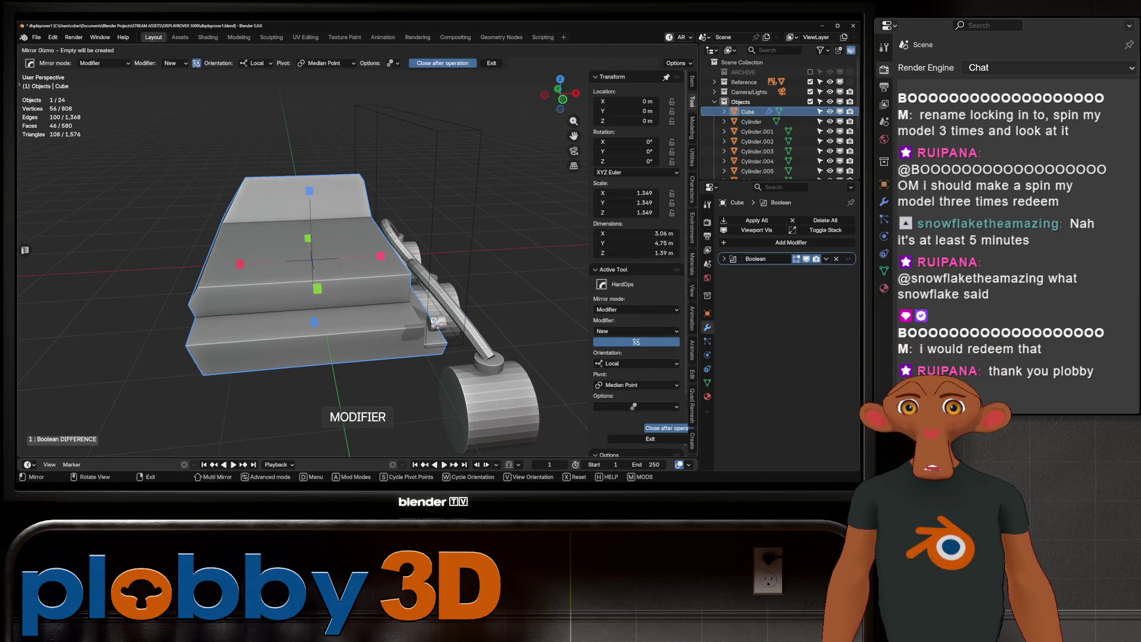
left_click(311, 260)
middle_click_drag(311, 260, 482, 268)
scroll(434, 267, "up", 3)
Select the Cube.001 cutter, raise it on Z and tilt it about Y.
left_click(292, 178)
middle_click_drag(292, 178, 339, 179)
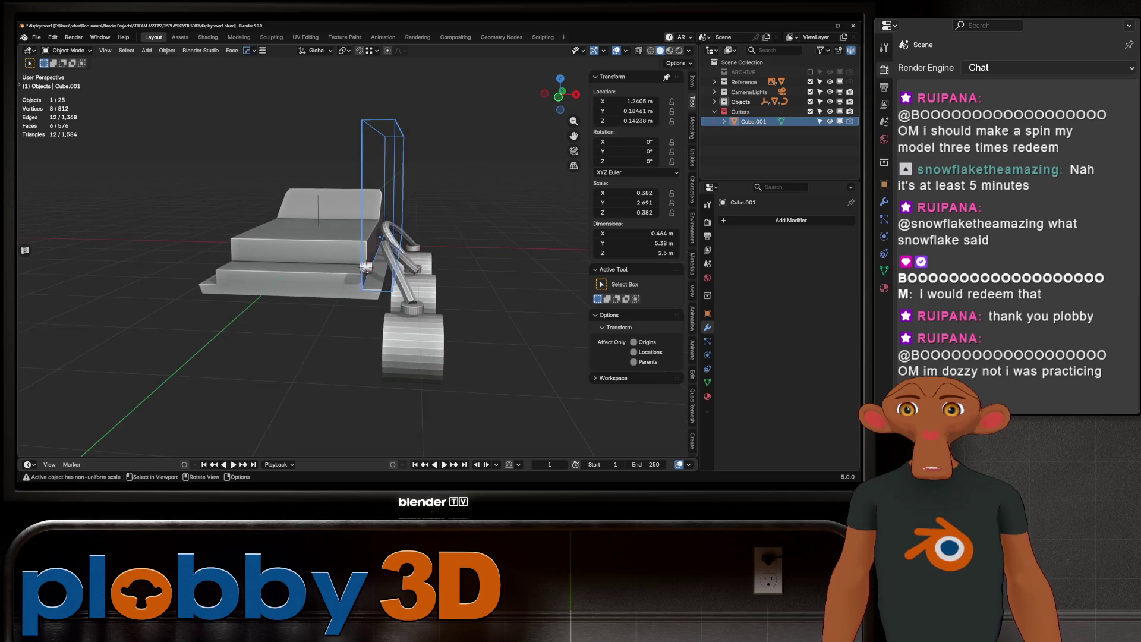
scroll(297, 255, "up", 2)
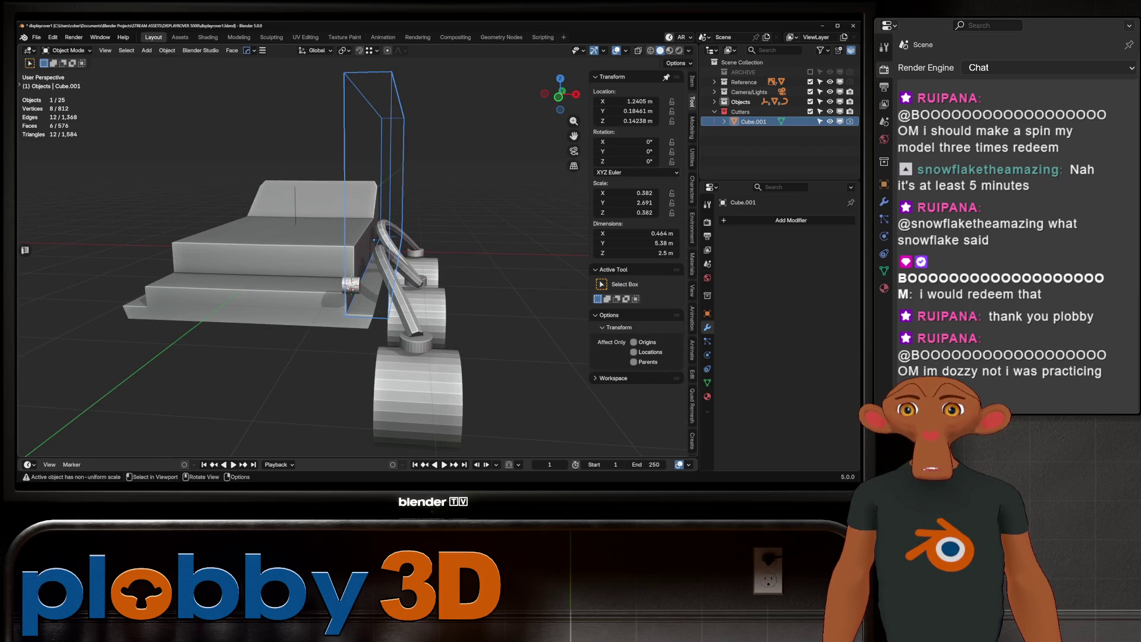
key("g")
key("z")
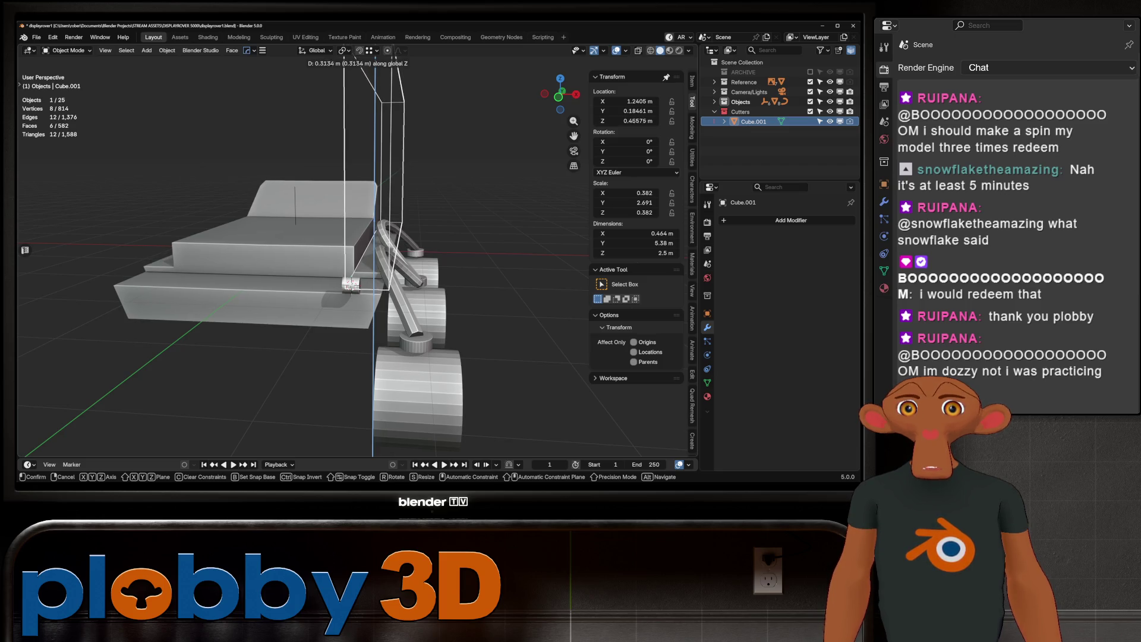
key("Return")
key("r")
key("y")
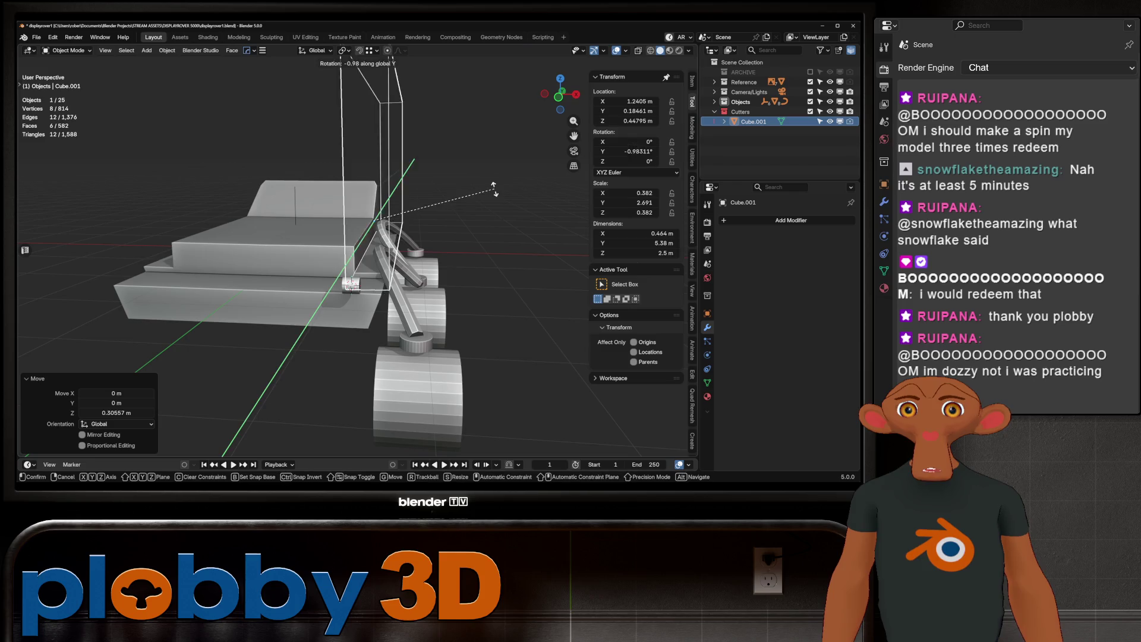
key("Return")
Raise the cutter further, shift it along X, and tilt it to 44.44° on Y.
key("g")
key("z")
key("Return")
key("g")
key("x")
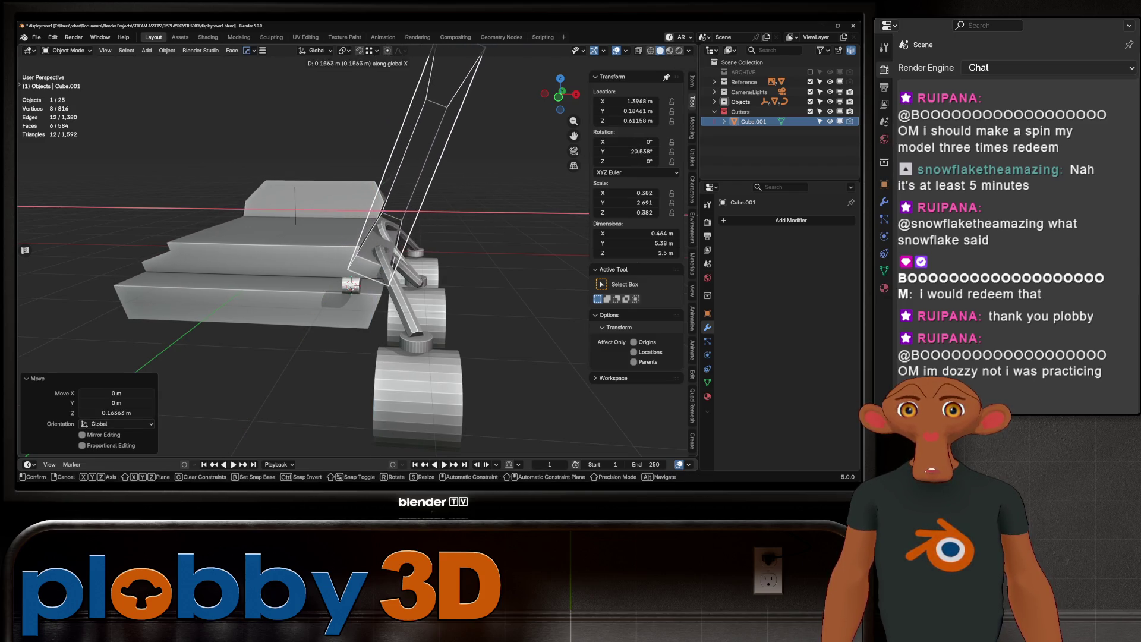
key("Return")
key("r")
key("y")
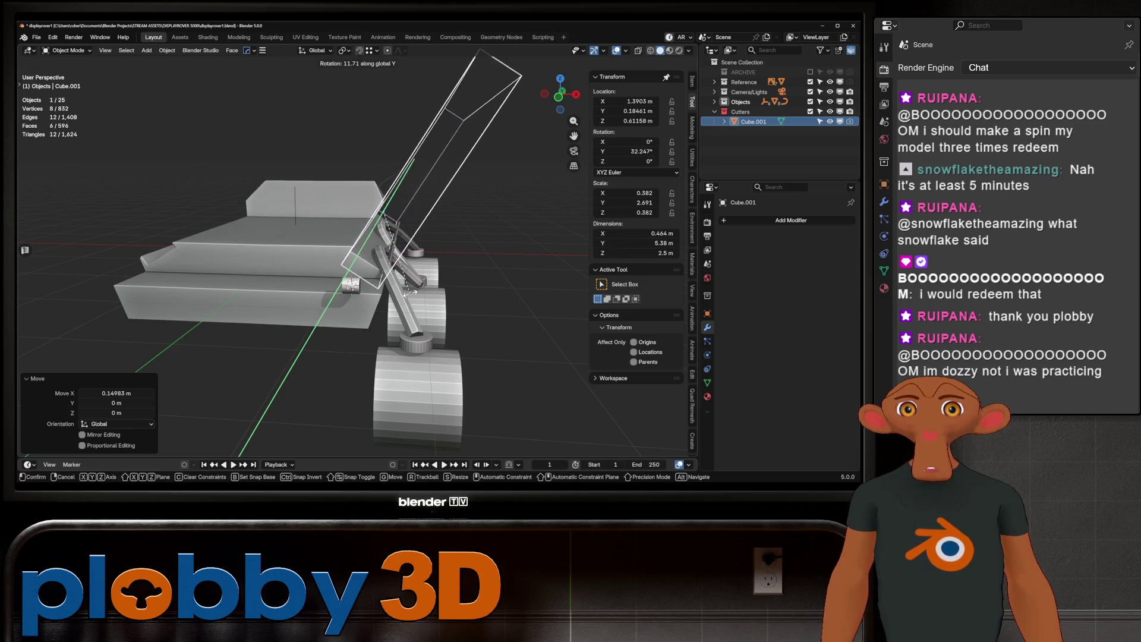
key("Return")
Widen the cutter box along local X to 1.2 × 5.36 × 2.5 m.
key("s")
key("y")
key("y")
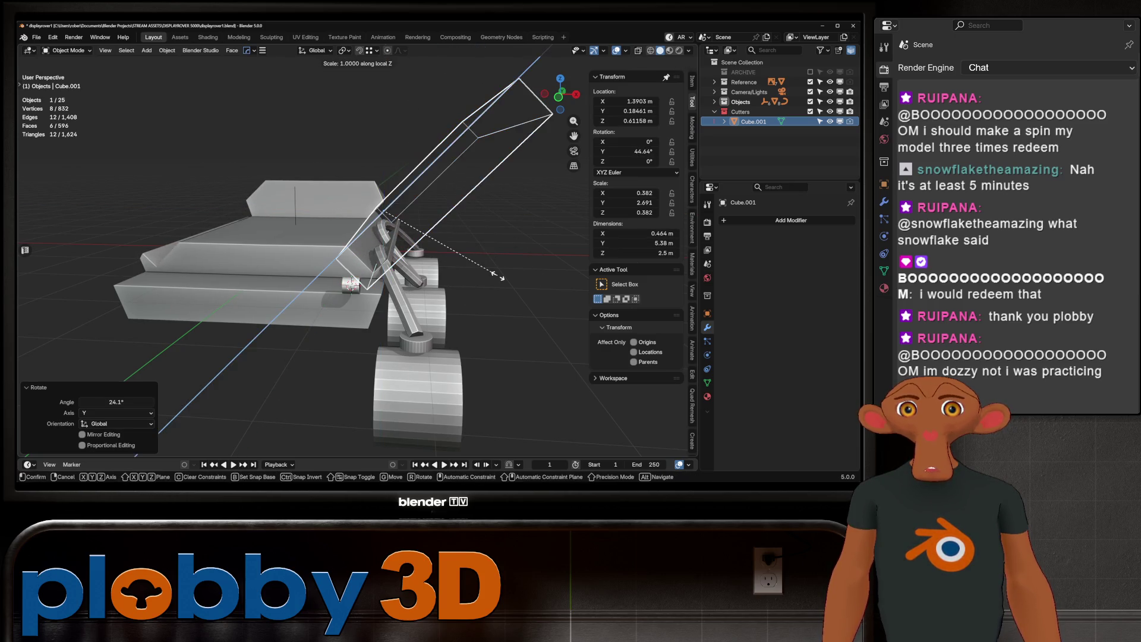
key("Escape")
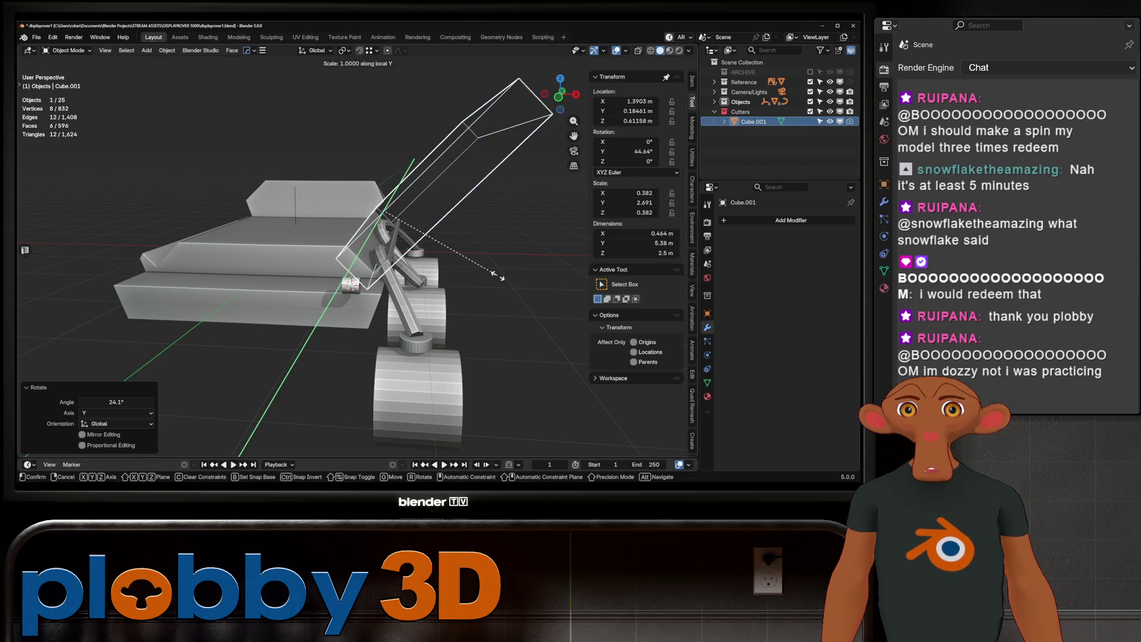
right_click(452, 265)
key("Escape")
key("s")
key("x")
key("x")
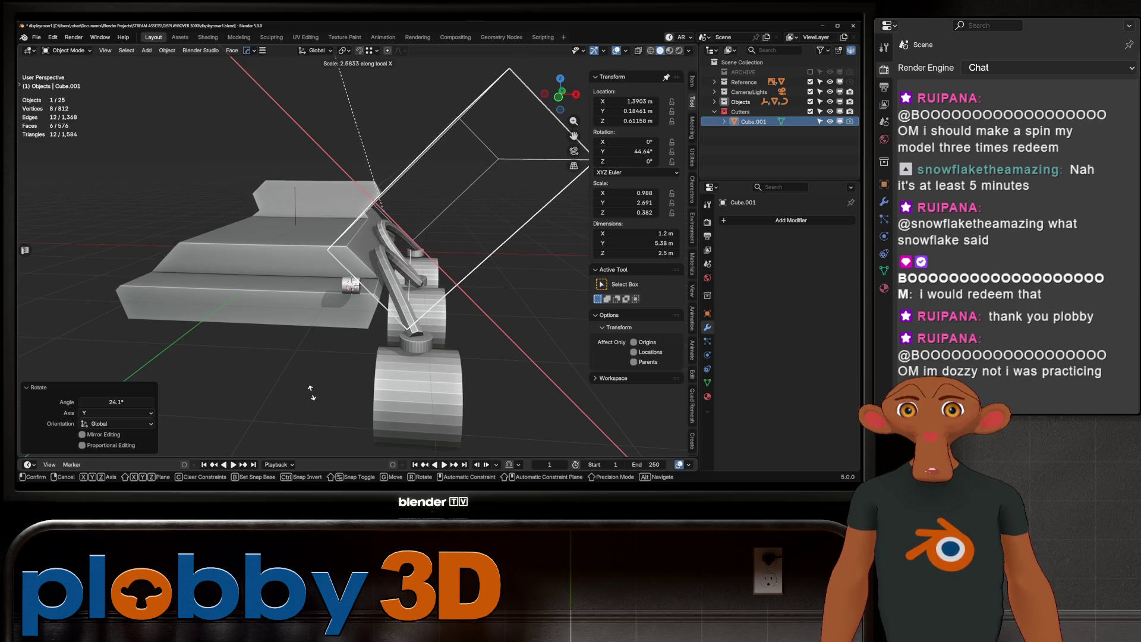
key("Return")
middle_click_drag(416, 196, 384, 211)
middle_click_drag(381, 267, 276, 230)
mouse_move(380, 268)
middle_mouse_down()
mouse_move(238, 235)
mouse_move(249, 280)
mouse_move(274, 306)
middle_mouse_up()
key("Tab")
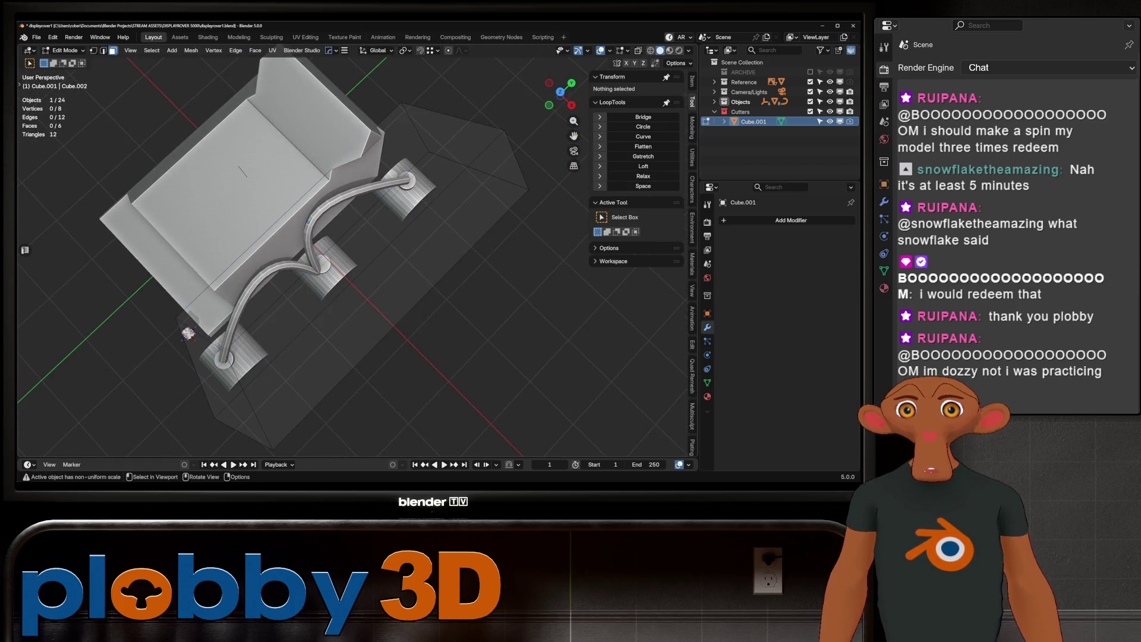
Delete the four vertices of the stray extra plane from the cutter box mesh.
right_click(390, 190)
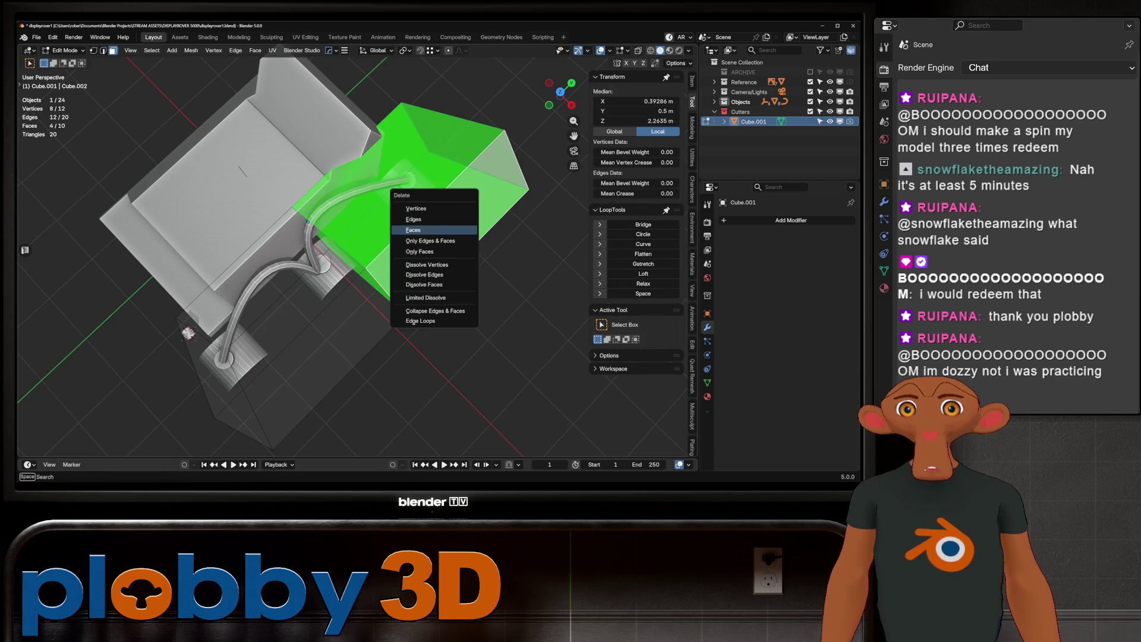
left_click(416, 237)
key("1")
middle_click_drag(273, 307, 270, 265)
left_click_drag(410, 92, 568, 262)
key("x")
left_click(523, 228)
key("Tab")
Stretch the cutter box along Y to 3.63 m across the rover's side.
mouse_move(273, 268)
middle_mouse_down()
mouse_move(309, 256)
mouse_move(321, 280)
mouse_move(339, 261)
mouse_move(327, 250)
mouse_move(318, 255)
mouse_move(368, 262)
middle_mouse_up()
key("Tab")
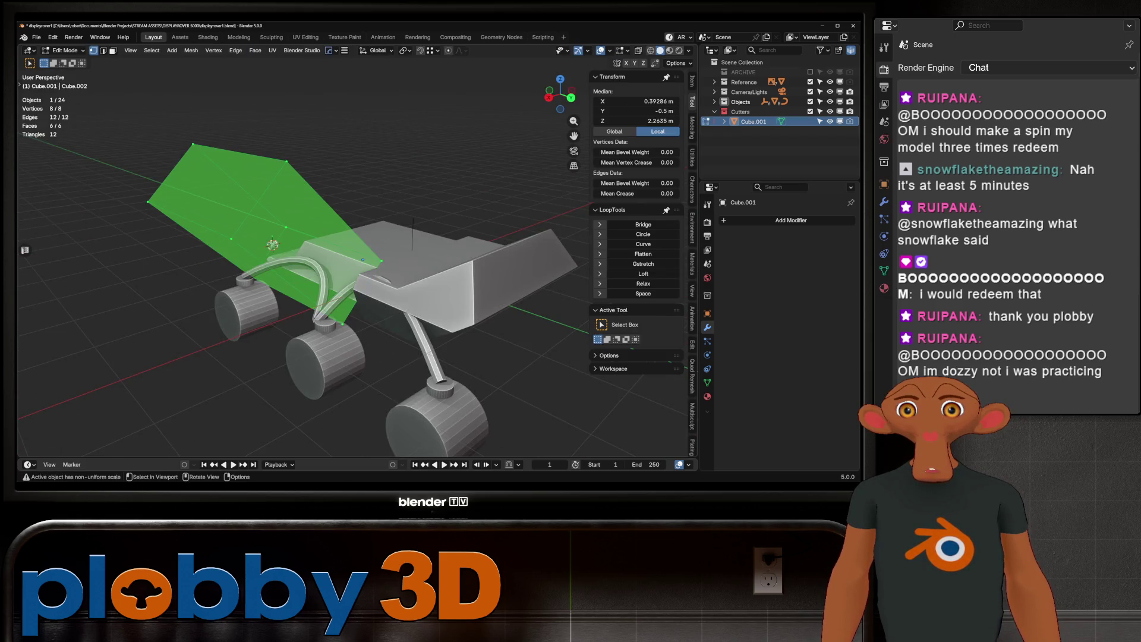
key("Tab")
key("Tab")
mouse_move(369, 261)
middle_mouse_down()
mouse_move(425, 265)
mouse_move(443, 243)
middle_mouse_up()
key("Tab")
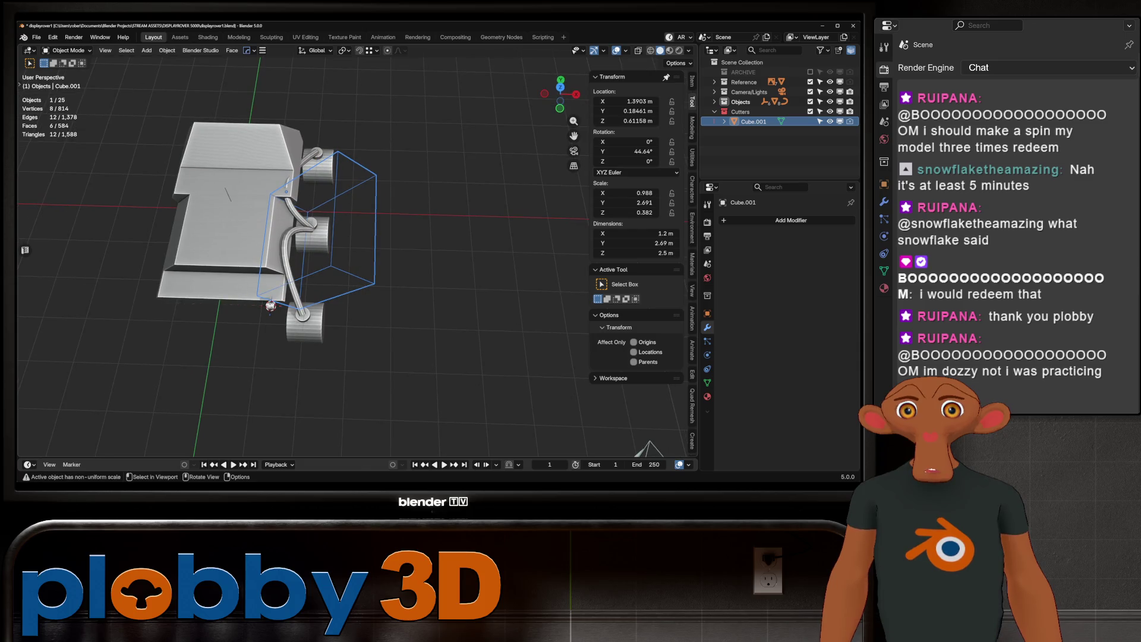
key("g")
key("y")
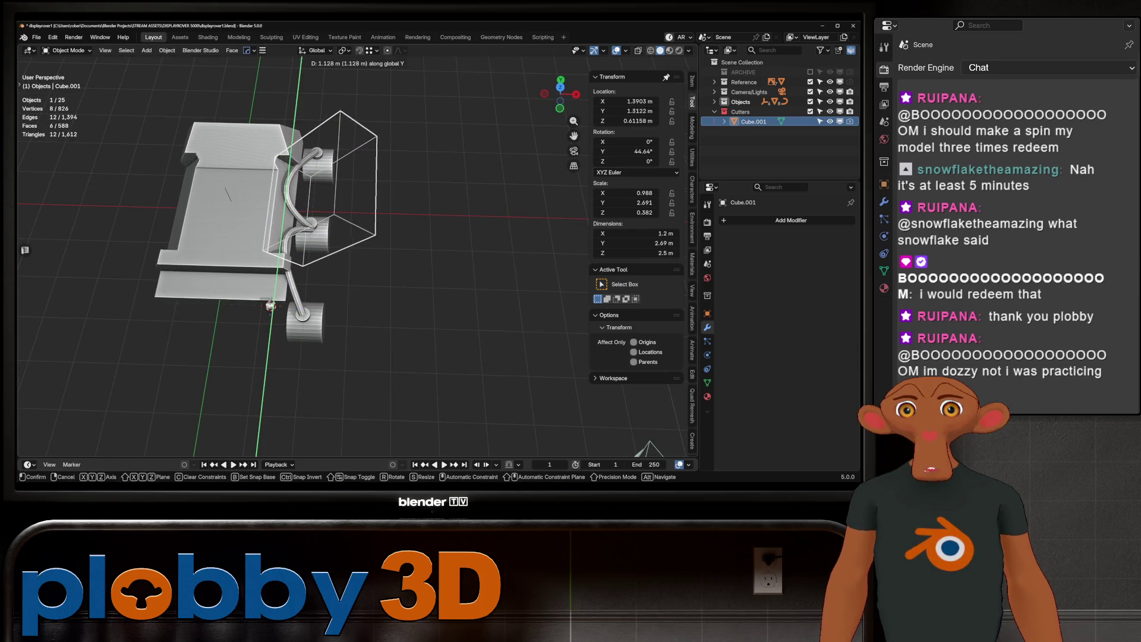
key("s")
key("Return")
Move the cutter box along Y to 0.547 m over the rover's front.
key("g")
key("y")
key("y")
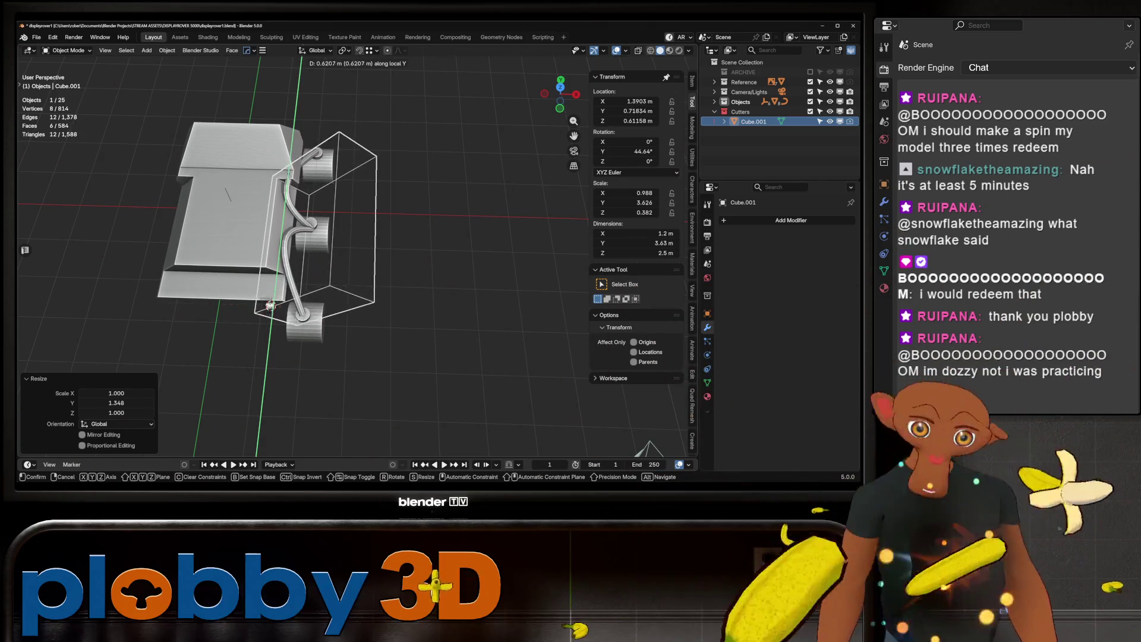
key("Return")
mouse_move(356, 267)
middle_mouse_down()
mouse_move(285, 250)
mouse_move(312, 235)
middle_mouse_up()
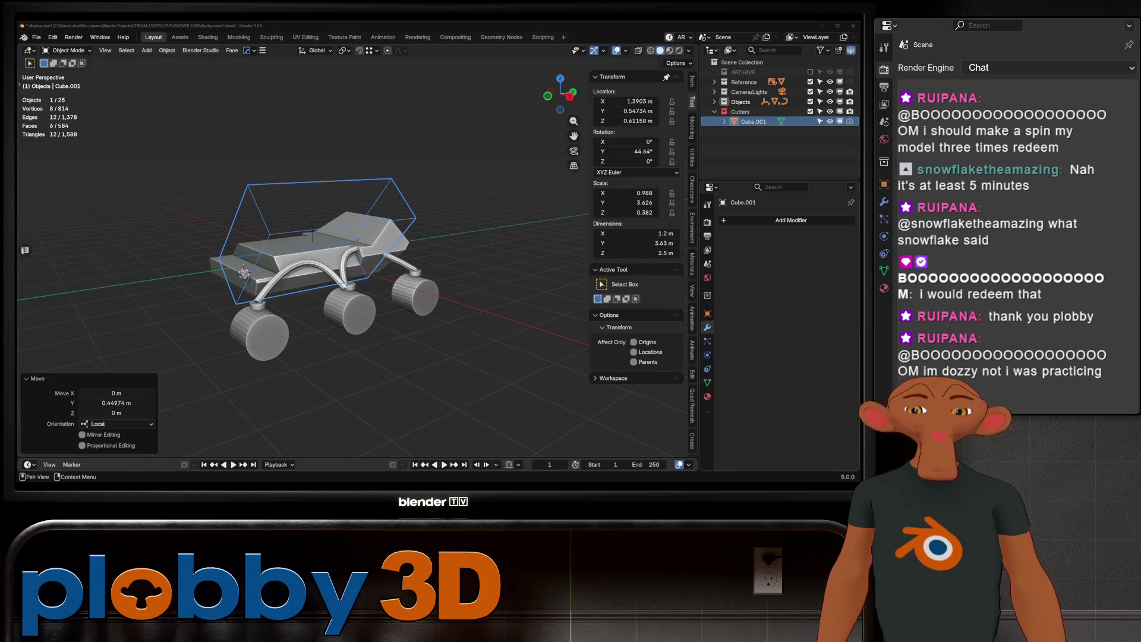
mouse_move(309, 250)
middle_mouse_down()
mouse_move(380, 214)
mouse_move(309, 166)
mouse_move(238, 167)
mouse_move(222, 208)
mouse_move(280, 261)
mouse_move(244, 273)
middle_mouse_up()
key("alt+a")
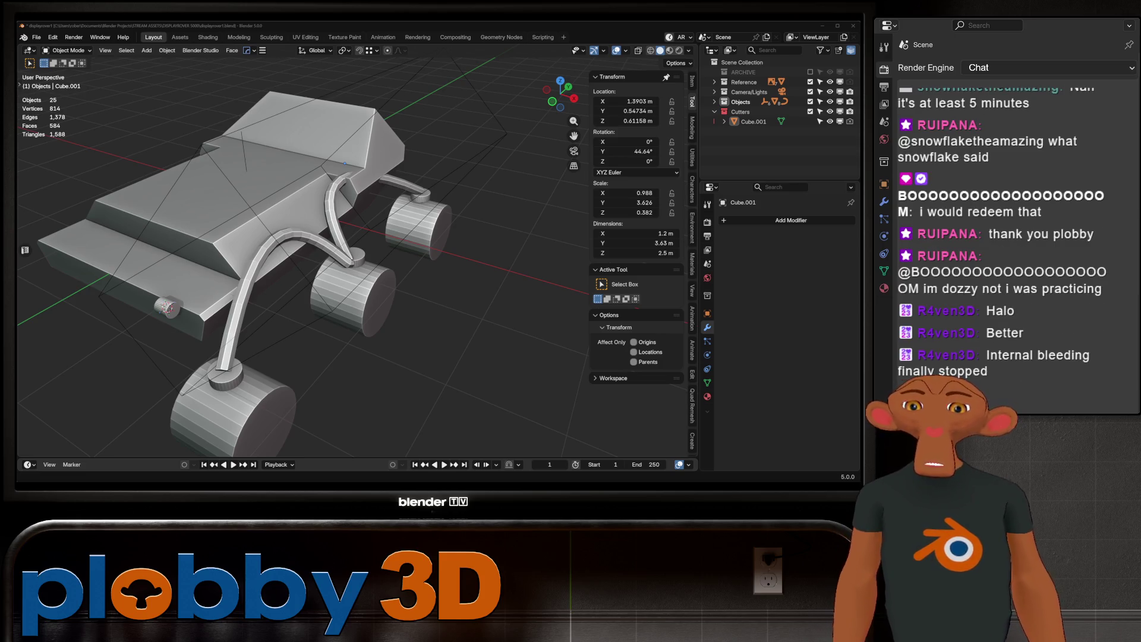
middle_click_drag(357, 267, 279, 226)
mouse_move(202, 278)
middle_mouse_down()
mouse_move(336, 252)
mouse_move(340, 267)
mouse_move(289, 286)
mouse_move(211, 272)
middle_mouse_up()
middle_click_drag(271, 243, 333, 256)
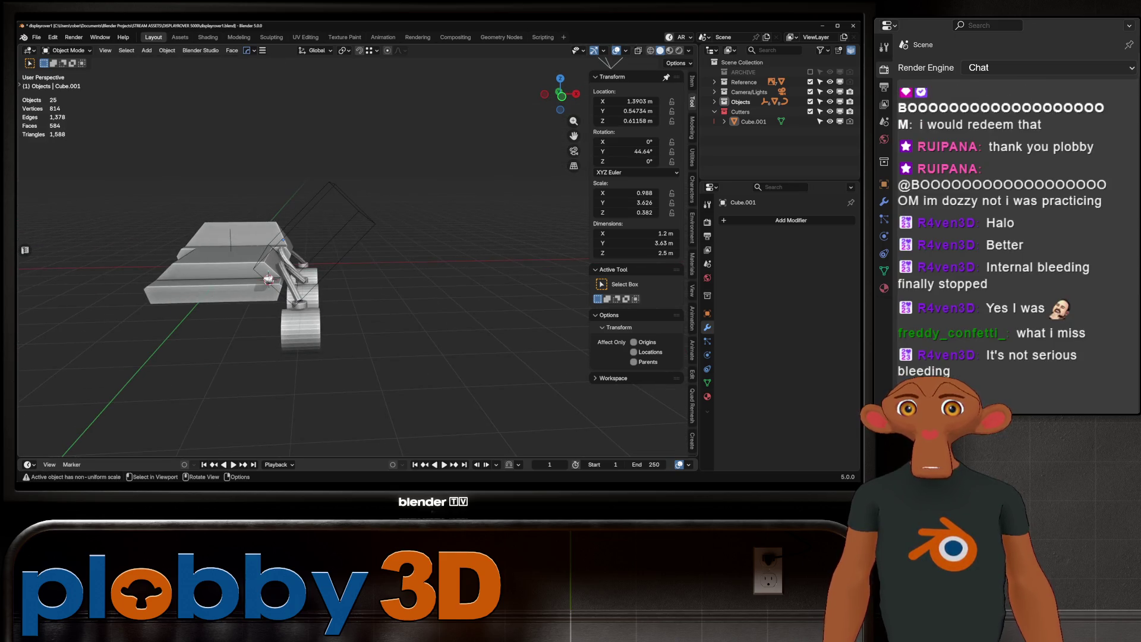
Rotate Cube.001 a further 14.2° on Y to 58.805°, checking it against the references.
left_click(357, 261)
key("r")
key("y")
left_click(381, 284)
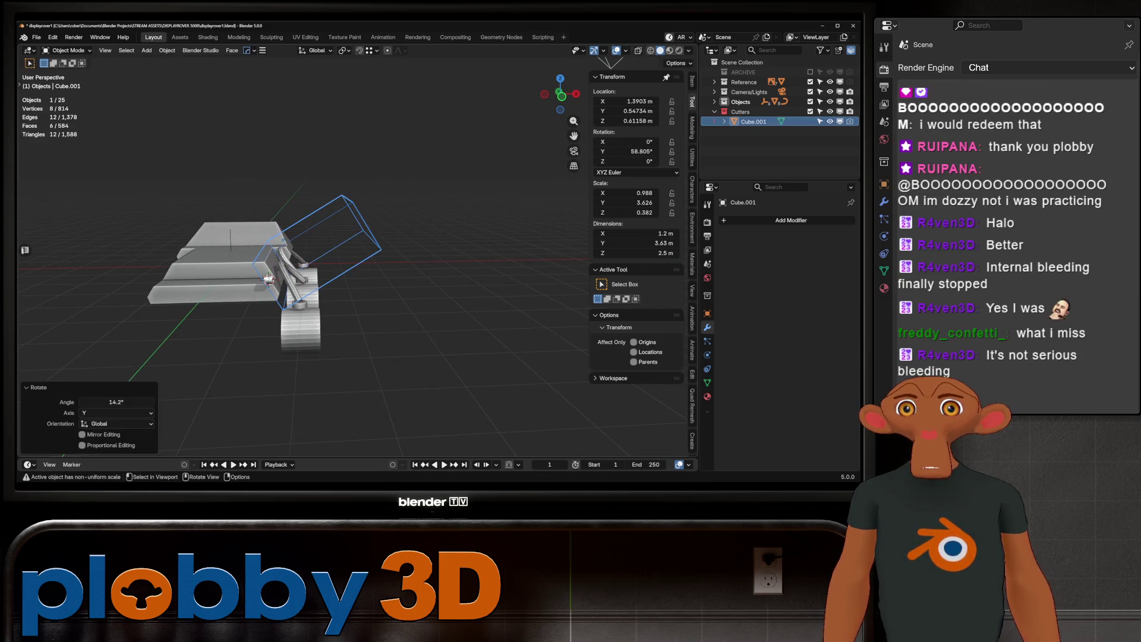
mouse_move(268, 280)
middle_mouse_down()
mouse_move(262, 261)
mouse_move(285, 267)
mouse_move(250, 255)
mouse_move(297, 266)
mouse_move(306, 244)
mouse_move(324, 270)
mouse_move(428, 270)
middle_mouse_up()
scroll(285, 268, "up", 5)
middle_click_drag(470, 232, 357, 225)
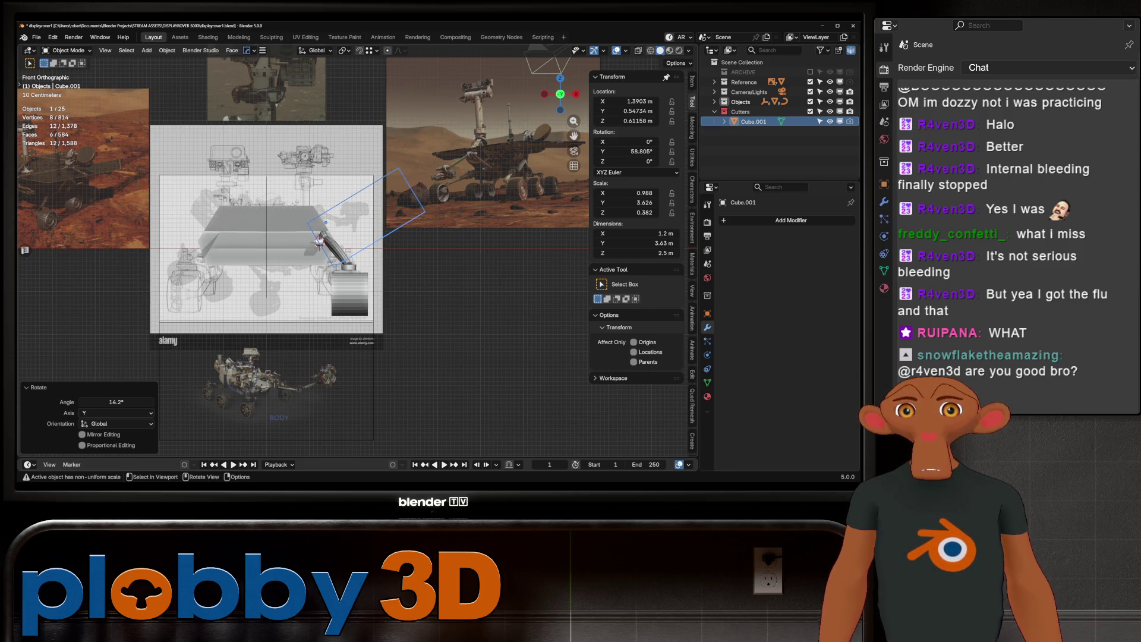
scroll(319, 242, "up", 3)
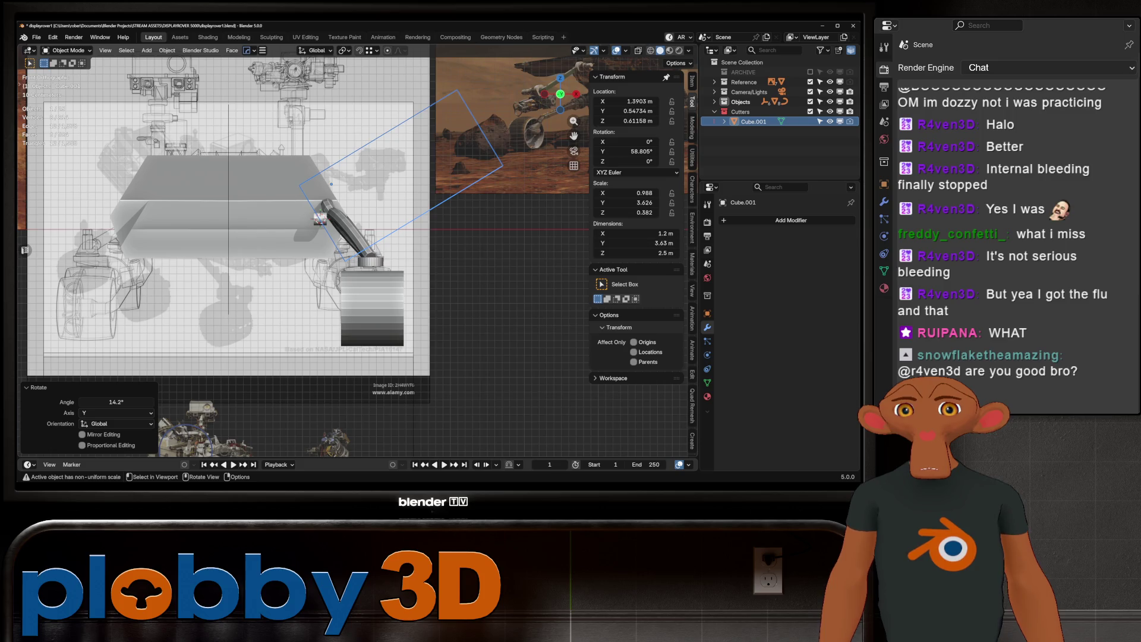
Select the wheel Cylinder.001 and view the rover around it.
left_click(319, 219)
mouse_move(319, 219)
middle_mouse_down()
mouse_move(251, 230)
mouse_move(355, 276)
mouse_move(416, 261)
middle_mouse_up()
scroll(416, 285, "up", 6)
scroll(417, 298, "down", 2)
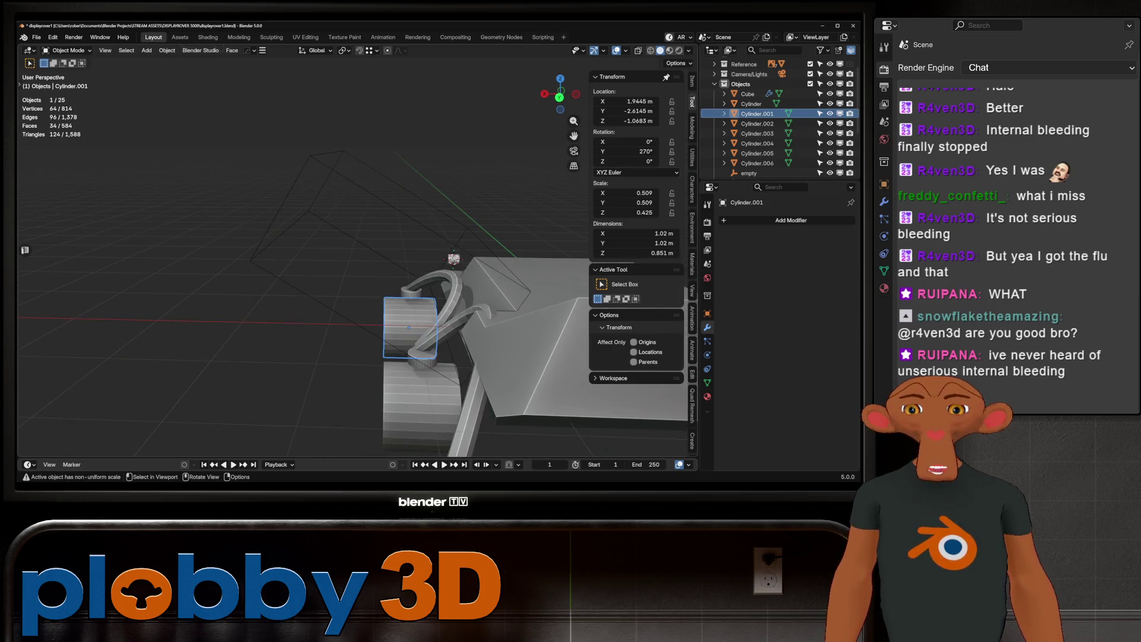
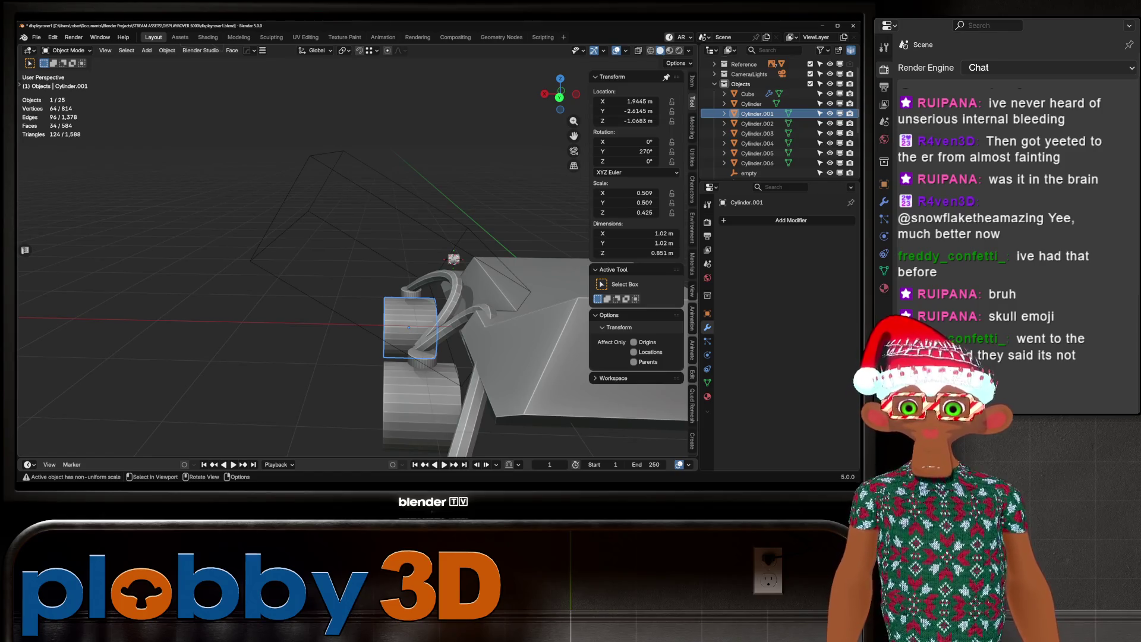
Shift the pipe NurbsPath's three middle control points about 0.16 m along Y.
scroll(356, 267, "down", 5)
mouse_move(357, 268)
middle_mouse_down()
mouse_move(405, 255)
mouse_move(250, 277)
middle_mouse_up()
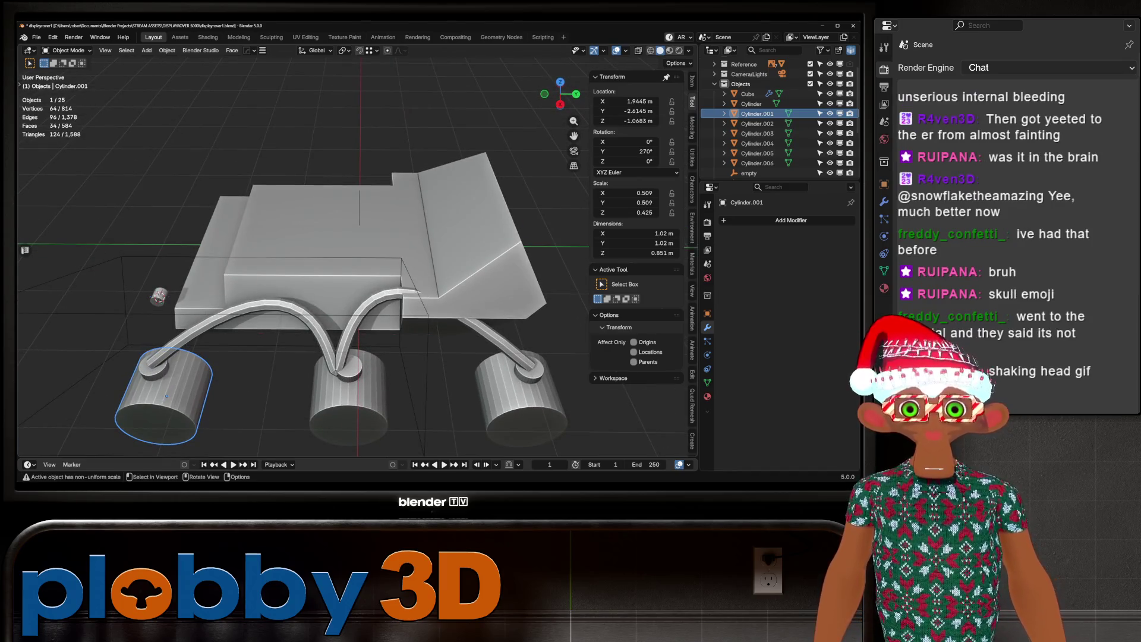
key("ctrl+z")
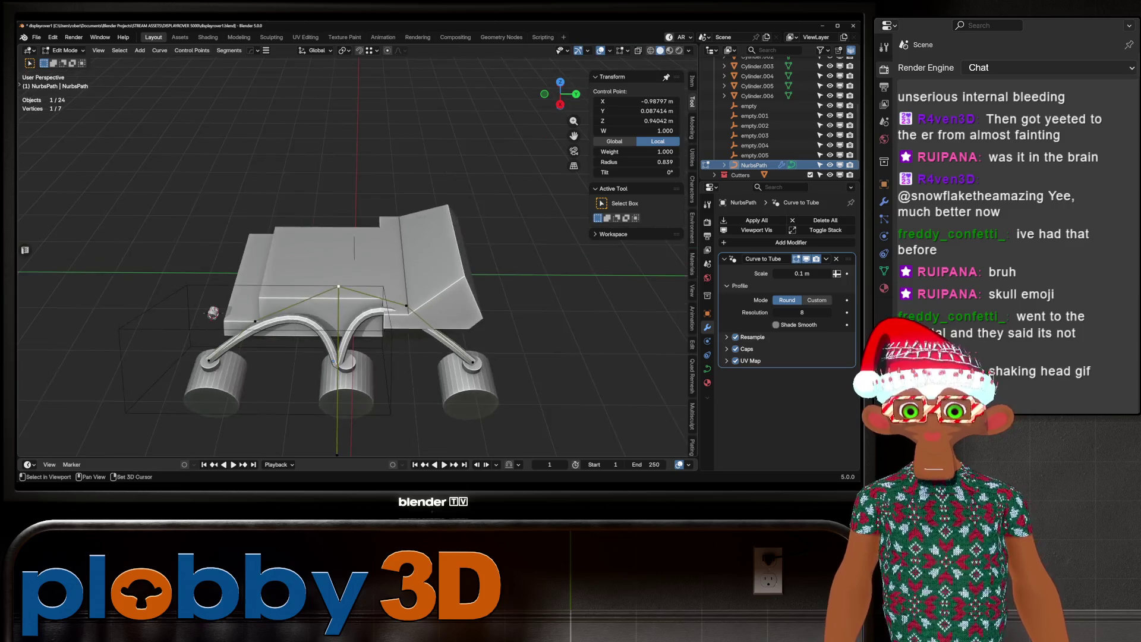
scroll(356, 267, "down", 2)
middle_click_drag(357, 267, 333, 255)
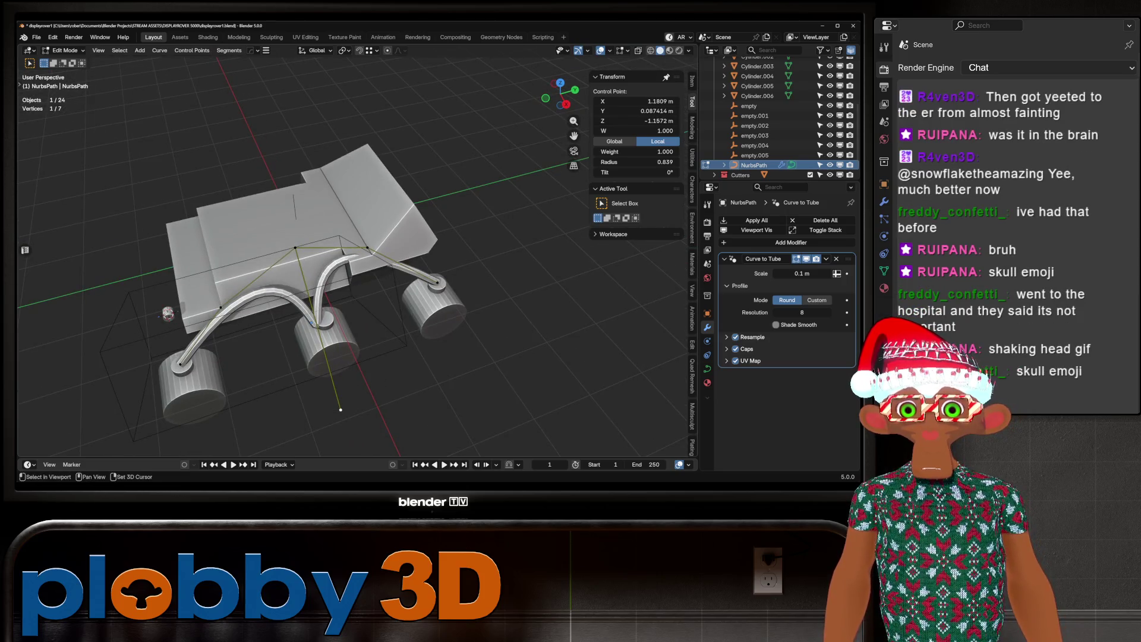
key("g")
key("y")
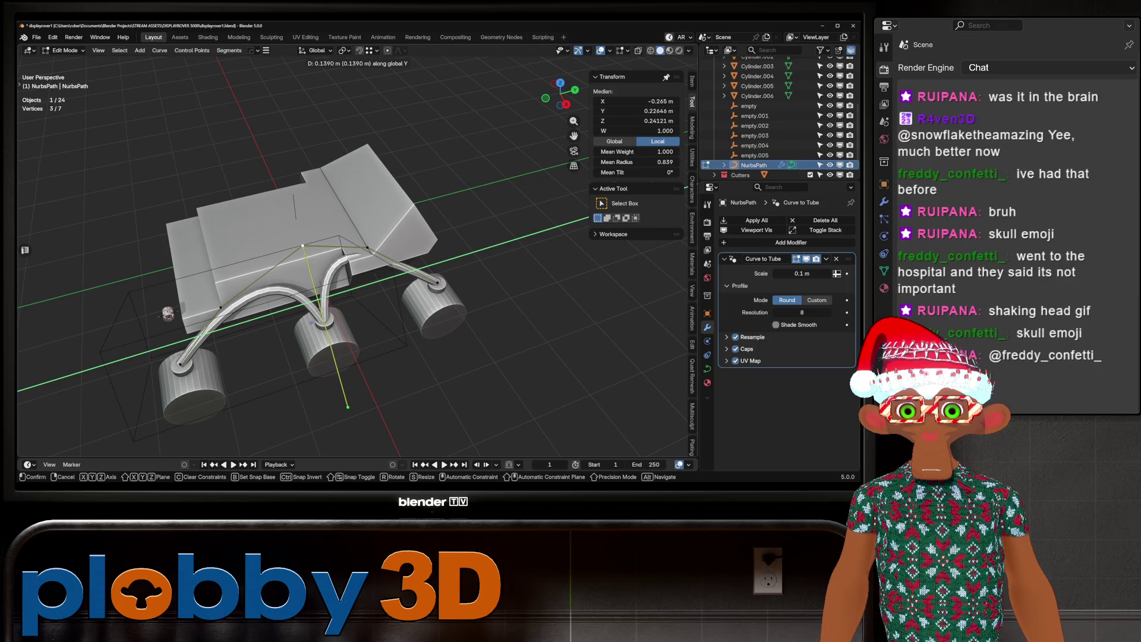
key("Return")
mouse_move(357, 267)
middle_mouse_down()
mouse_move(330, 205)
mouse_move(256, 206)
mouse_move(348, 188)
middle_mouse_up()
Save an incremental copy as displayrover2.blend and apply the rover body's Boolean modifier.
key("alt+a")
key("Tab")
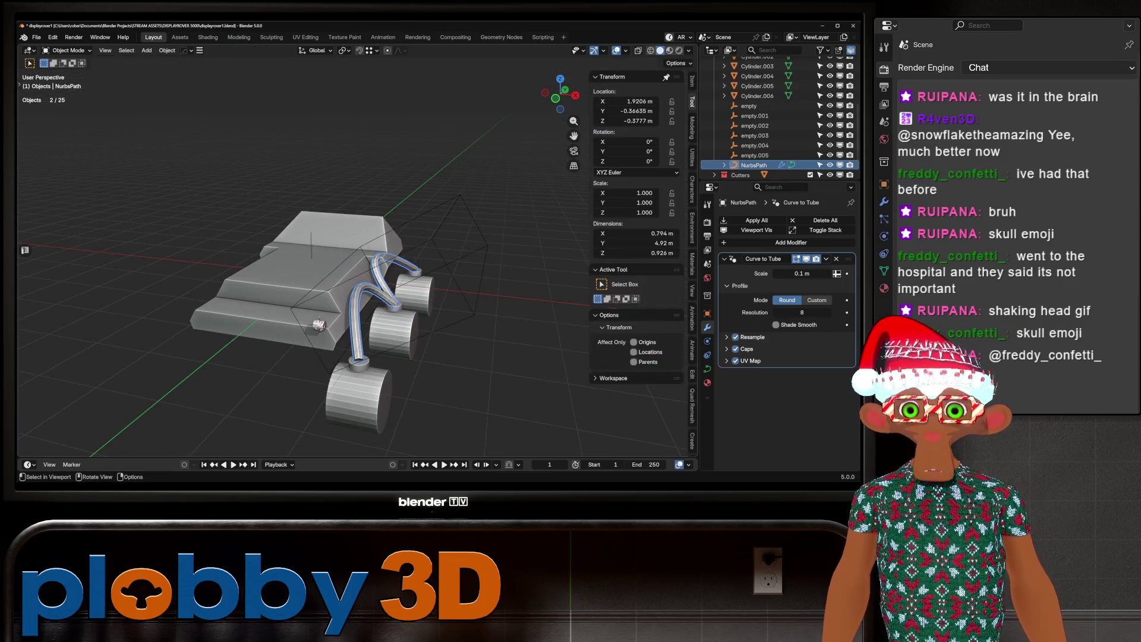
left_click(309, 249)
key("ctrl+alt+s")
key("ctrl+a")
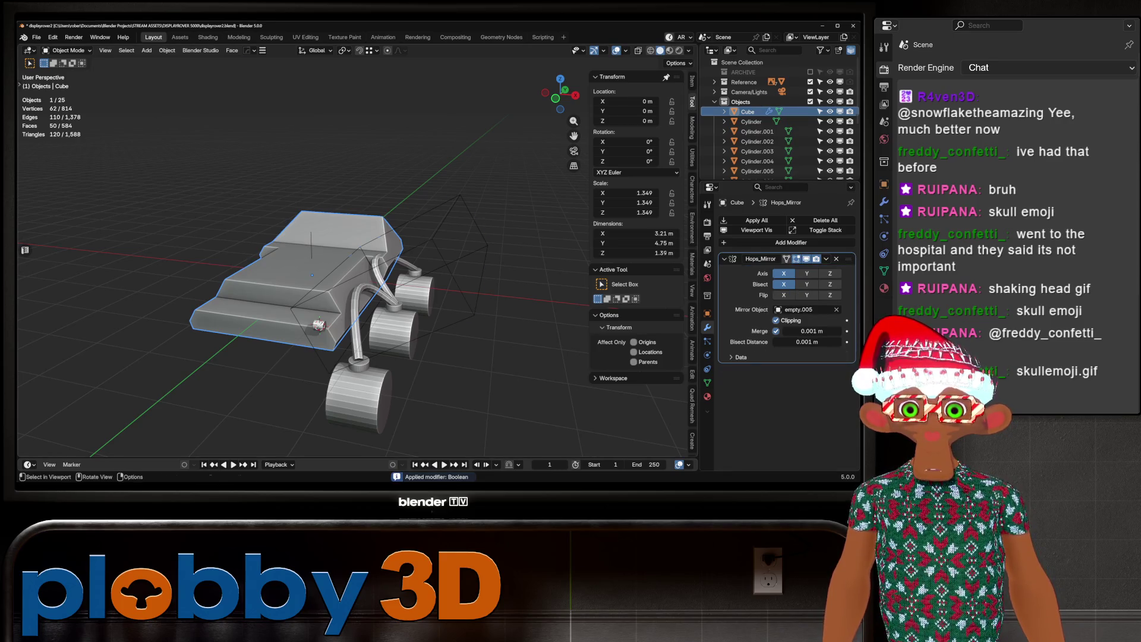
Shrink the Cube.001 cutter box to a scale of 0.403.
left_click(460, 197)
middle_click_drag(357, 268, 434, 275)
key("s")
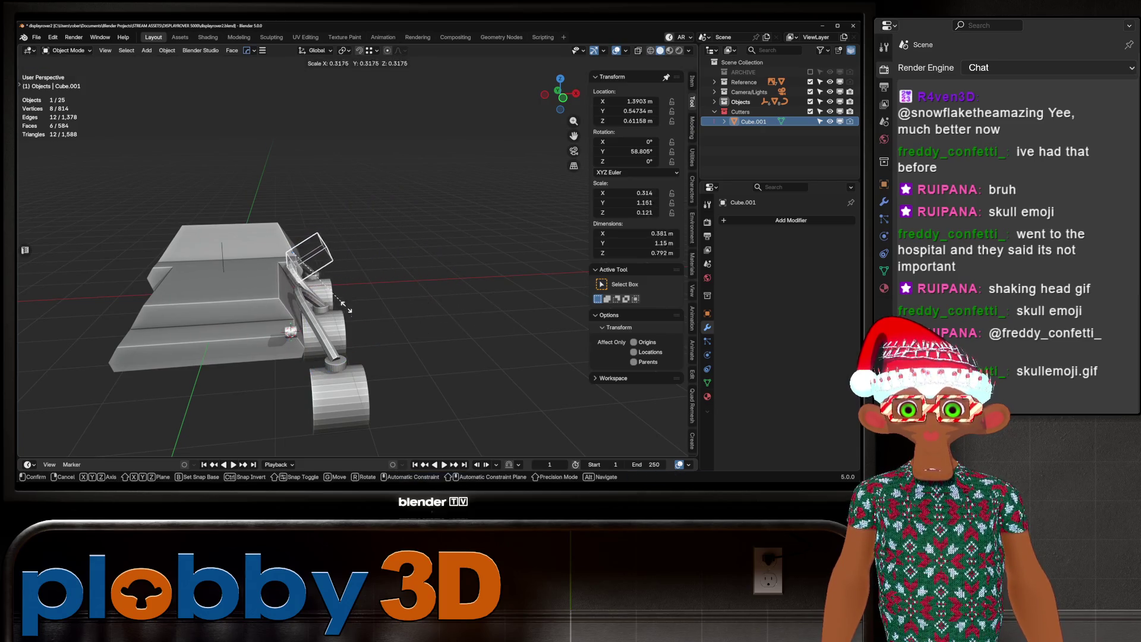
left_click(356, 318)
key("KP_1")
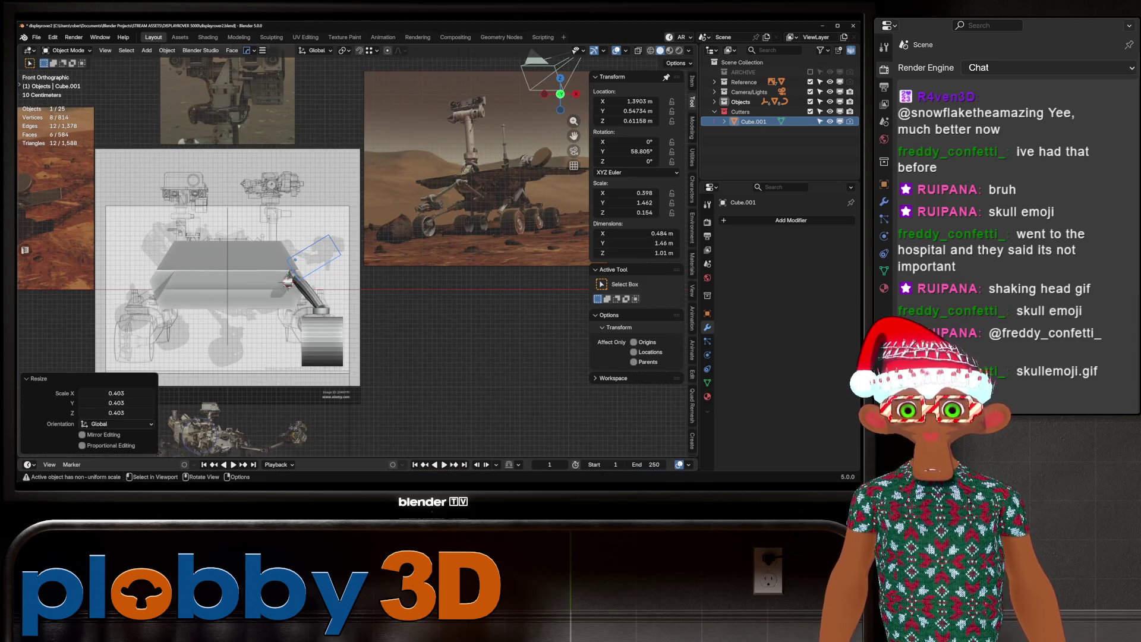
Move the cutter box along local Z, then 1.1662 m along global Y onto the body's front.
key("g")
key("y")
key("y")
key("z")
key("z")
left_click(287, 282)
mouse_move(288, 281)
middle_mouse_down()
mouse_move(123, 271)
mouse_move(226, 297)
mouse_move(278, 247)
mouse_move(321, 250)
middle_mouse_up()
key("g")
key("y")
left_click(123, 271)
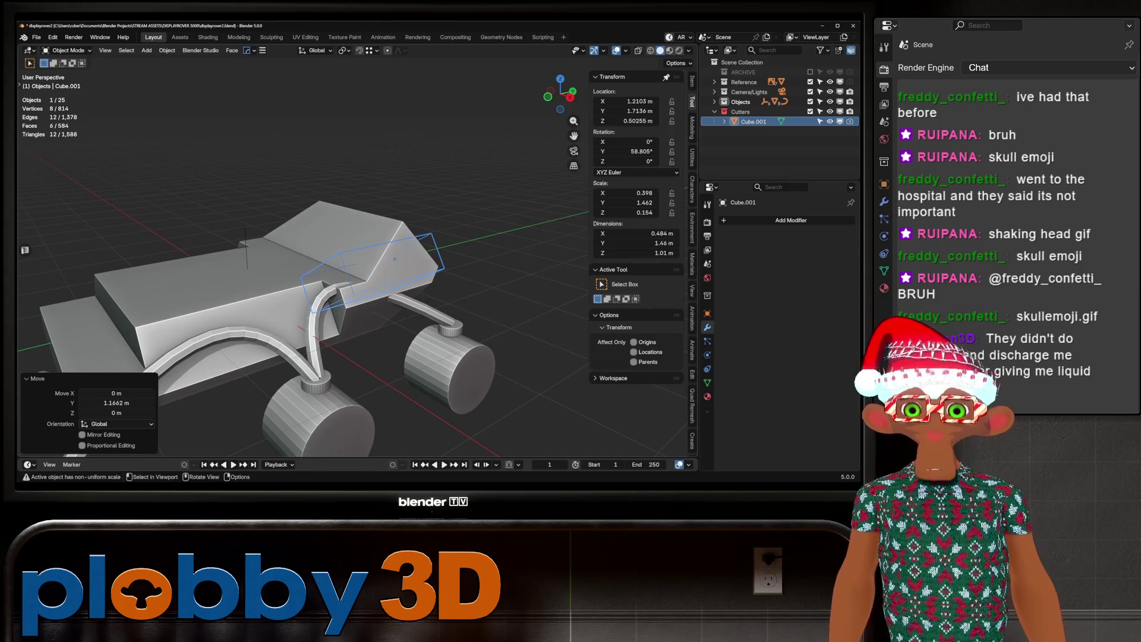
Lower the cutter box slightly along Z.
key("ctrl+z")
key("g")
key("x")
mouse_move(388, 211)
middle_mouse_down()
mouse_move(321, 244)
mouse_move(387, 232)
mouse_move(333, 244)
middle_mouse_up()
middle_click_drag(537, 306, 534, 303)
key("z")
left_click(535, 304)
Slide the cutter box along Y to line it up with the rover's side.
mouse_move(25, 249)
middle_mouse_down()
mouse_move(36, 250)
mouse_move(24, 248)
middle_mouse_up()
key("g")
key("y")
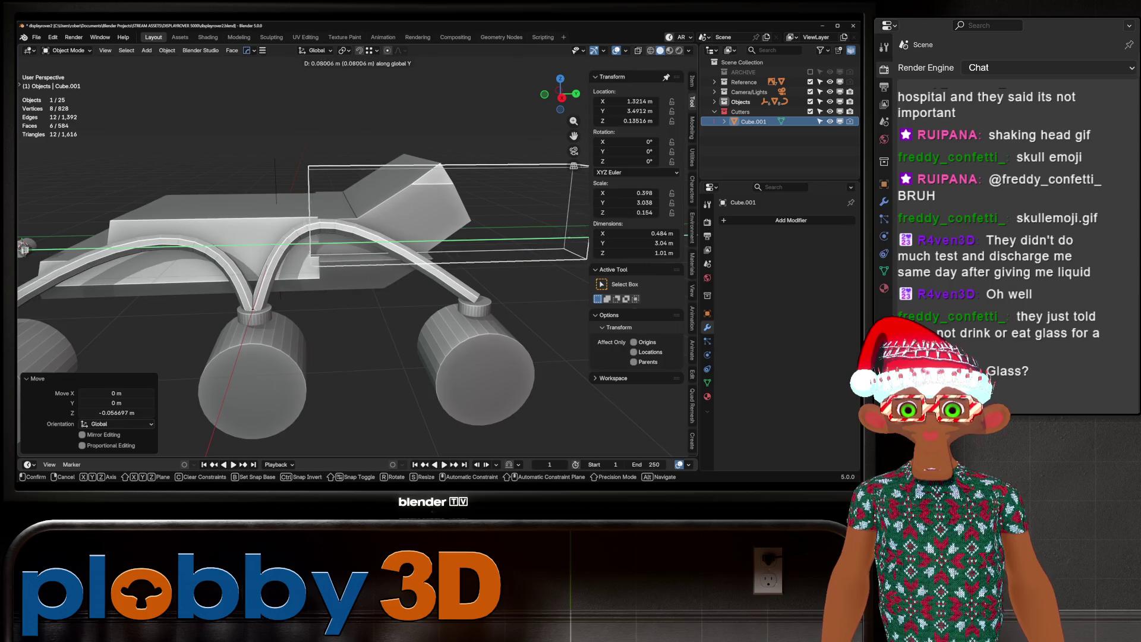
left_click(25, 249)
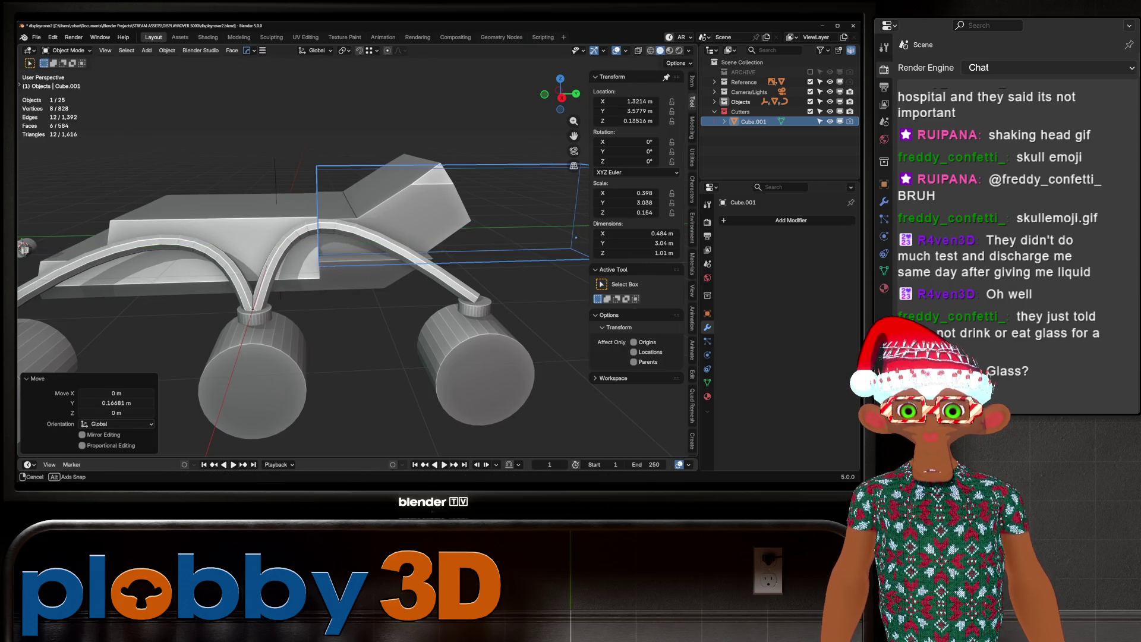
scroll(25, 249, "up", 5)
middle_click_drag(25, 250, 25, 249)
key("g")
key("y")
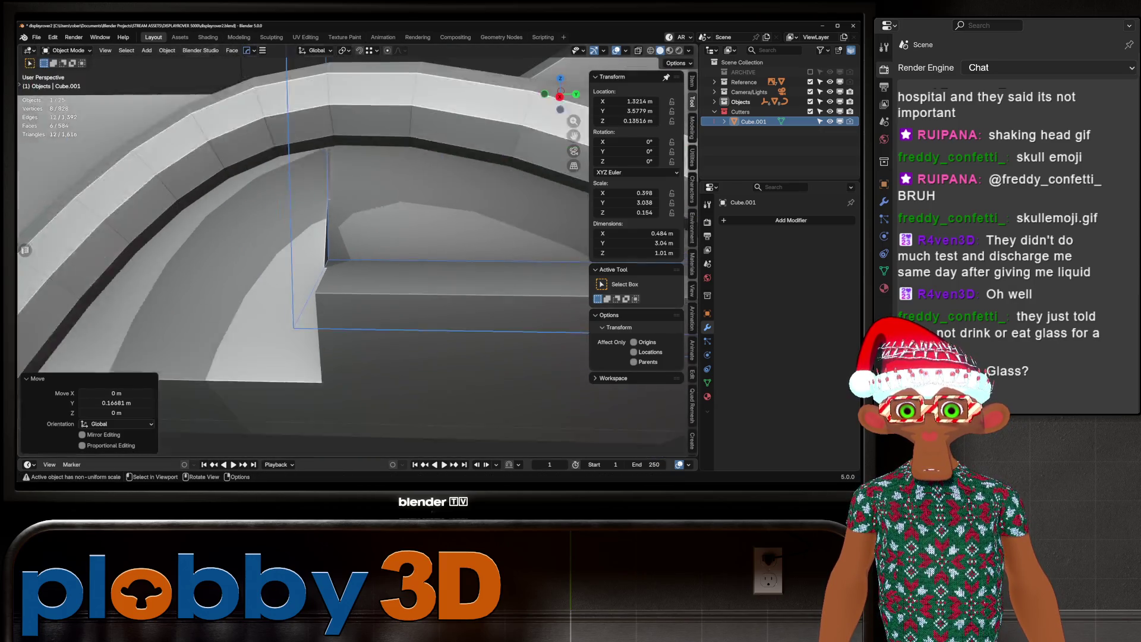
Select a loop of the cutter's faces using a 180° face threshold.
left_click(25, 250, "alt")
left_click_drag(116, 445, 155, 445)
scroll(25, 249, "down", 5)
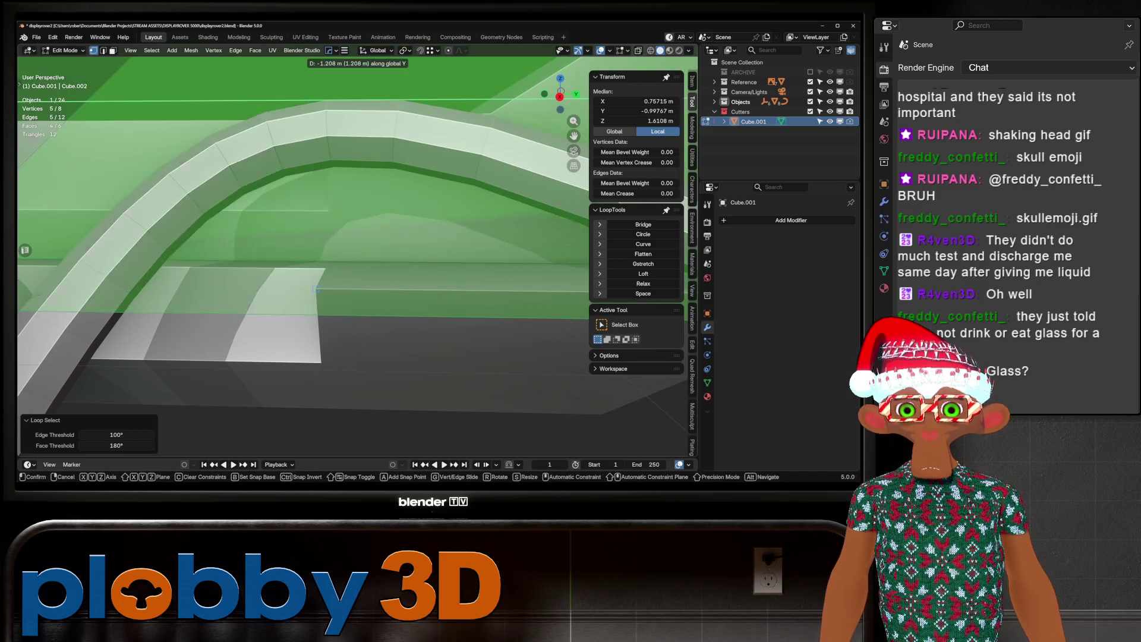
key("Tab")
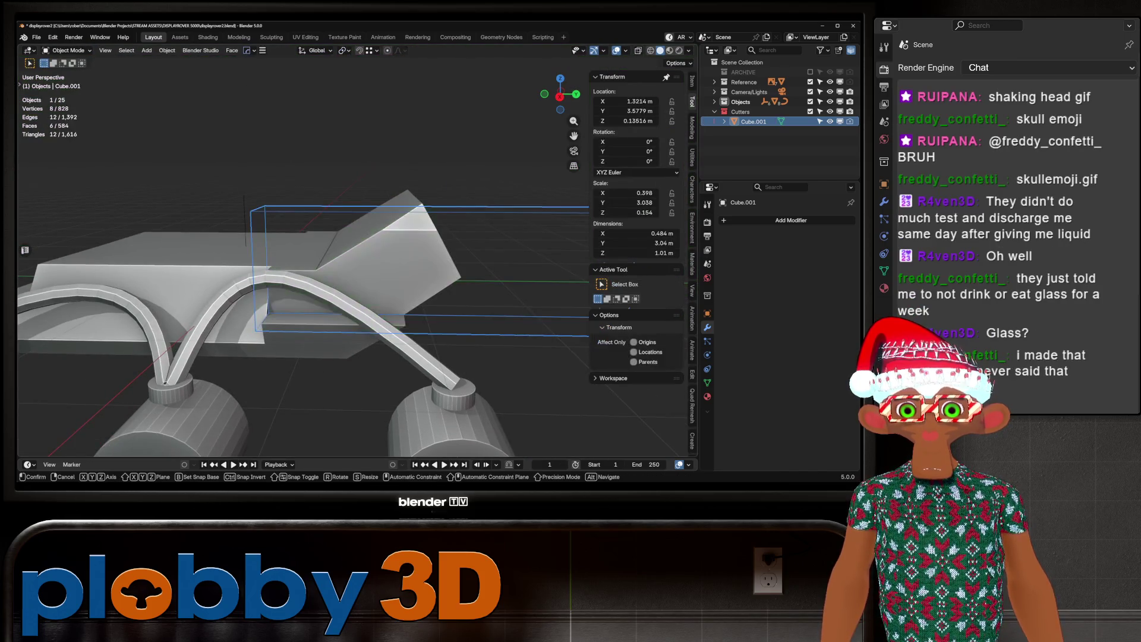
Raise the cutter box along Z and set its origin to geometry.
middle_click_drag(25, 250, 16, 353)
key("g")
key("z")
left_click(25, 250)
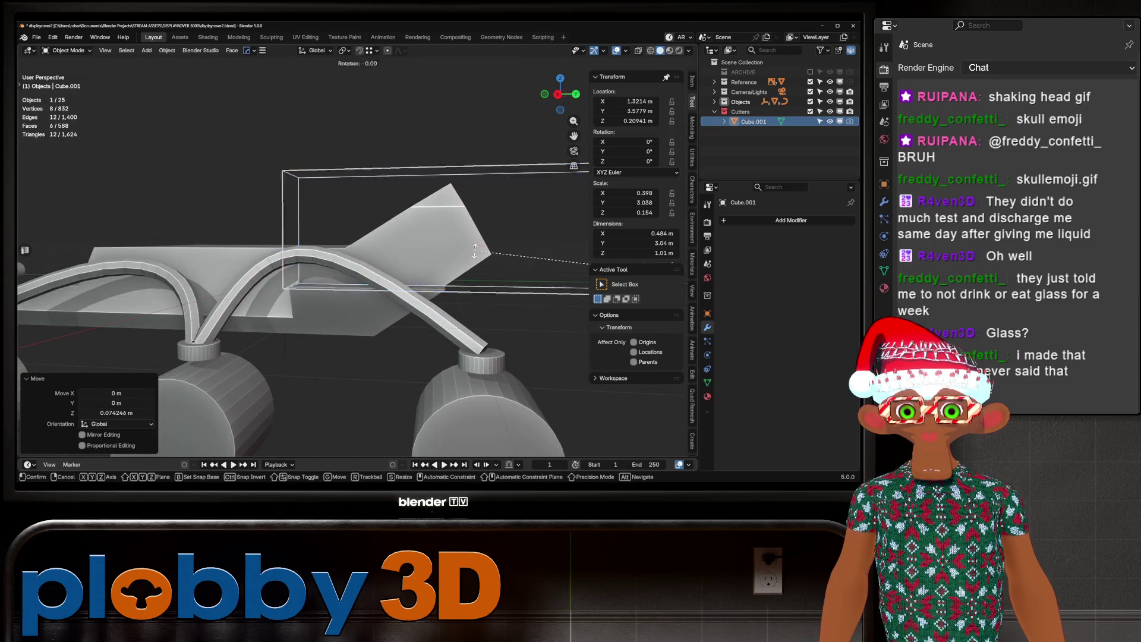
right_click(437, 255)
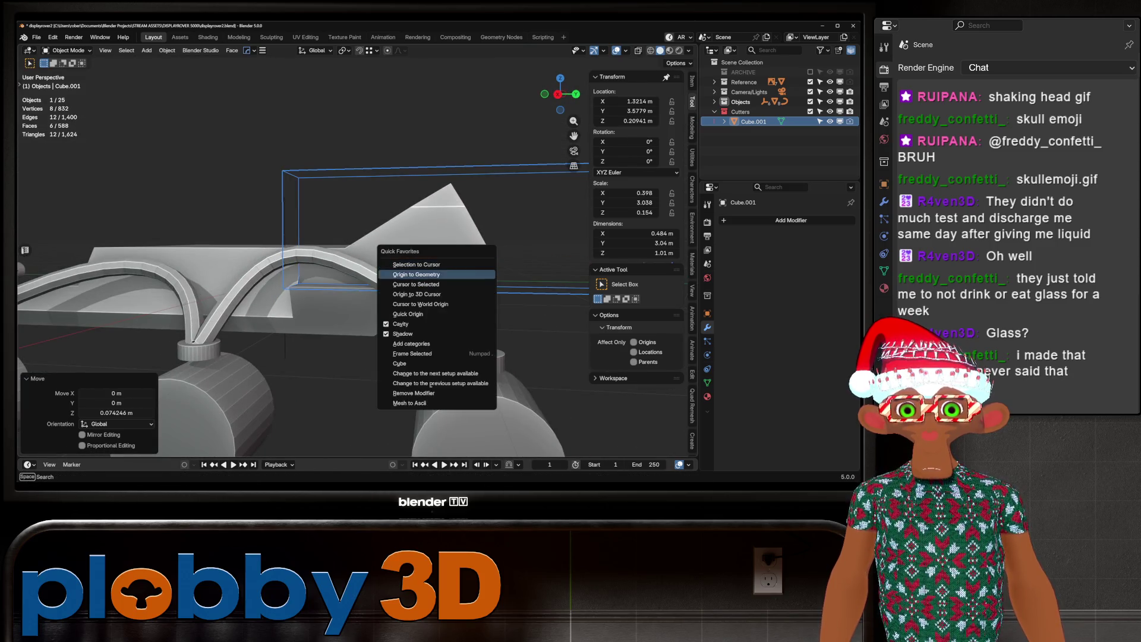
left_click(437, 275)
Try a -11.8° X tilt on the cutter, undo it, and move it back along Y.
key("r")
key("x")
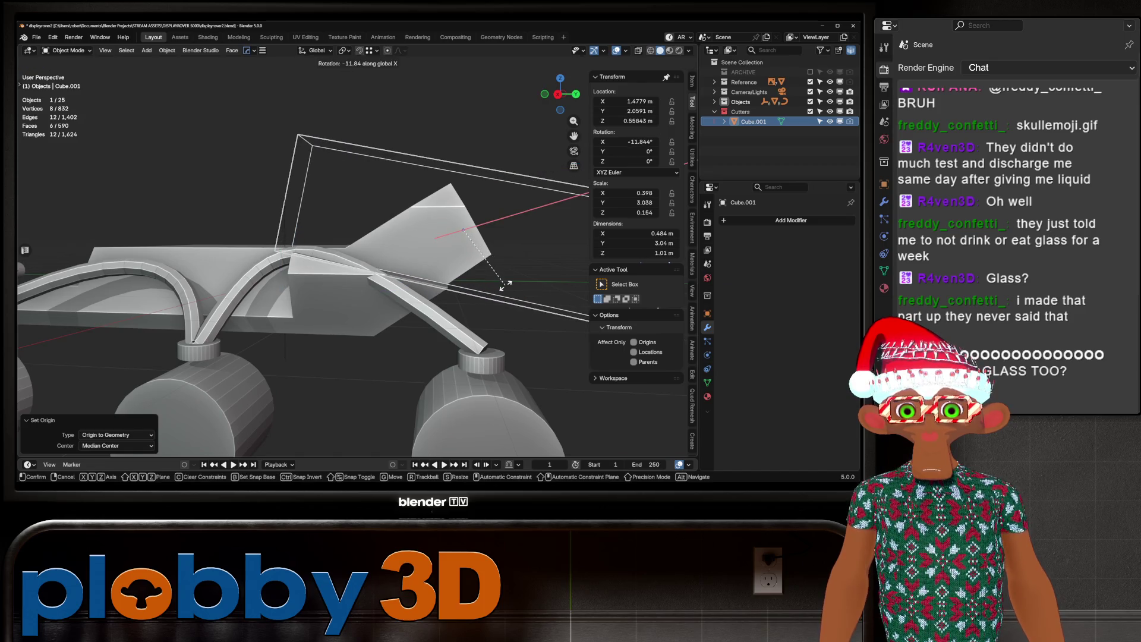
left_click(506, 279)
key("g")
key("z")
key("Escape")
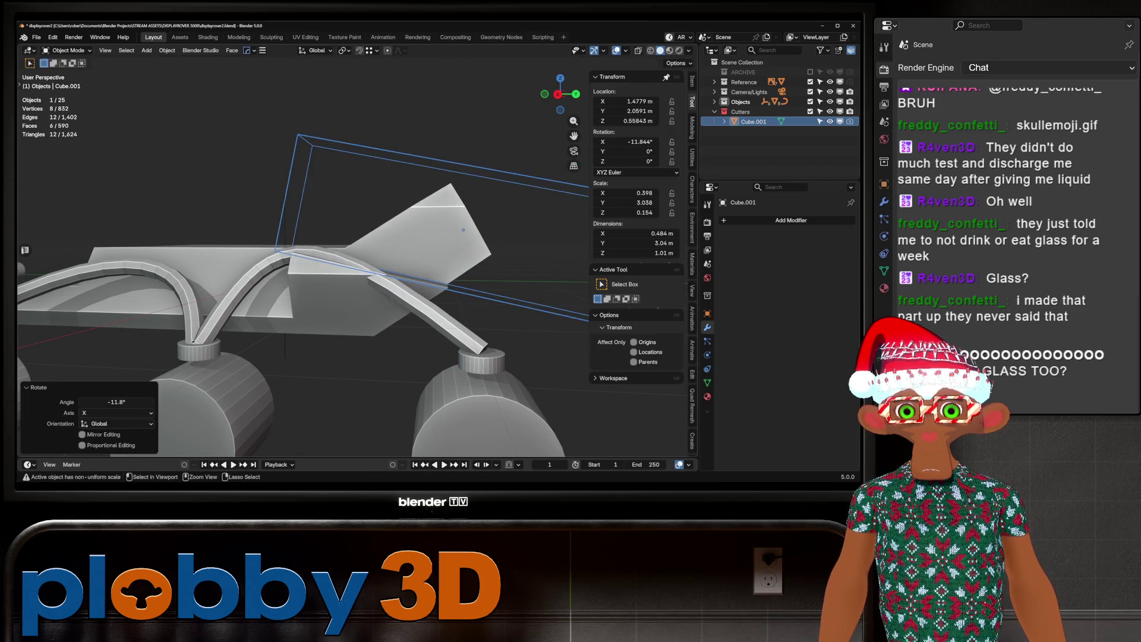
key("ctrl+z")
key("g")
key("y")
key("Return")
Move the cutter box's selected faces along Y to stretch it over the pipe arch.
middle_click_drag(416, 267, 321, 274)
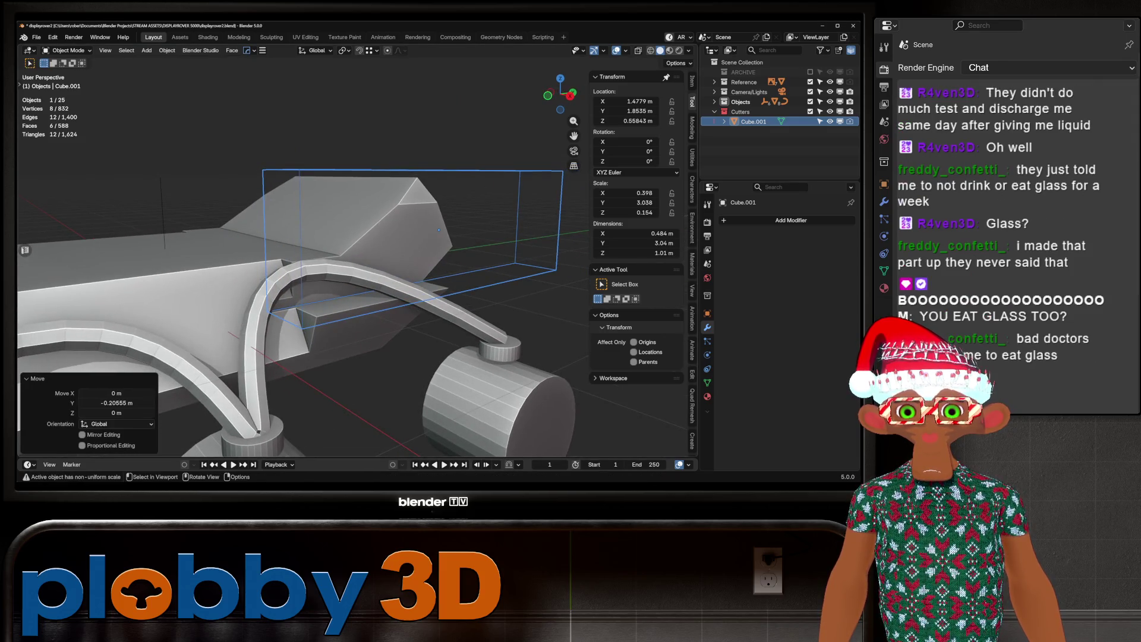
key("Tab")
key("Tab")
key("Tab")
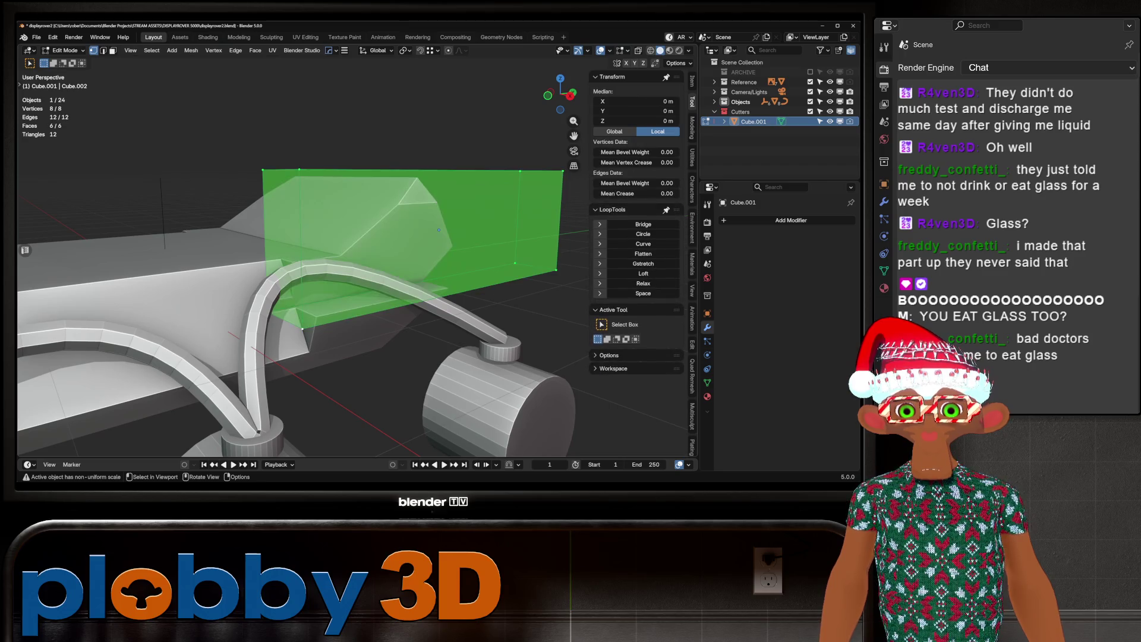
key("g")
key("y")
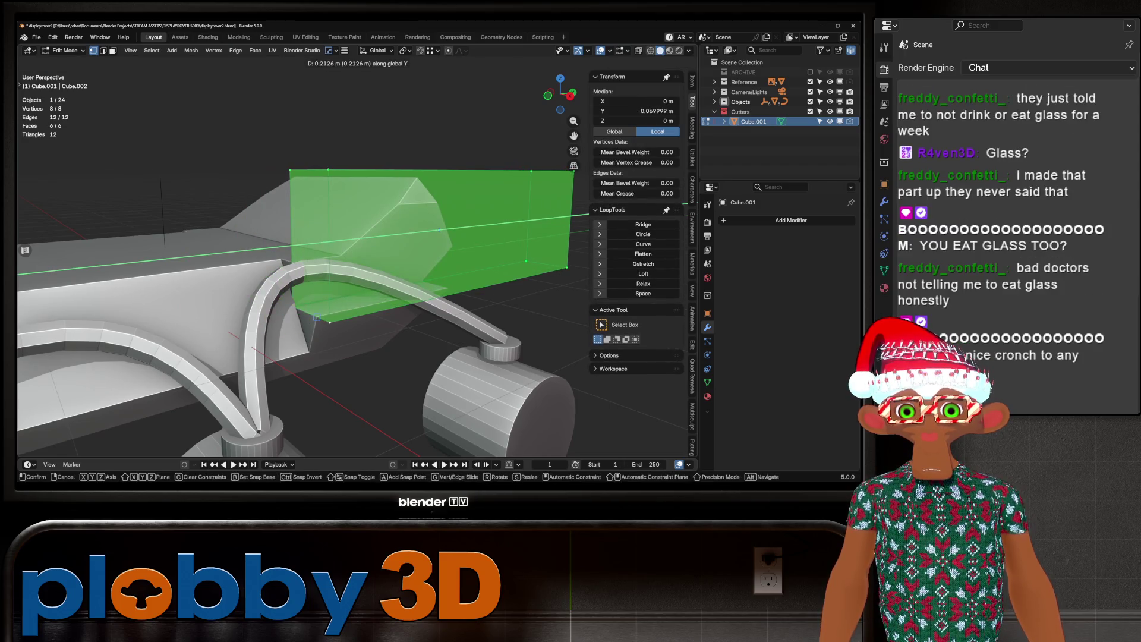
key("Return")
key("Tab")
Move the cutter box along global X.
scroll(357, 255, "up", 8)
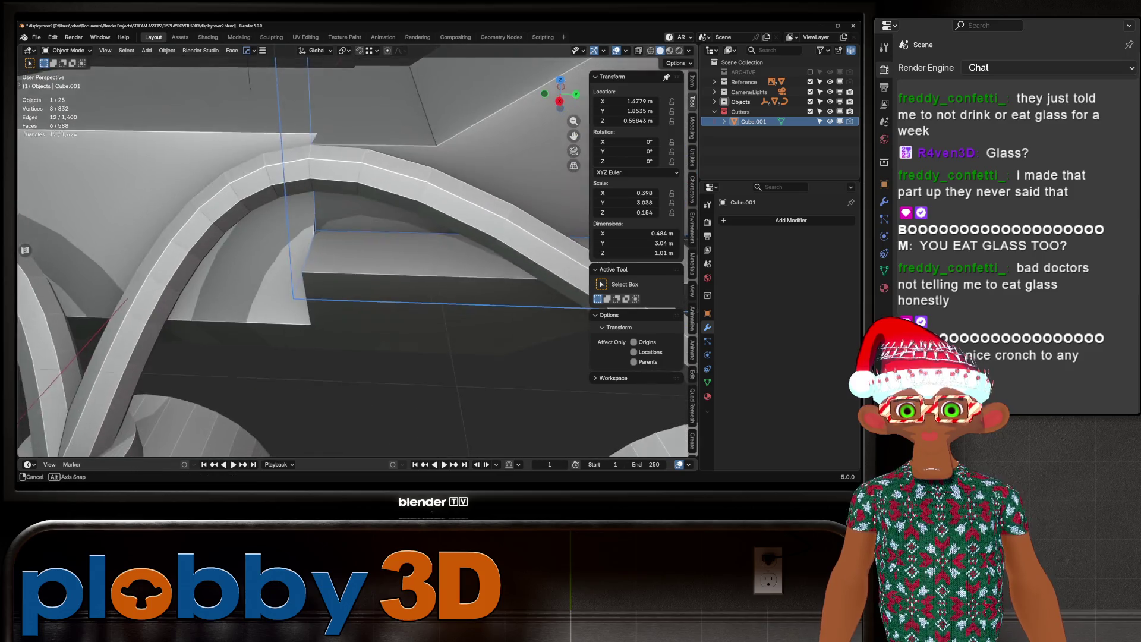
mouse_move(356, 255)
middle_mouse_down()
mouse_move(306, 250)
mouse_move(369, 250)
mouse_move(428, 228)
middle_mouse_up()
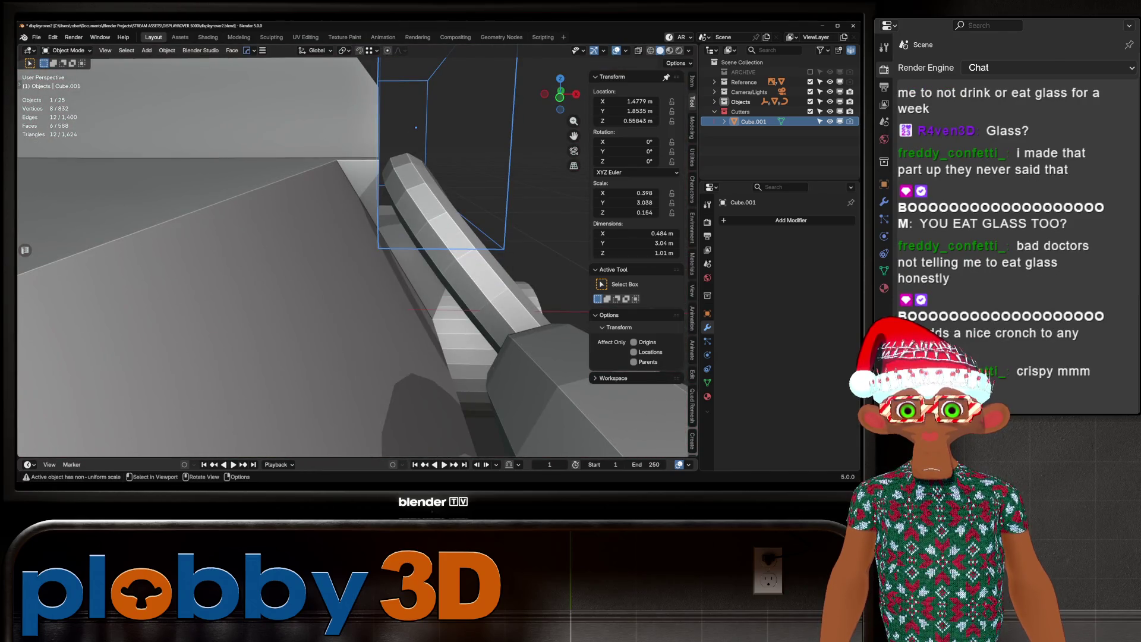
key("g")
key("x")
key("Return")
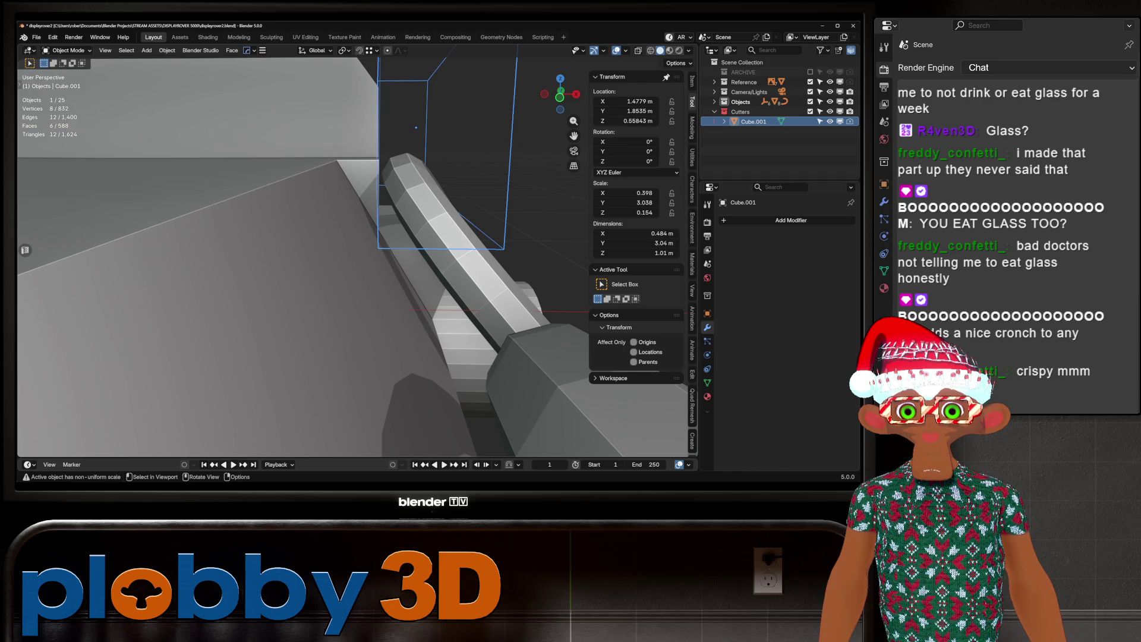
Apply the cutter box's rotation and scale, giving dimensions 0.484 × 3.04 × 1.01 m.
key("Tab")
middle_click_drag(357, 249, 309, 262)
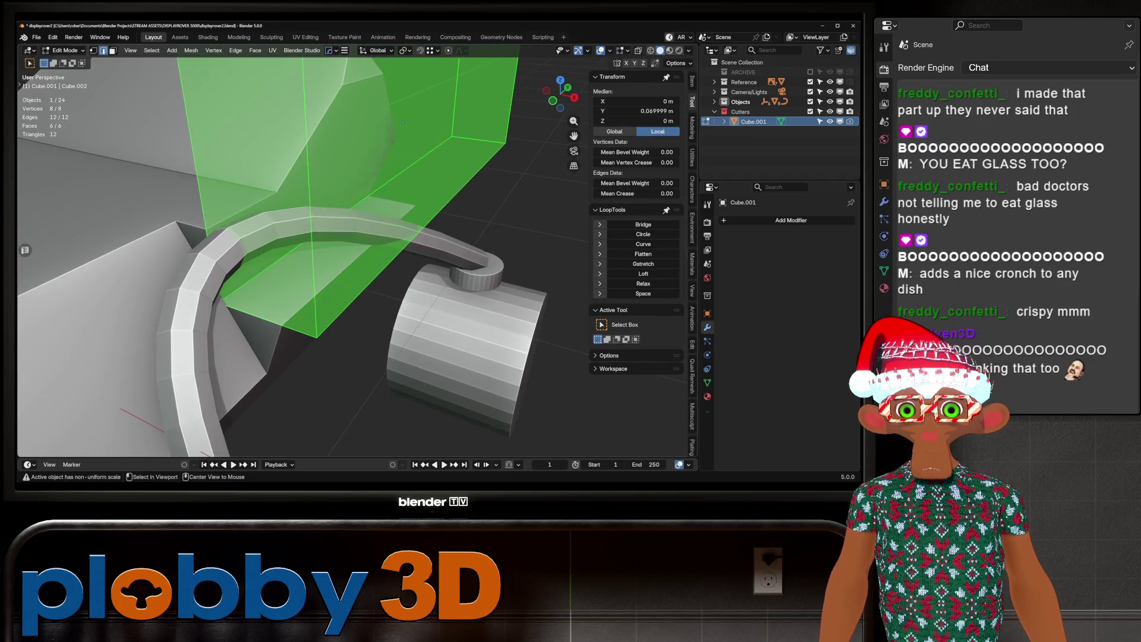
key("Tab")
key("ctrl+a")
left_click(382, 219)
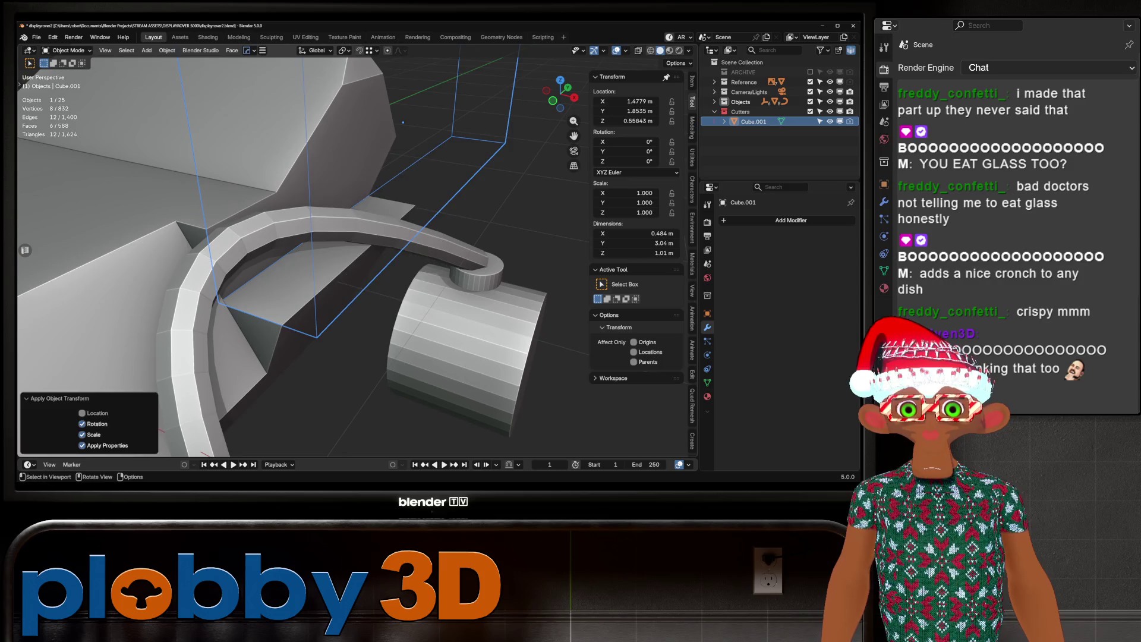
Bevel the cutter box's selected edge, undoing the first attempt and redoing it.
key("Tab")
key("ctrl+b")
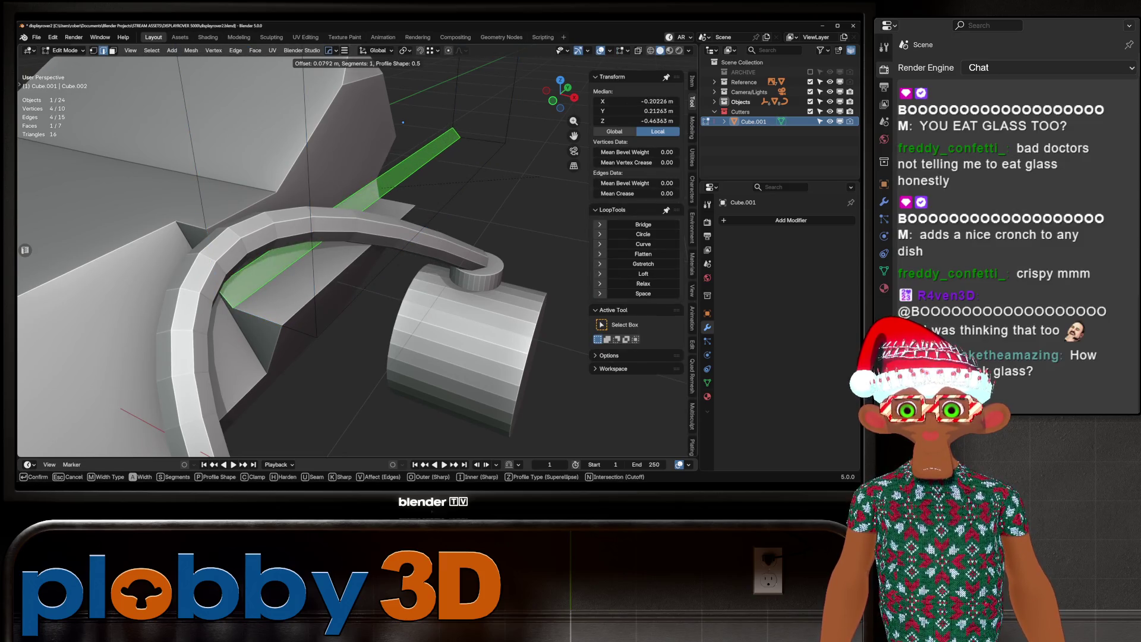
key("Return")
mouse_move(357, 250)
middle_mouse_down()
mouse_move(404, 226)
mouse_move(422, 241)
middle_mouse_up()
key("ctrl+z")
key("ctrl+b")
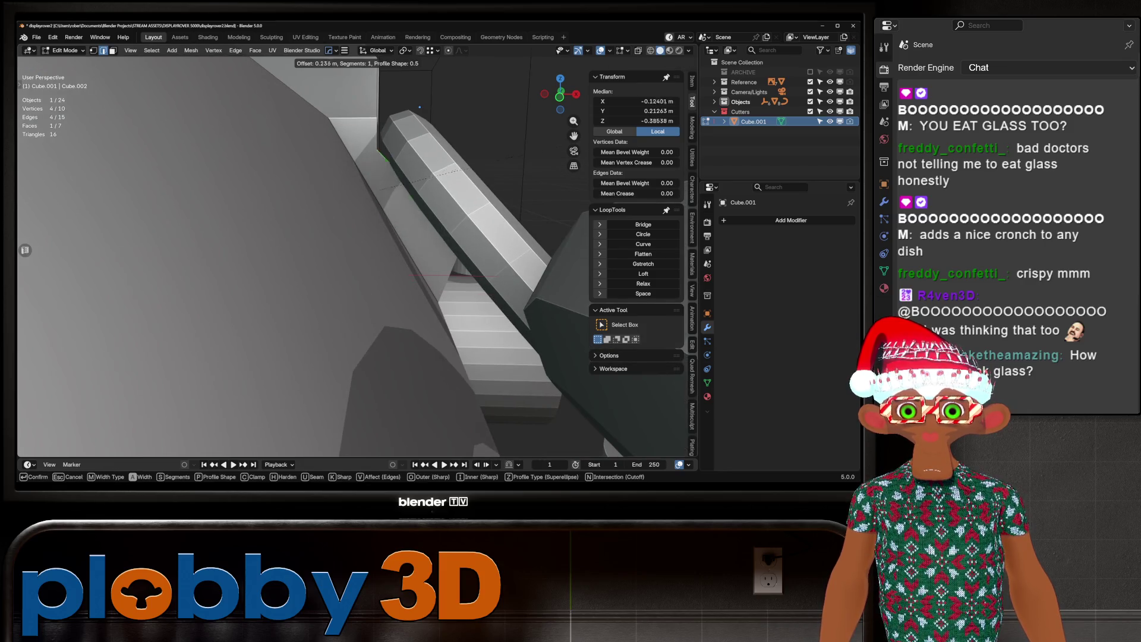
left_click(420, 107)
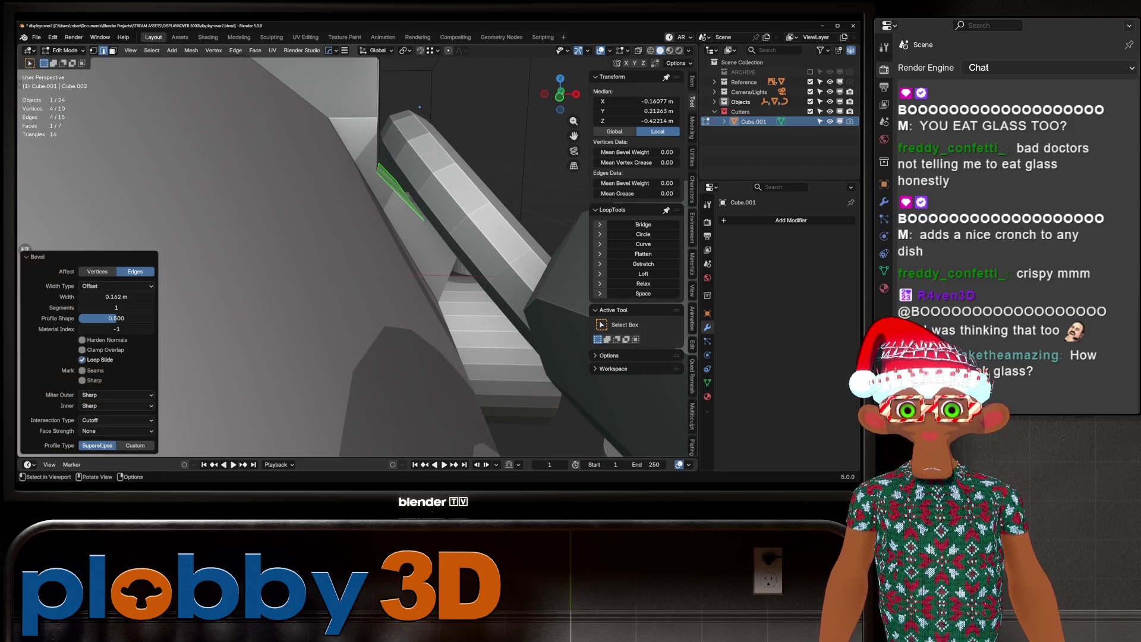
scroll(365, 112, "down", 5)
key("Tab")
Inspect the rover from a high side view and abandon another bevel attempt on the cutter.
mouse_move(297, 256)
middle_mouse_down()
mouse_move(344, 238)
mouse_move(387, 250)
mouse_move(457, 229)
middle_mouse_up()
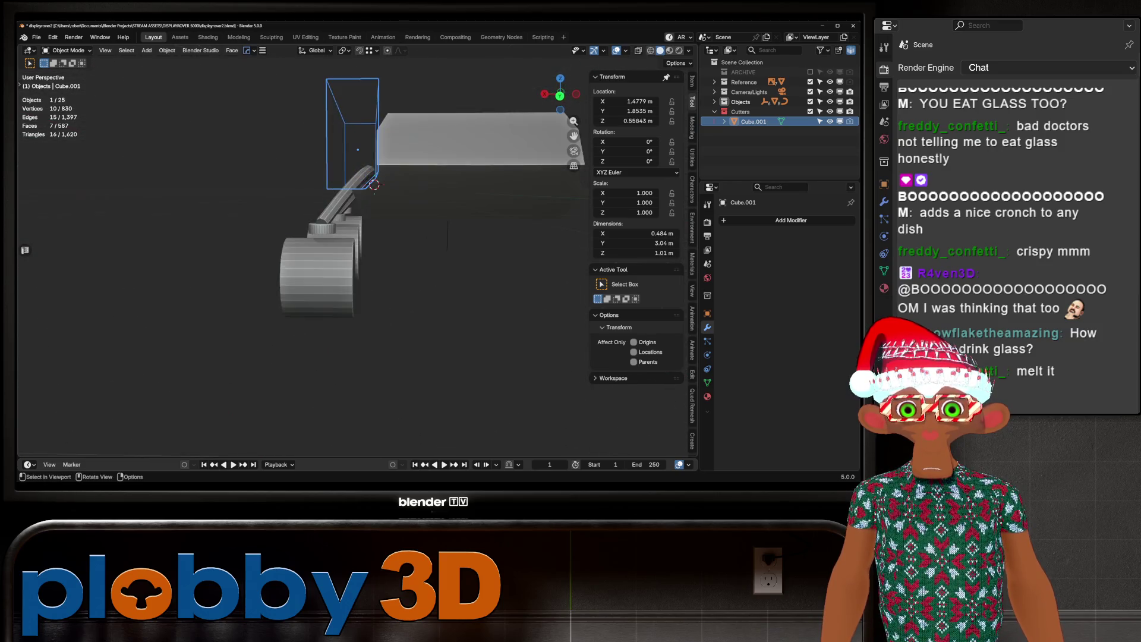
scroll(356, 238, "up", 6)
middle_click_drag(357, 237, 416, 226)
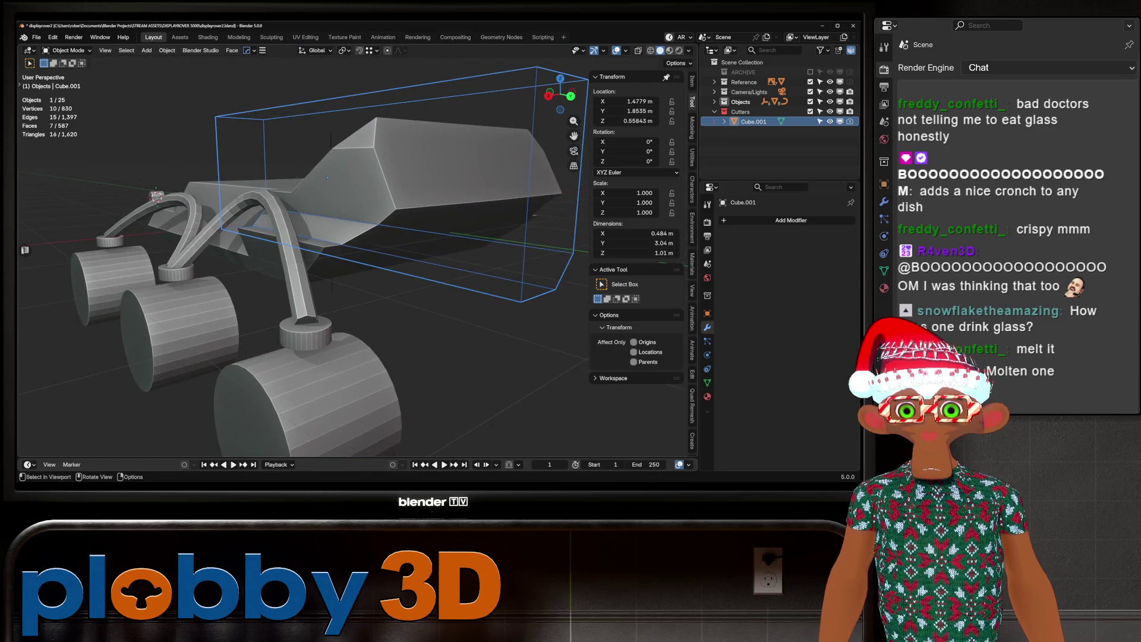
scroll(357, 238, "down", 3)
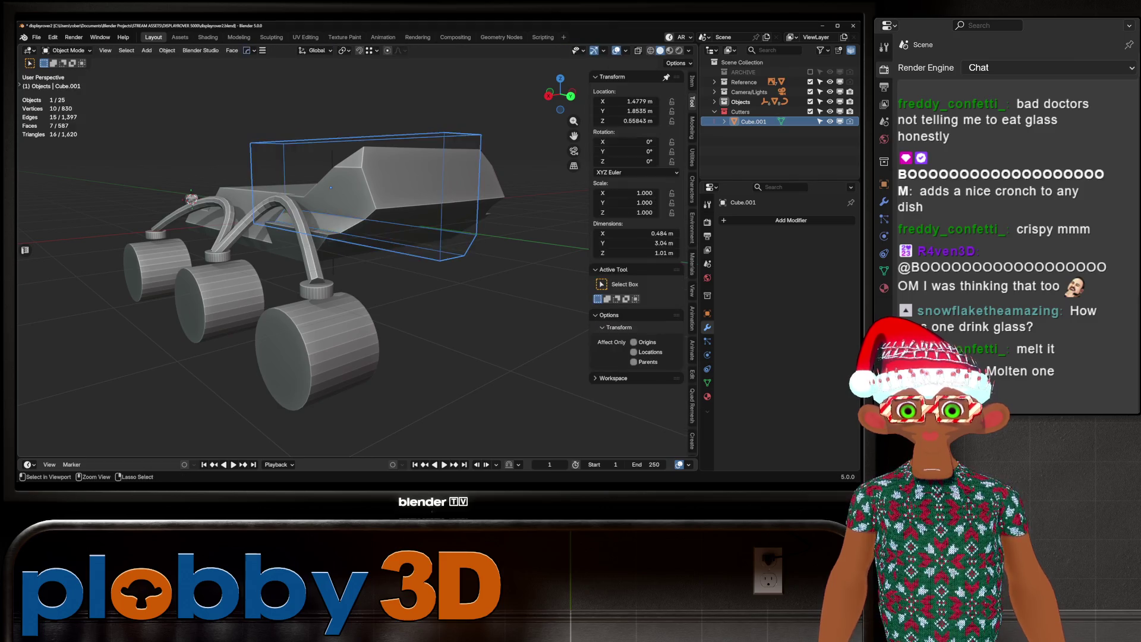
key("Tab")
key("ctrl+b")
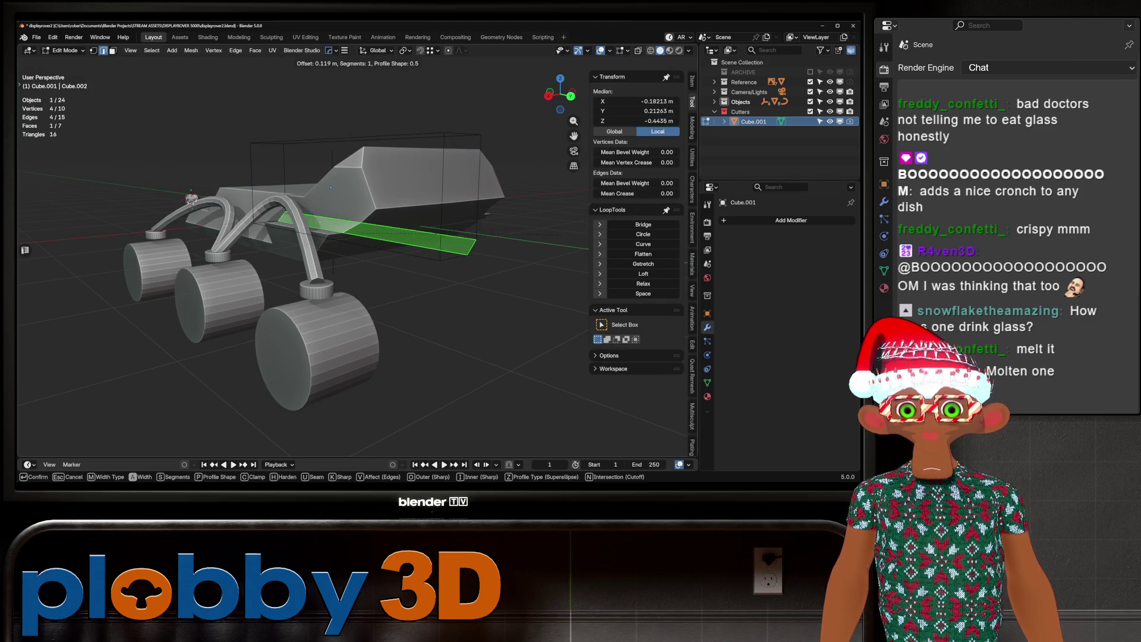
key("Escape")
key("Tab")
key("ctrl+a")
key("Return")
Bevel the cutter box edge at 0.089 m width with 1 segment.
key("Tab")
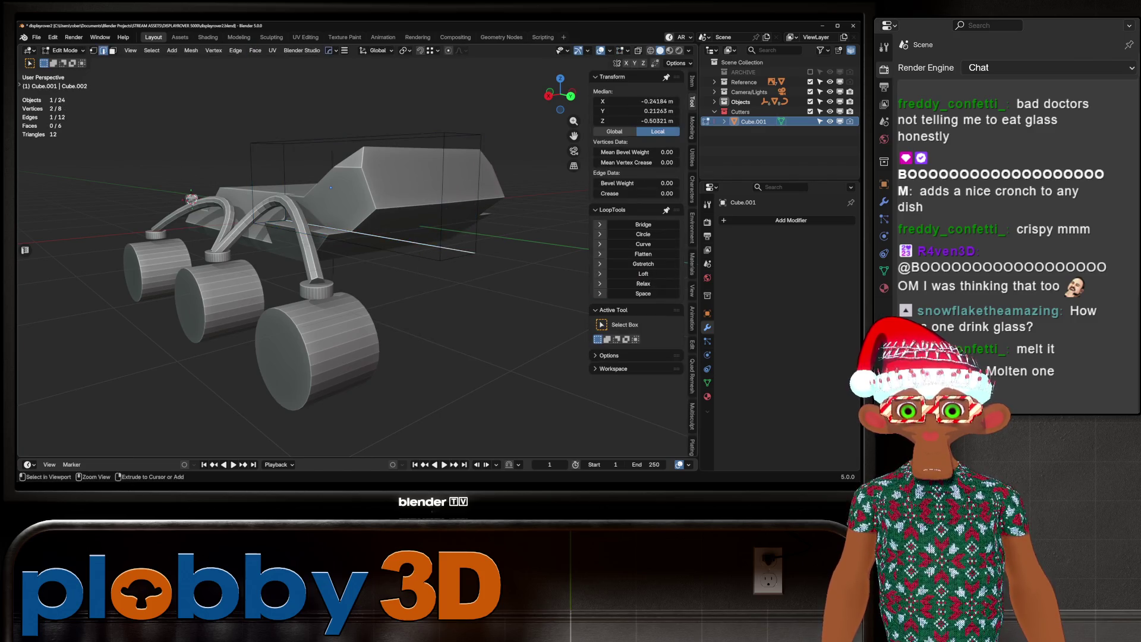
key("ctrl+b")
key("Return")
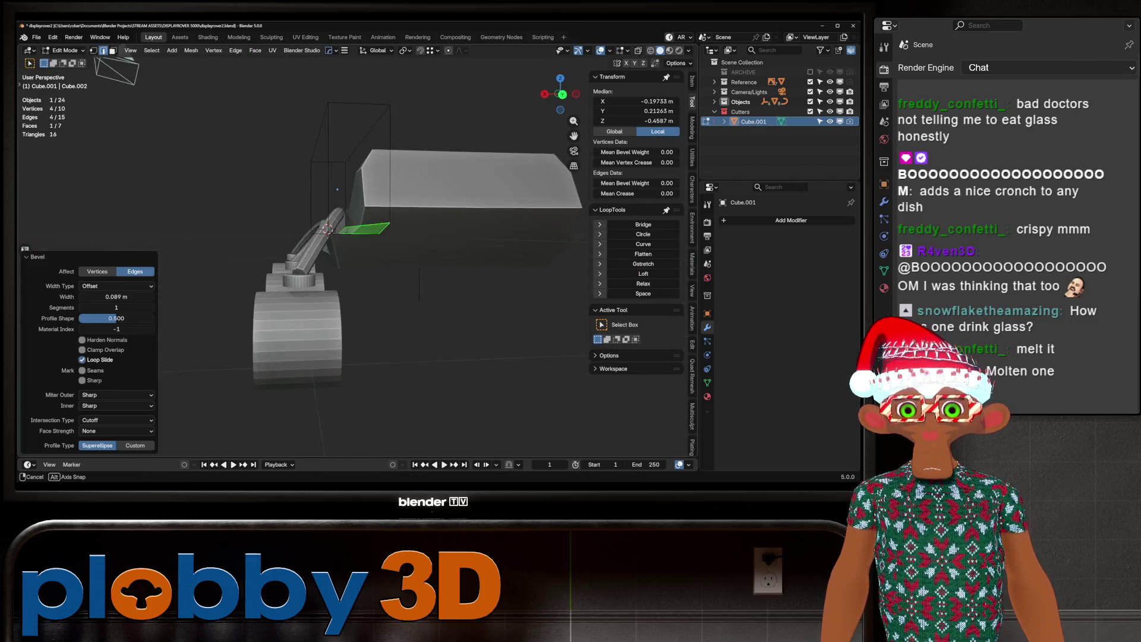
mouse_move(330, 187)
middle_mouse_down()
mouse_move(457, 176)
mouse_move(257, 255)
middle_mouse_up()
key("Tab")
Apply the Boolean cut modifier on the rover body.
left_click(257, 255)
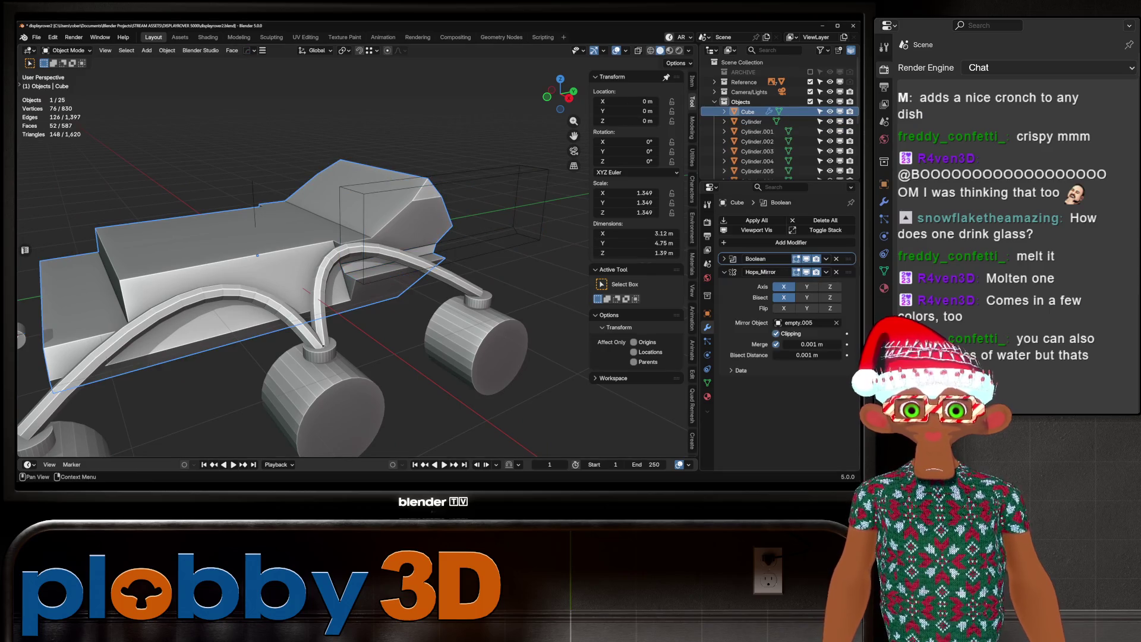
key("ctrl+a")
scroll(779, 116, "down", 5)
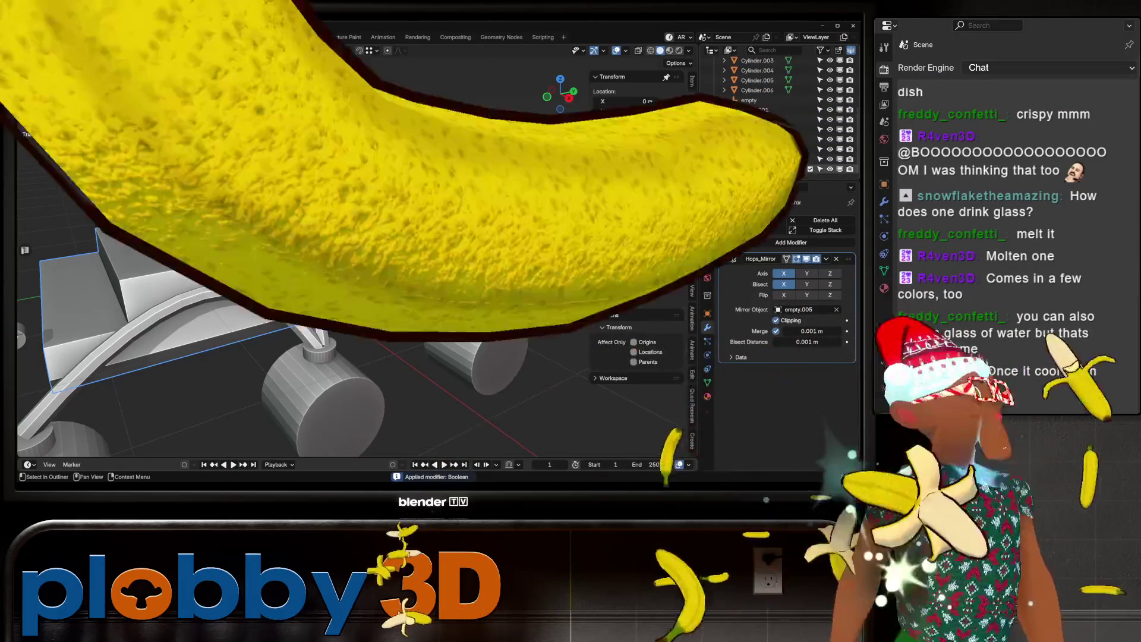
key("Tab")
middle_click_drag(257, 255, 256, 256)
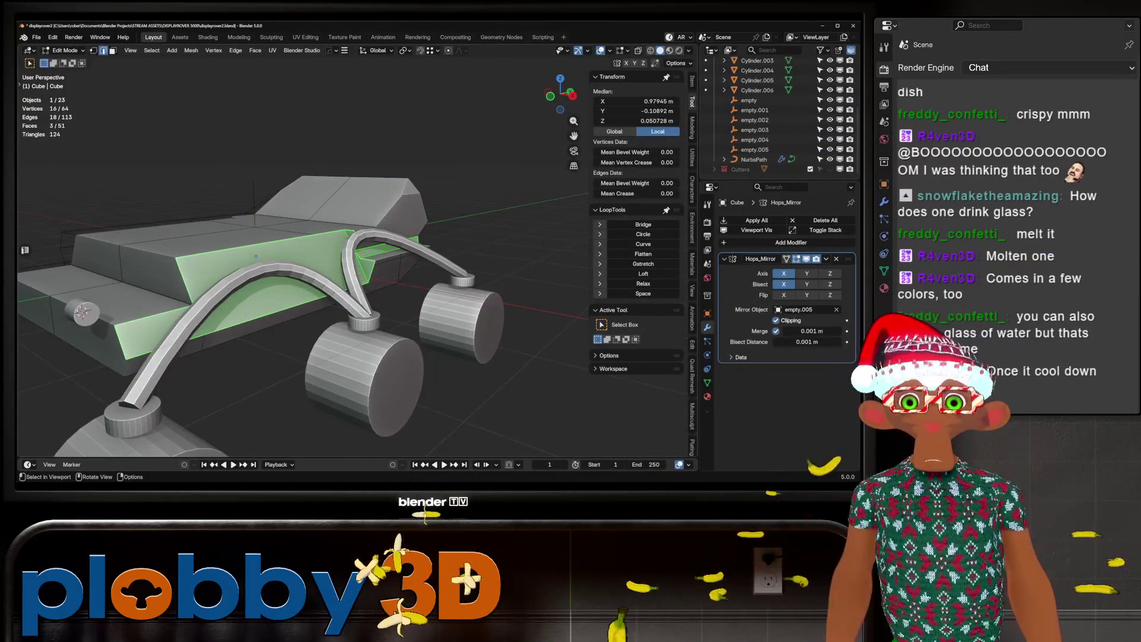
scroll(257, 257, "up", 5)
Merge the body mesh's overlapping vertices by distance.
left_click(49, 251, "alt")
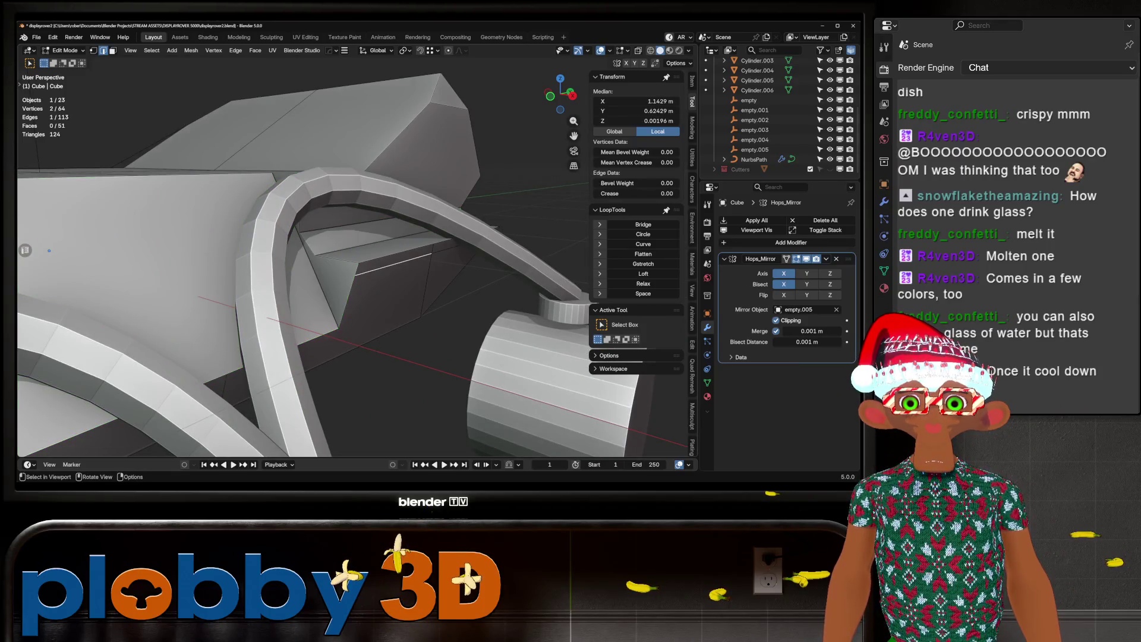
key("a")
key("m")
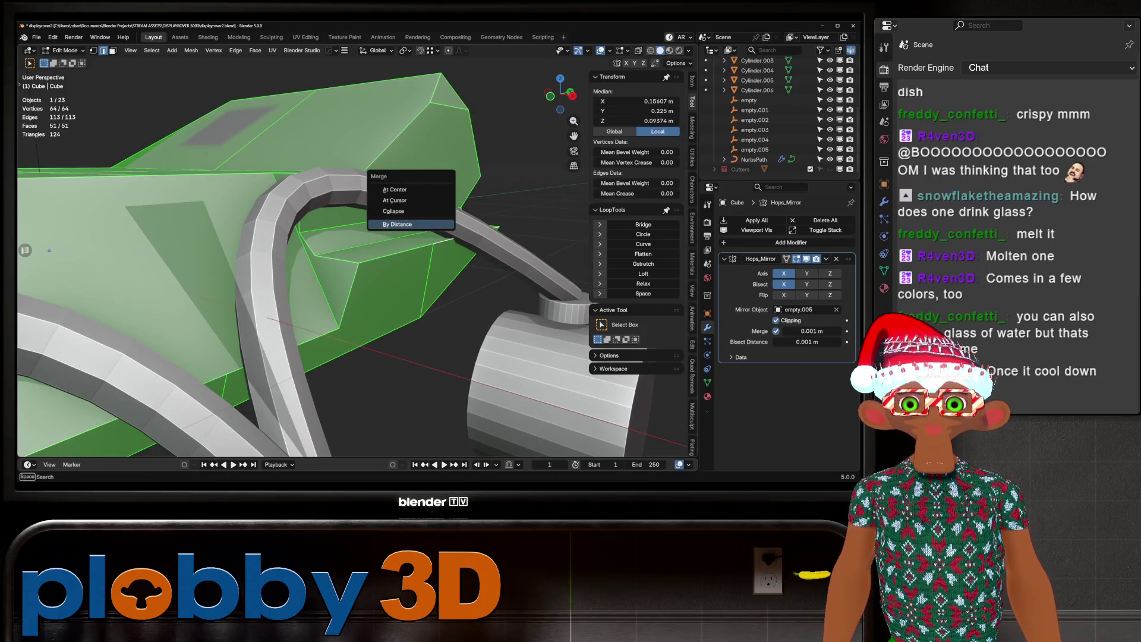
key("Return")
key("Tab")
key("Tab")
Bevel the body's cut edges and check the result on the whole rover.
key("ctrl+b")
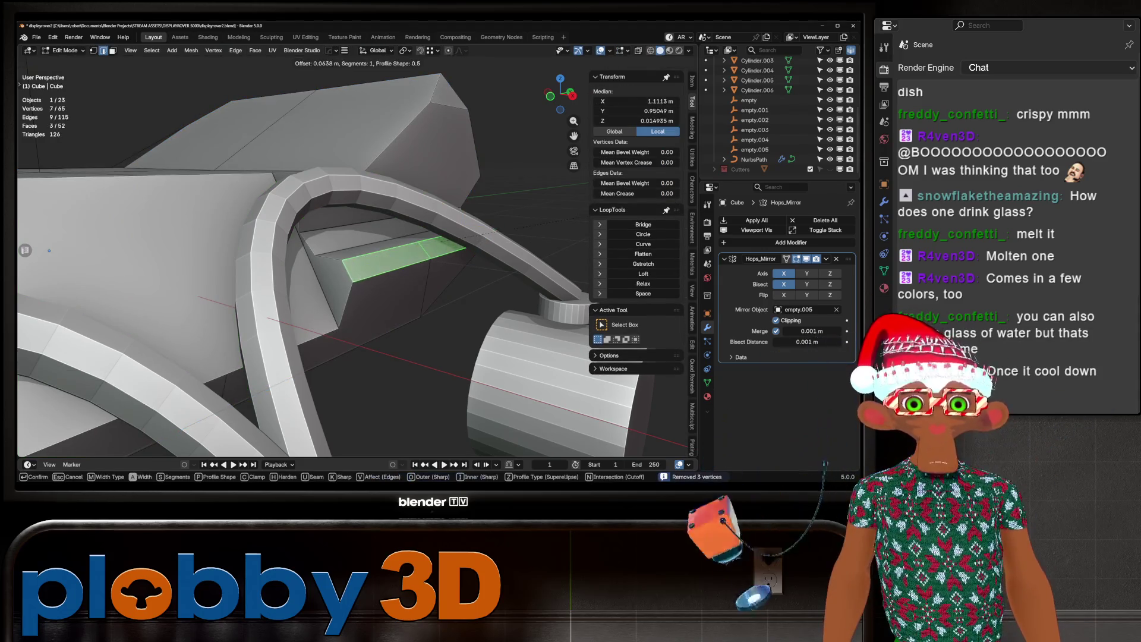
left_click(50, 251)
key("Tab")
scroll(25, 250, "down", 5)
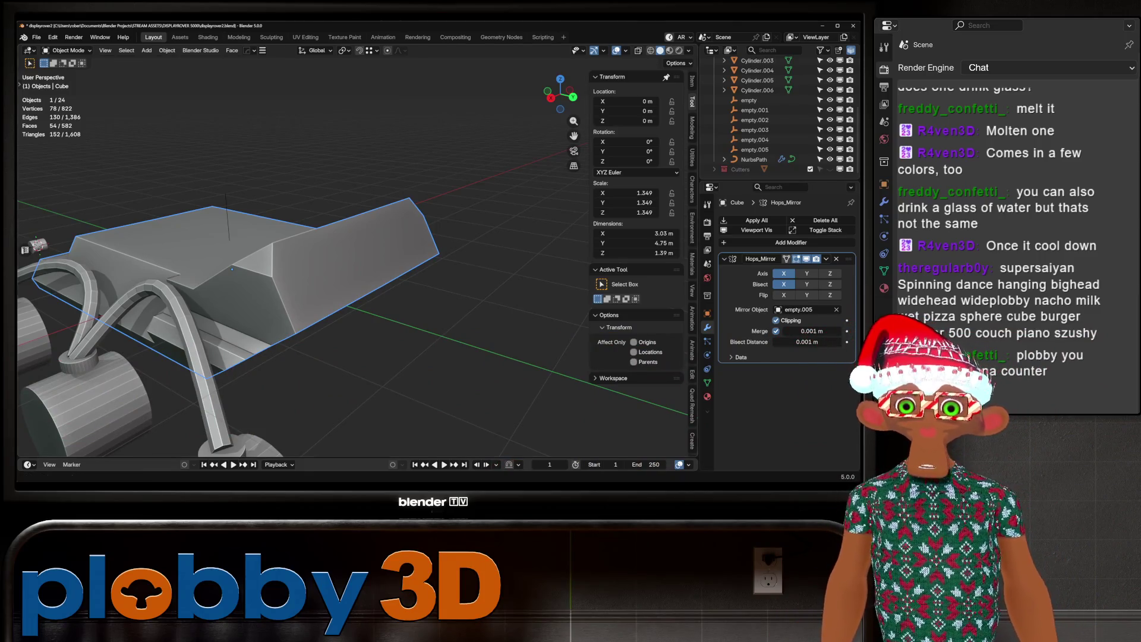
middle_click_drag(297, 268, 363, 253)
scroll(298, 268, "up", 5)
middle_click_drag(298, 267, 407, 249)
Bevel the edge chain along the body's wheel-arch cut.
key("Tab")
scroll(298, 268, "up", 3)
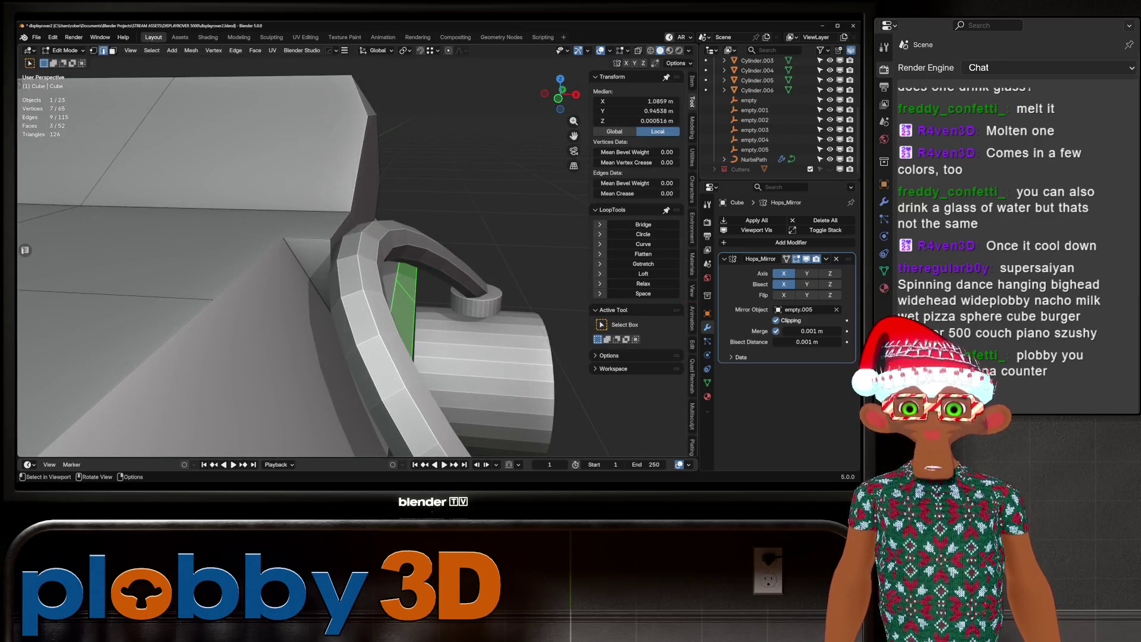
mouse_move(297, 268)
middle_mouse_down()
mouse_move(333, 256)
mouse_move(327, 236)
middle_mouse_up()
left_click(405, 228)
key("ctrl+b")
key("Escape")
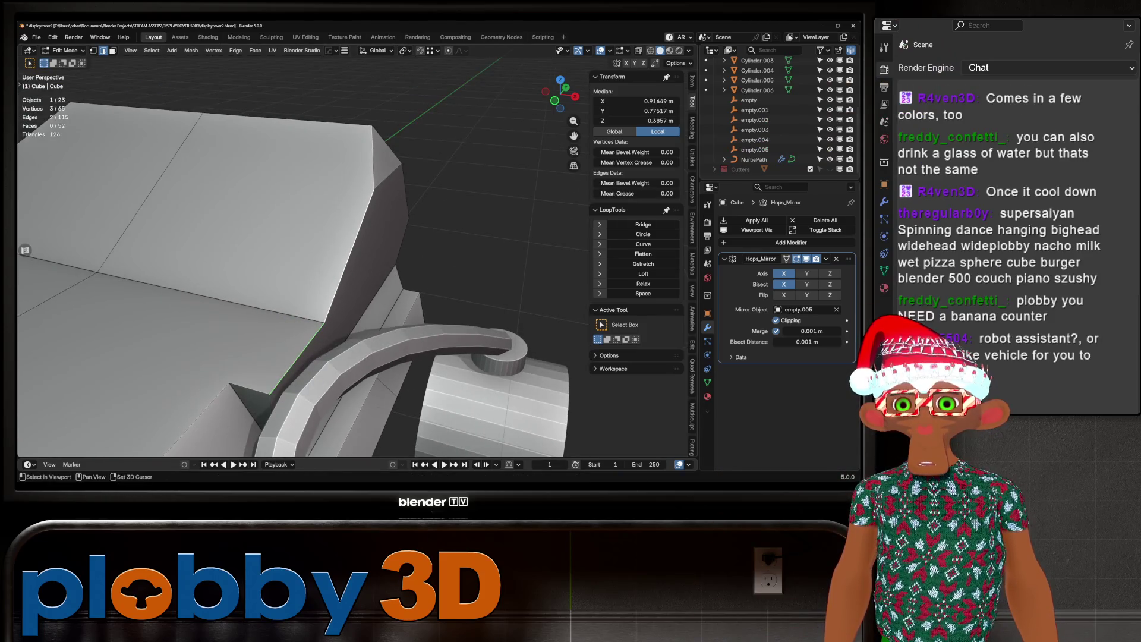
key("ctrl+b")
scroll(399, 252, "down", 10)
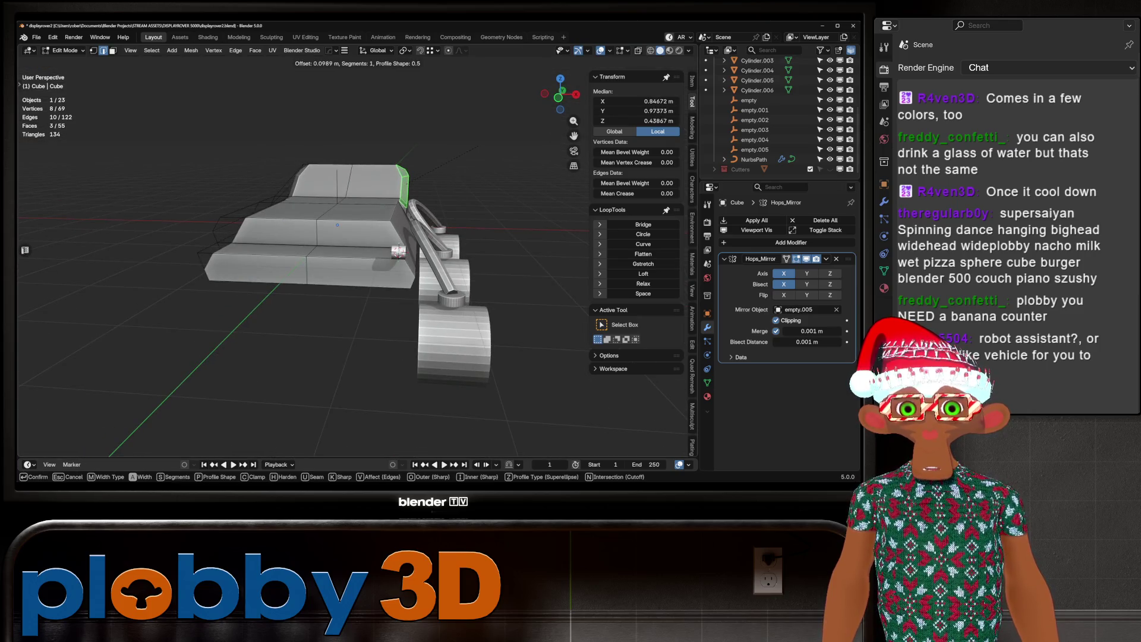
left_click(398, 253)
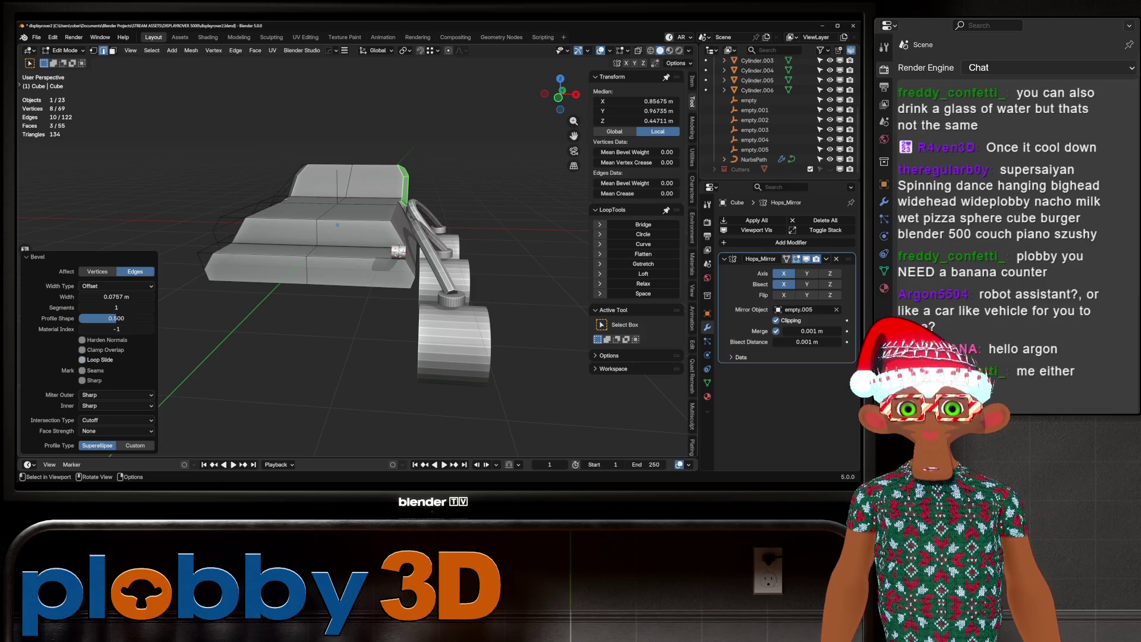
key("Tab")
middle_click_drag(398, 252, 24, 214)
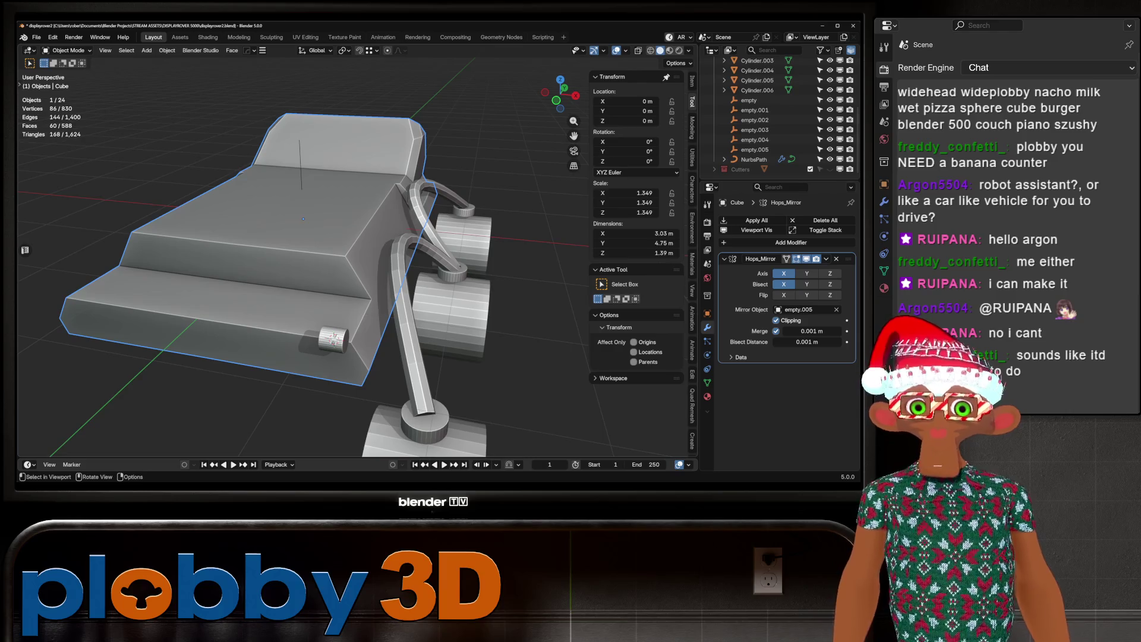
scroll(297, 267, "down", 5)
middle_click_drag(297, 267, 428, 235)
middle_click_drag(357, 268, 463, 255)
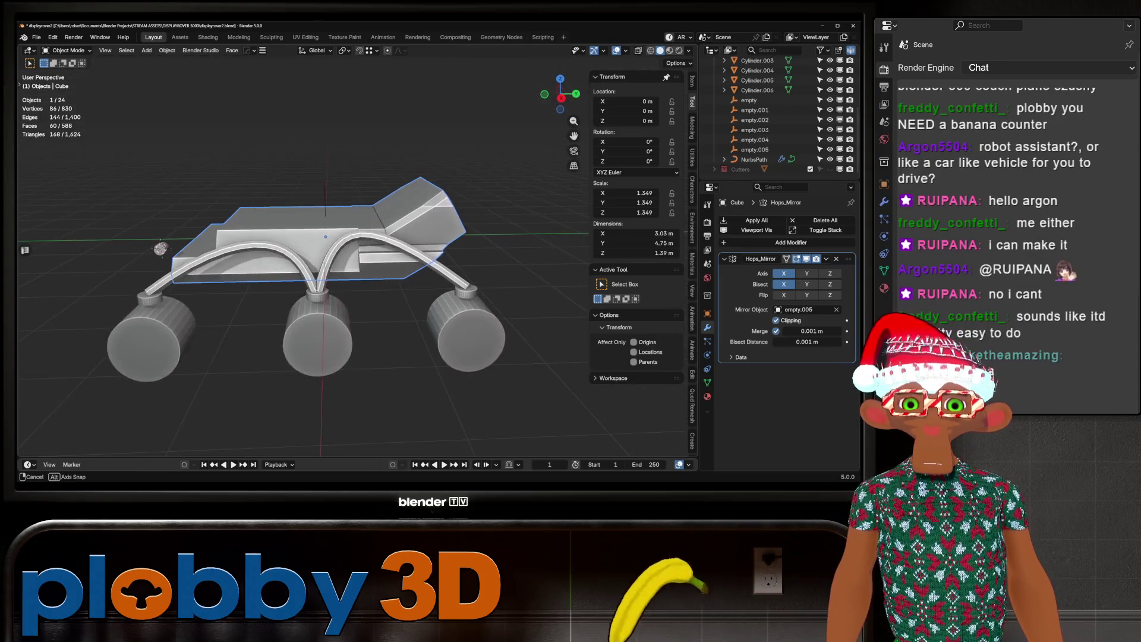
middle_click_drag(357, 267, 428, 262)
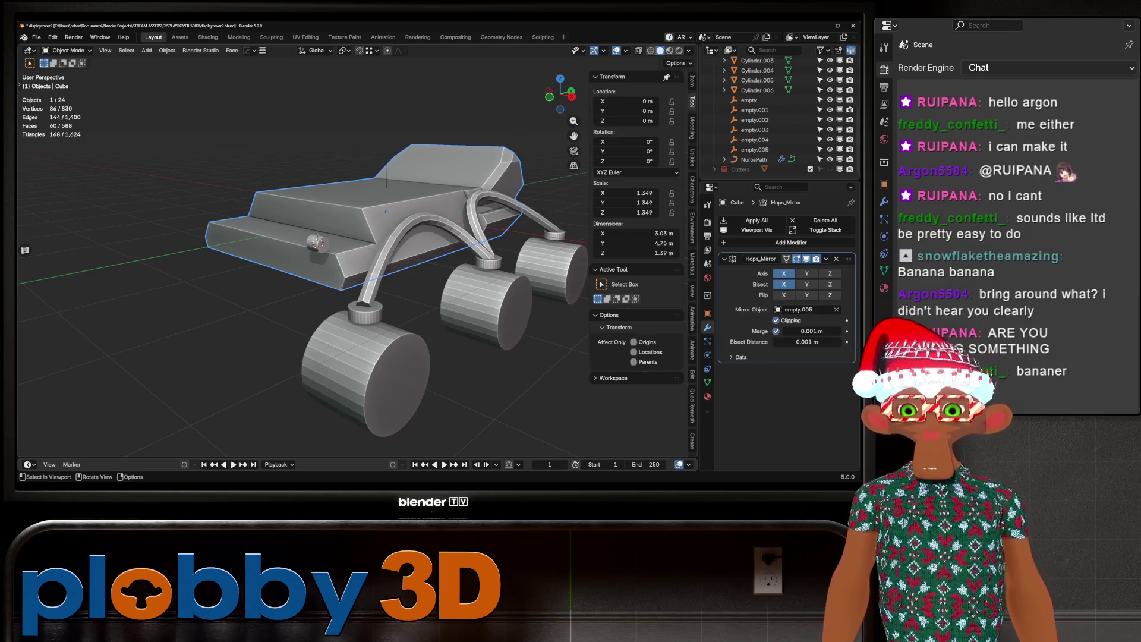
middle_click_drag(356, 268, 416, 321)
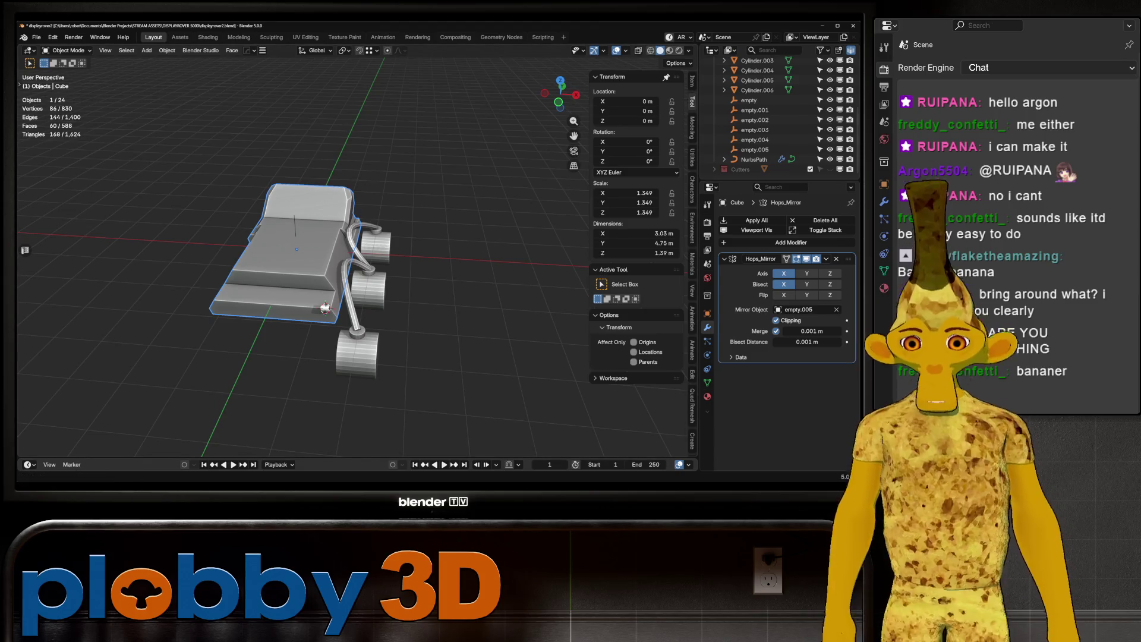
mouse_move(327, 268)
middle_mouse_down()
mouse_move(381, 256)
mouse_move(368, 280)
mouse_move(309, 279)
middle_mouse_up()
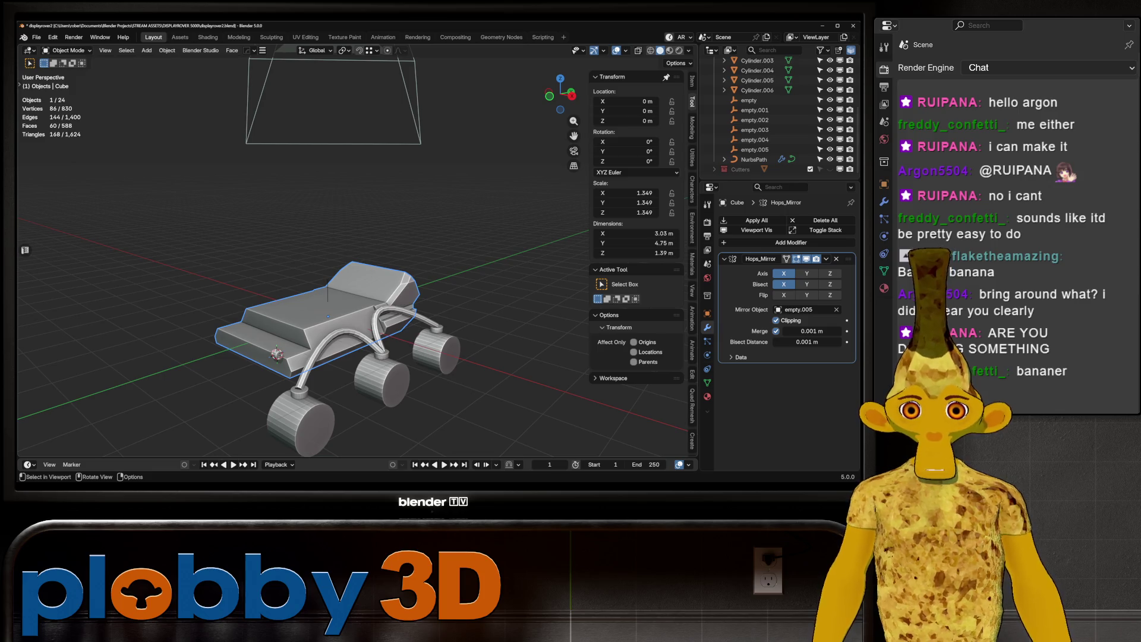
middle_click_drag(309, 279, 297, 285)
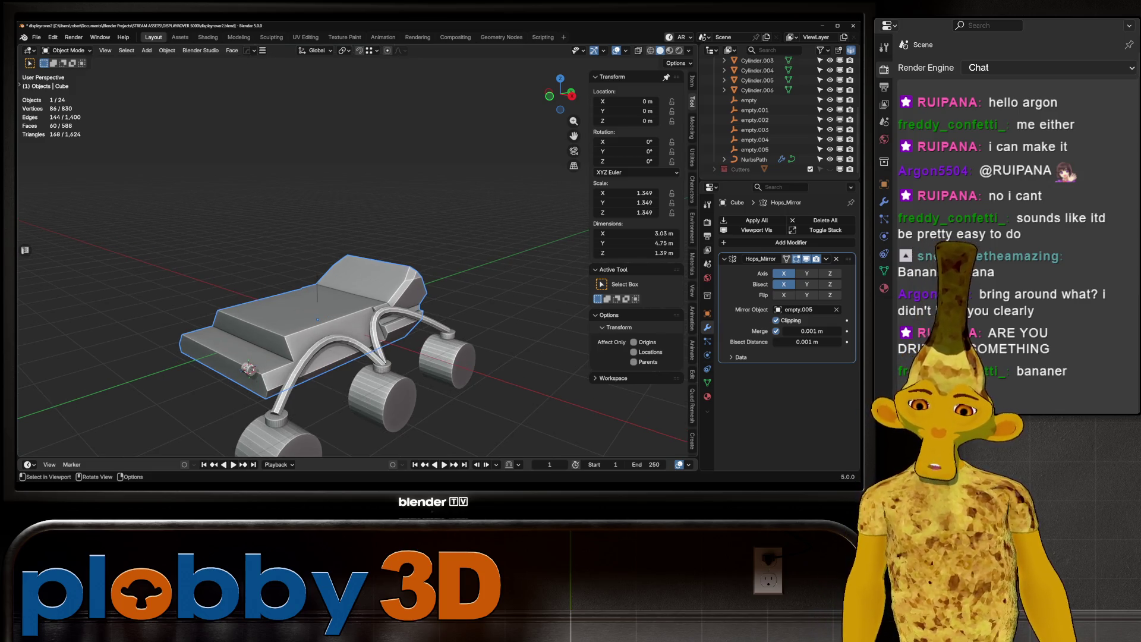
scroll(321, 321, "up", 3)
mouse_move(321, 321)
middle_mouse_down()
mouse_move(309, 324)
mouse_move(380, 297)
mouse_move(440, 300)
middle_mouse_up()
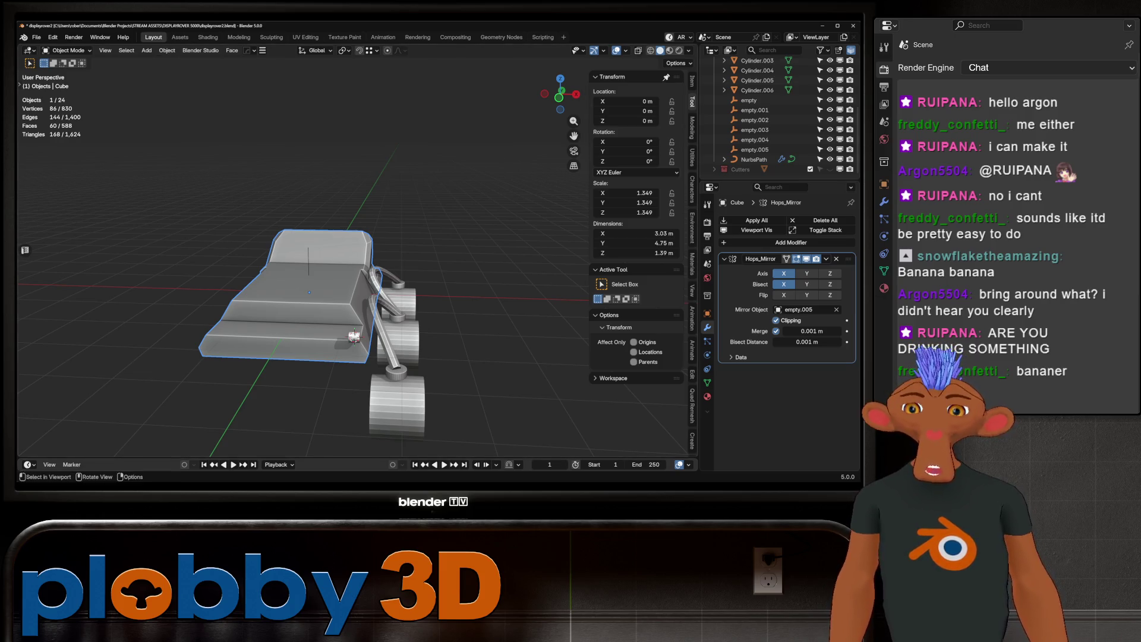
middle_click_drag(354, 336, 411, 293)
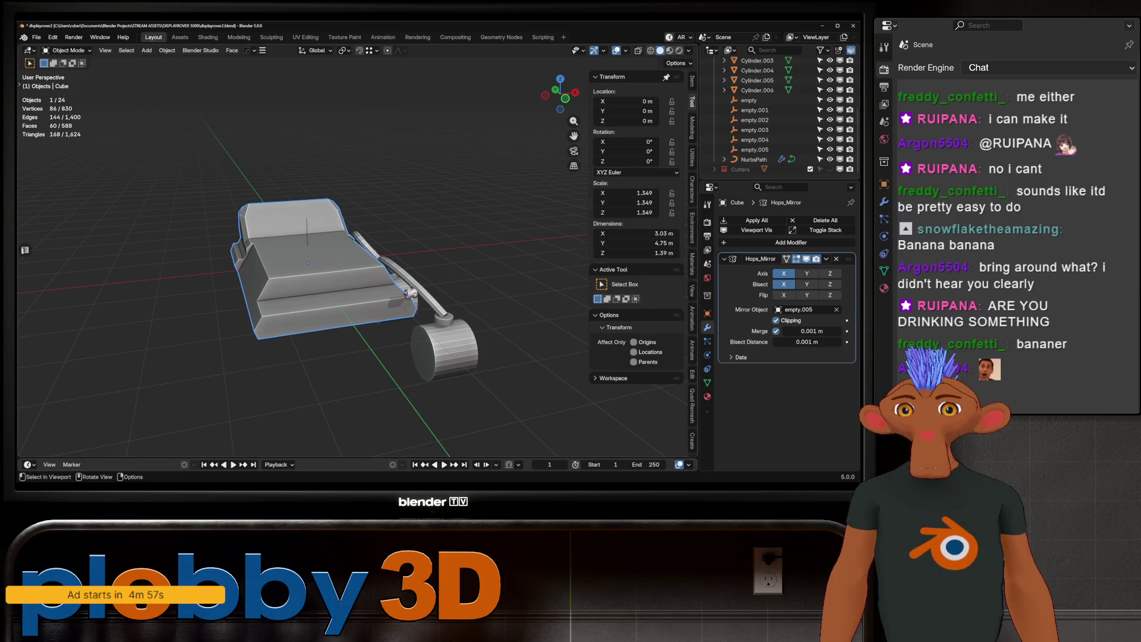
middle_click_drag(357, 267, 238, 268)
scroll(309, 267, "up", 2)
mouse_move(309, 267)
middle_mouse_down()
mouse_move(374, 253)
mouse_move(310, 268)
mouse_move(250, 208)
mouse_move(265, 205)
mouse_move(297, 244)
mouse_move(288, 202)
mouse_move(276, 208)
mouse_move(292, 237)
middle_mouse_up()
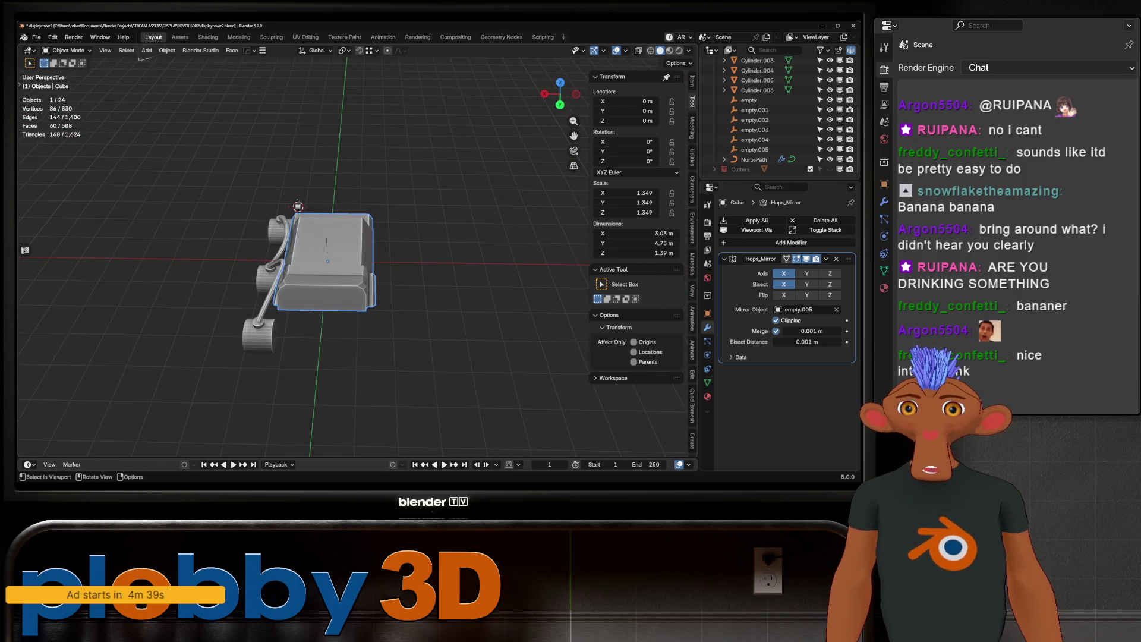
Expand the tube's Resample and Caps settings and give the pipe ends Round caps.
scroll(357, 267, "up", 5)
middle_click_drag(356, 268, 368, 255)
mouse_move(297, 256)
middle_mouse_down()
mouse_move(292, 244)
mouse_move(309, 262)
middle_mouse_up()
scroll(309, 261, "up", 5)
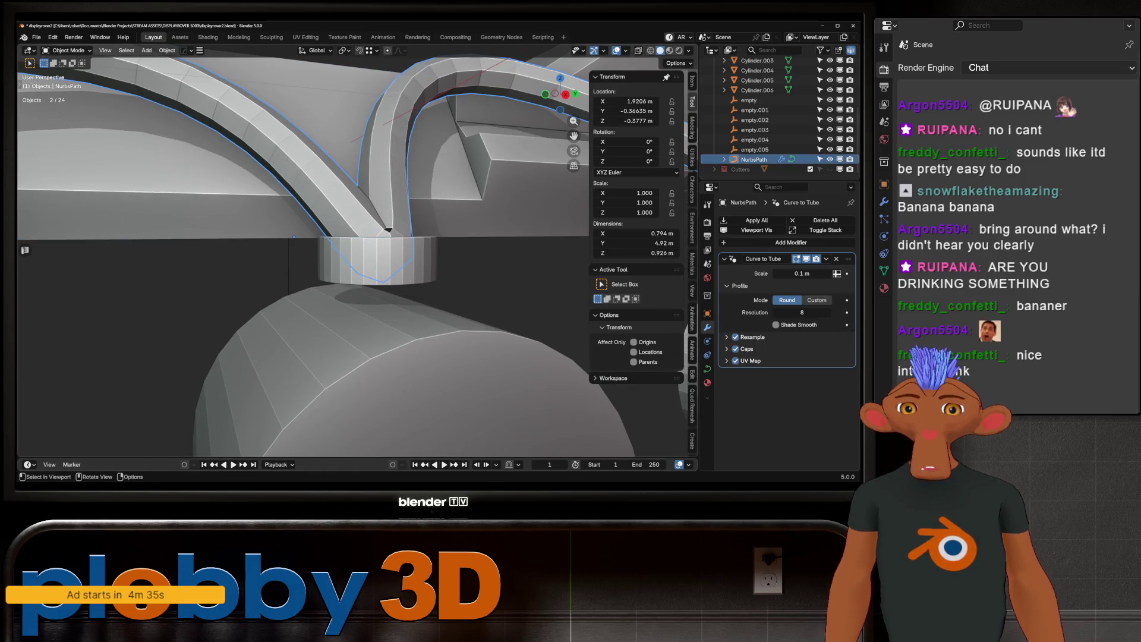
scroll(128, 193, "down", 5)
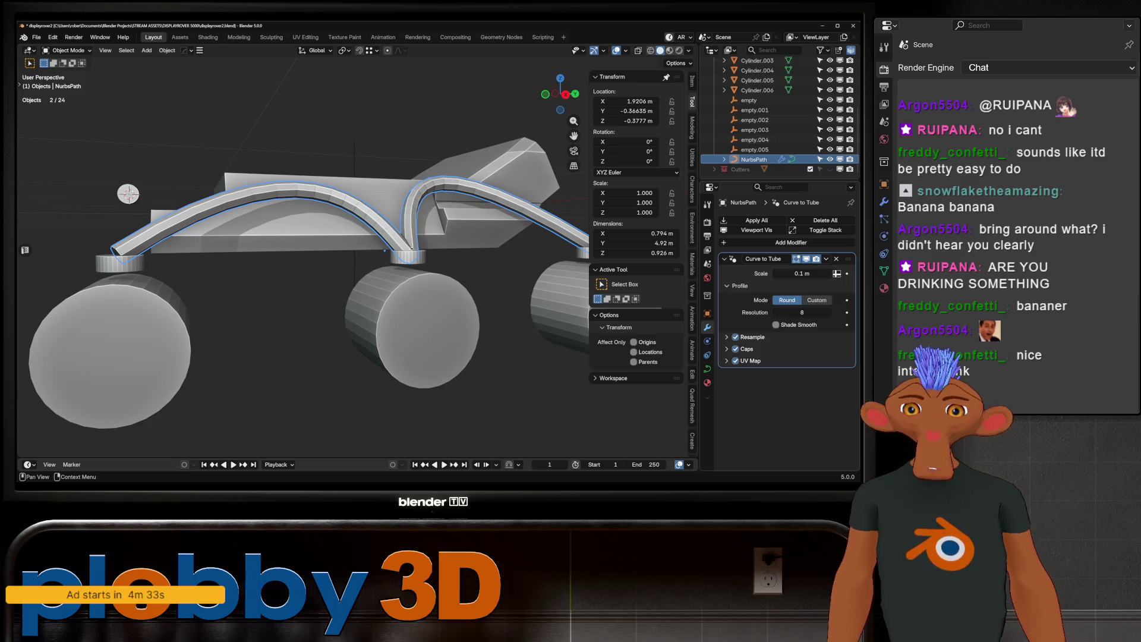
left_click(726, 337)
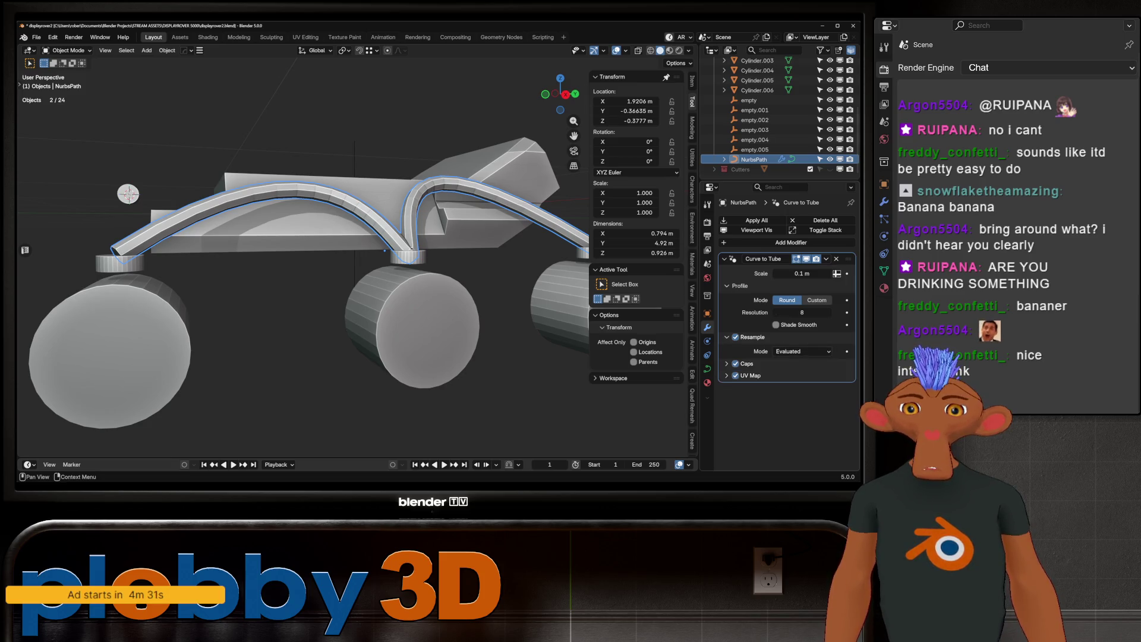
left_click(726, 364)
left_click(802, 378)
left_click(801, 400)
Inspect the rounded pipe ends, then set the cap Type back to Flat.
scroll(309, 268, "down", 3)
middle_click_drag(309, 268, 404, 285)
scroll(297, 267, "up", 4)
mouse_move(297, 267)
middle_mouse_down()
mouse_move(369, 250)
mouse_move(417, 261)
middle_mouse_up()
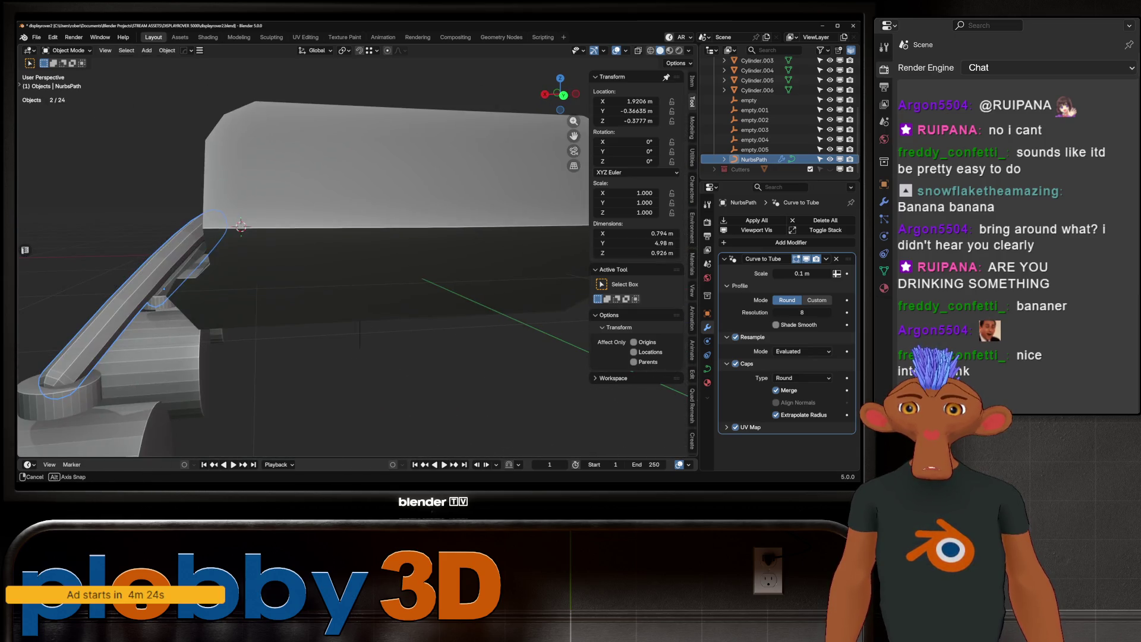
scroll(297, 268, "down", 5)
middle_click_drag(297, 268, 428, 262)
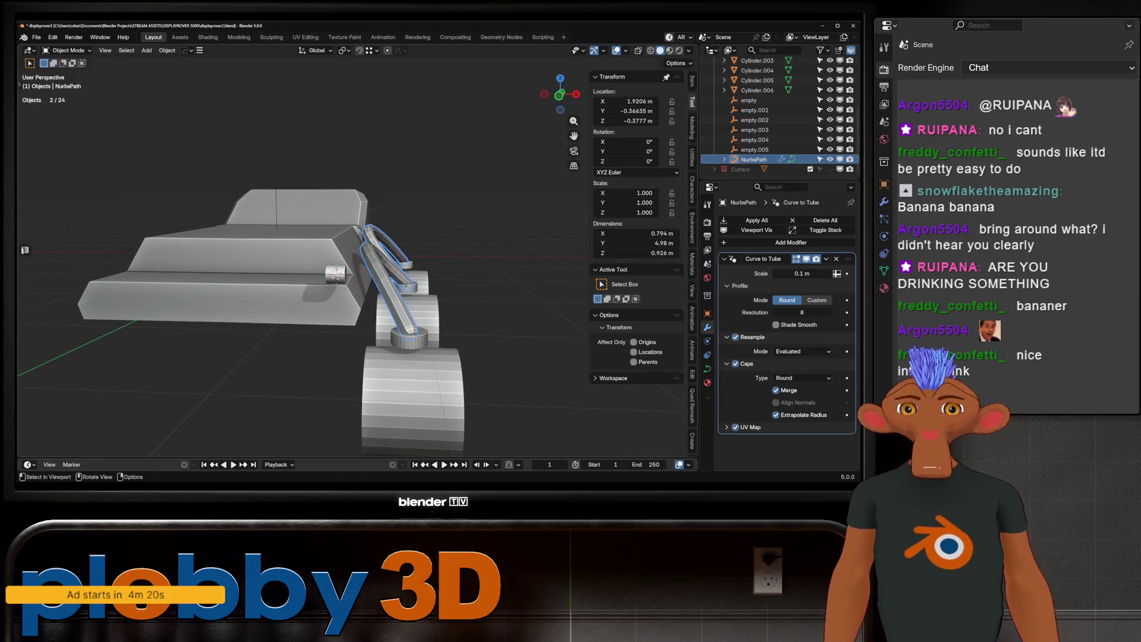
left_click(802, 378)
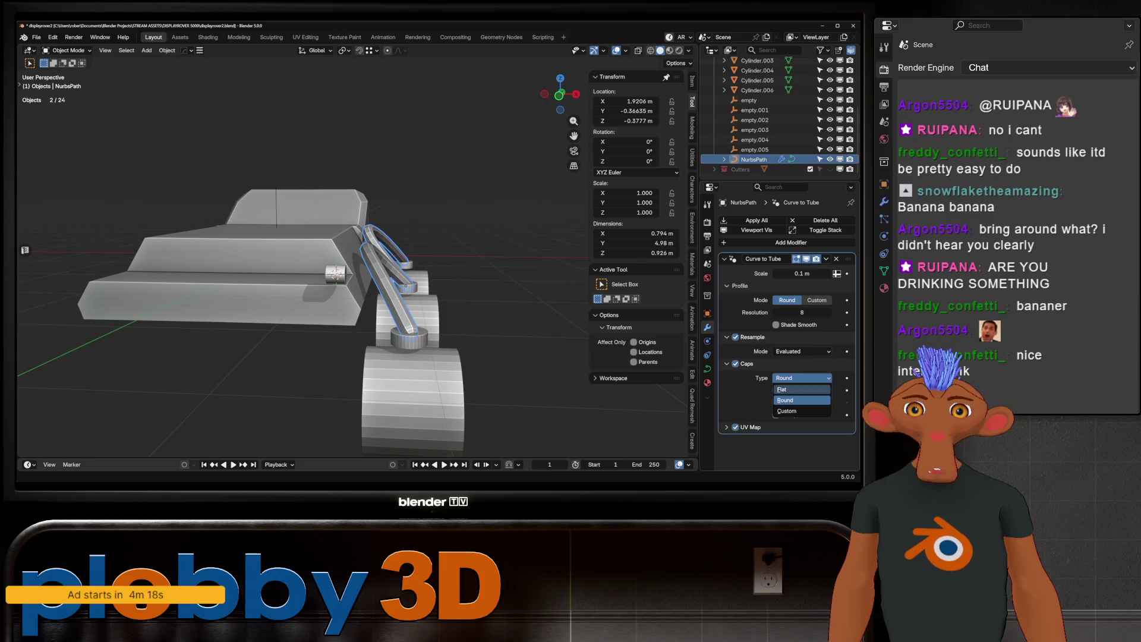
left_click(797, 389)
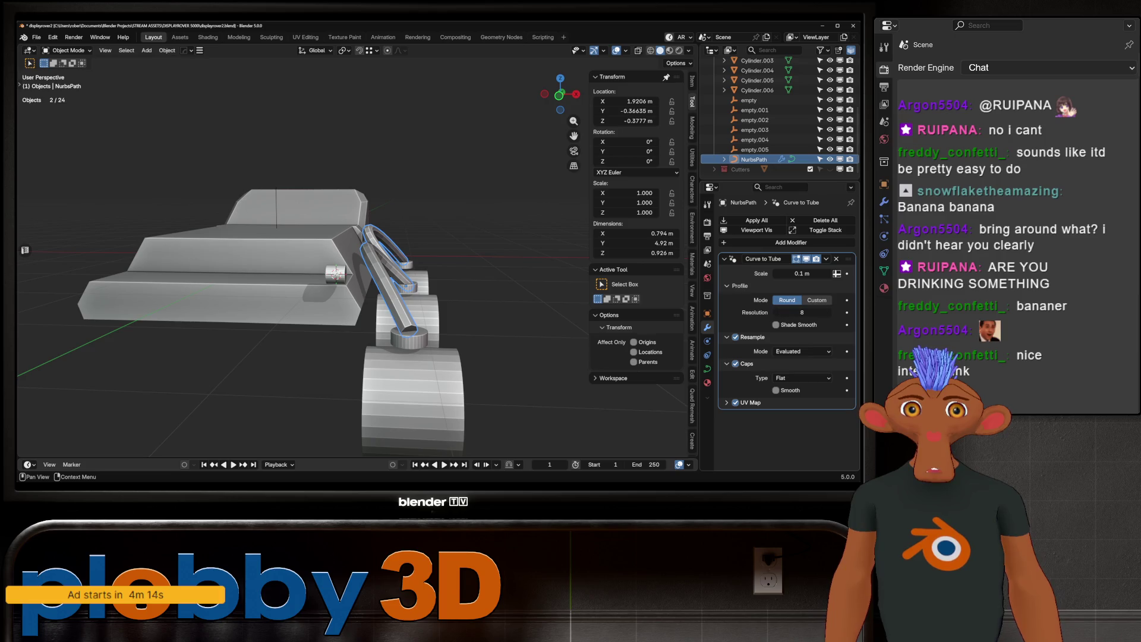
Look over the rover from a side angle and from above, ending in front view.
middle_click_drag(356, 262, 416, 262)
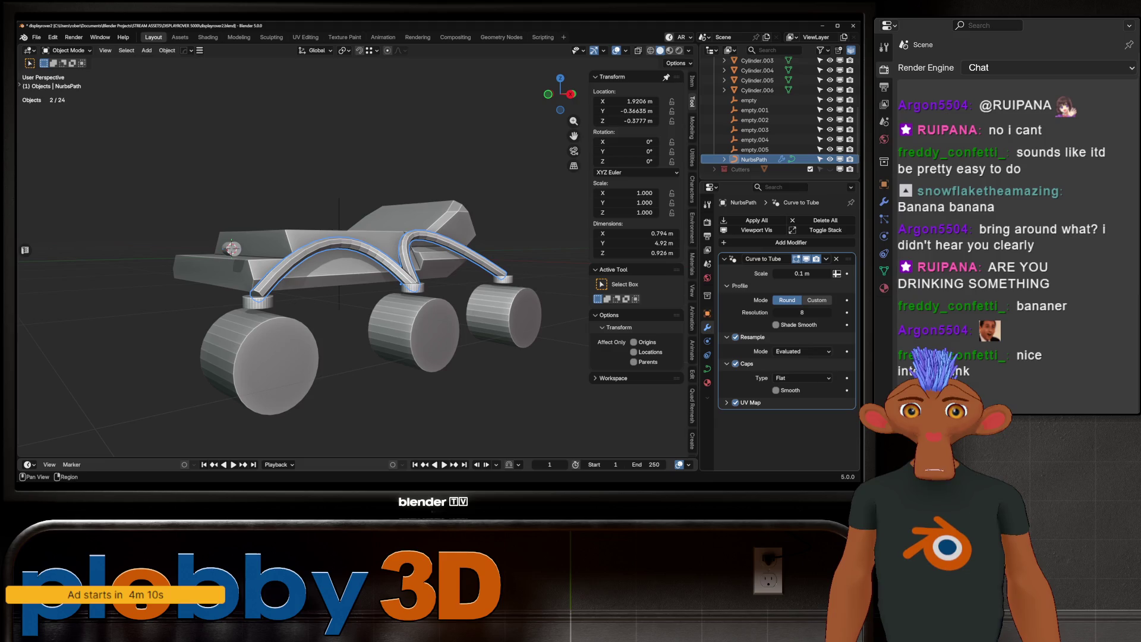
mouse_move(357, 261)
middle_mouse_down()
mouse_move(405, 333)
mouse_move(452, 330)
mouse_move(369, 297)
mouse_move(416, 309)
mouse_move(464, 301)
mouse_move(446, 297)
middle_mouse_up()
key("KP_1")
key("KP_1")
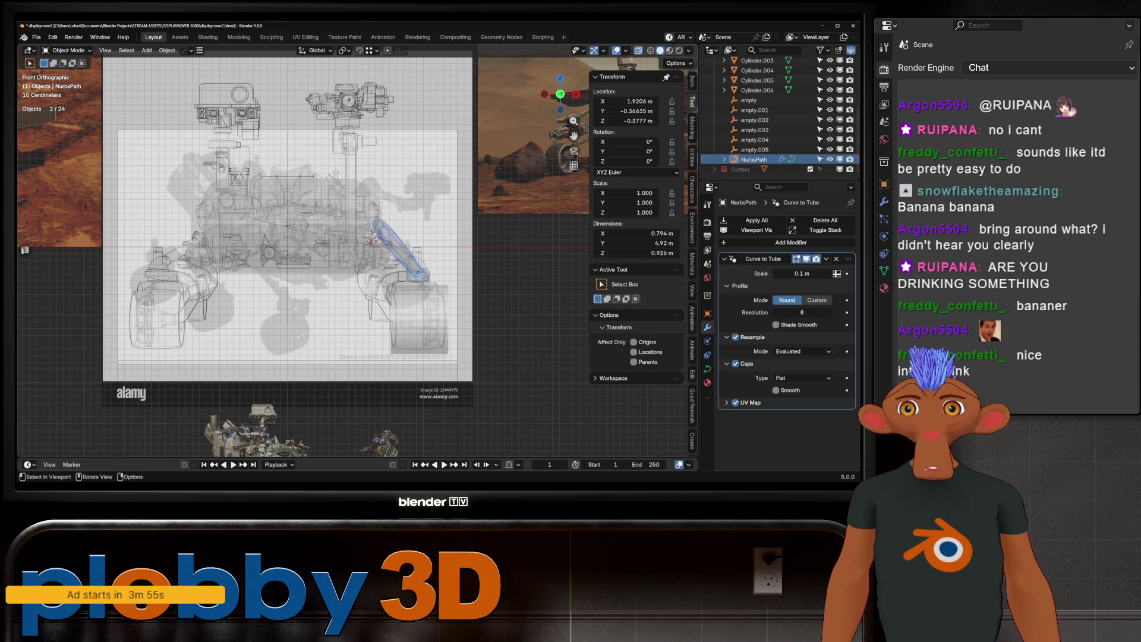
Turn X-ray off with Alt+Z, orbit close to the tube arm, and select its base cylinder.
key("alt+z")
middle_click_drag(356, 267, 535, 243)
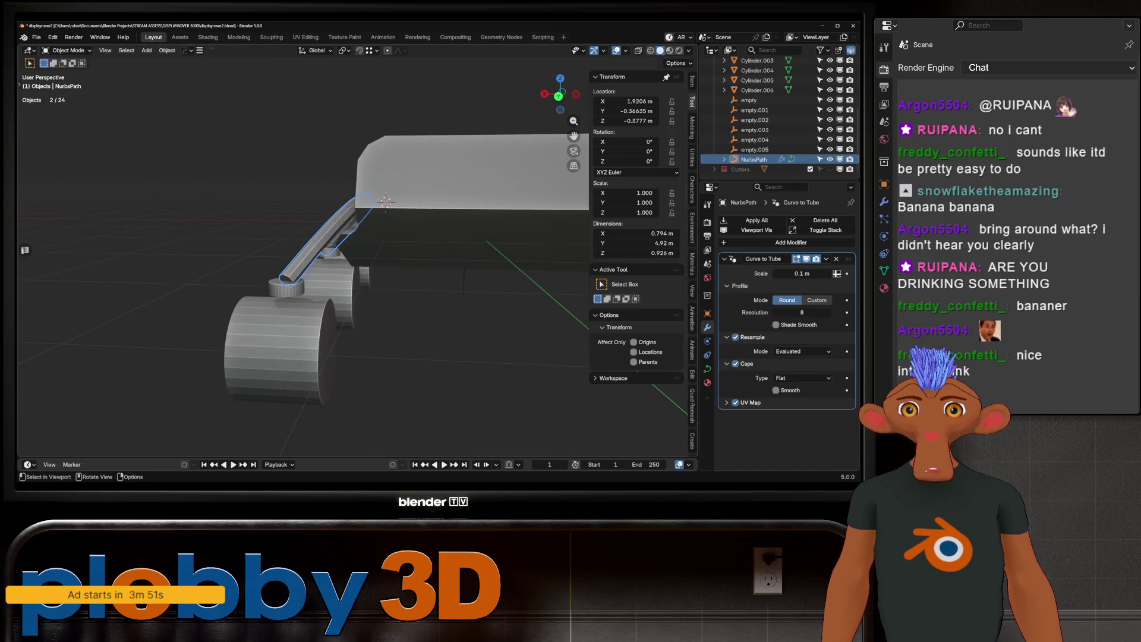
middle_click_drag(416, 250, 148, 220)
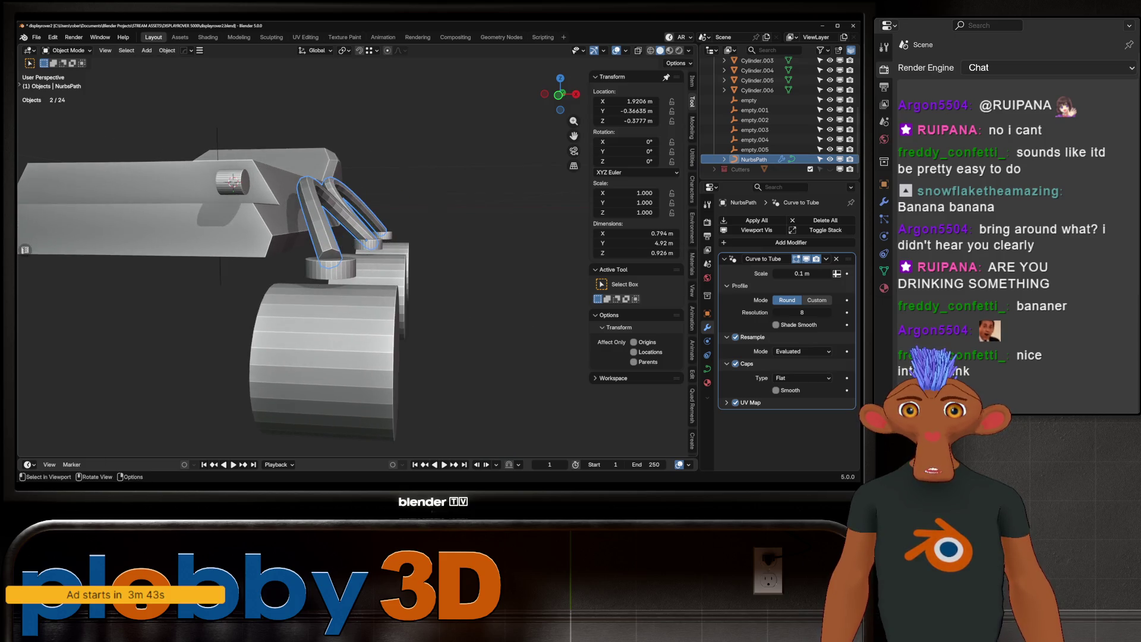
left_click(331, 267)
Scale Cylinder, Cylinder.004 and Cylinder.005 to 1.216 in Z and raise them 0.124 m.
scroll(778, 119, "down", 3)
left_click(757, 104, "ctrl")
left_click(758, 114, "ctrl")
key("s")
key("z")
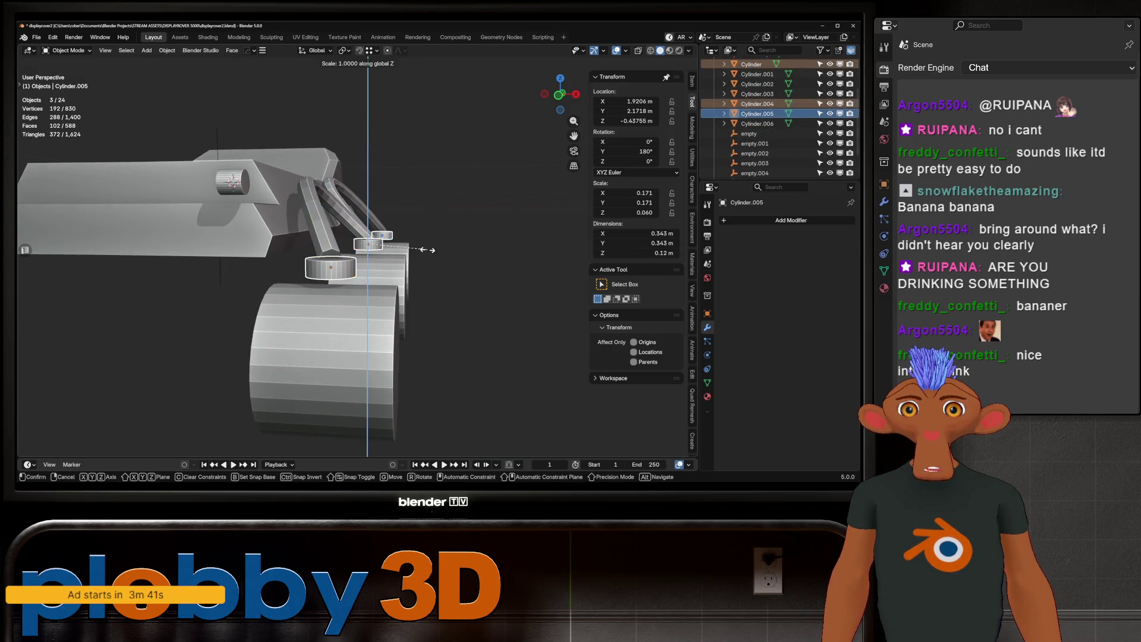
key("Return")
key("s")
key("z")
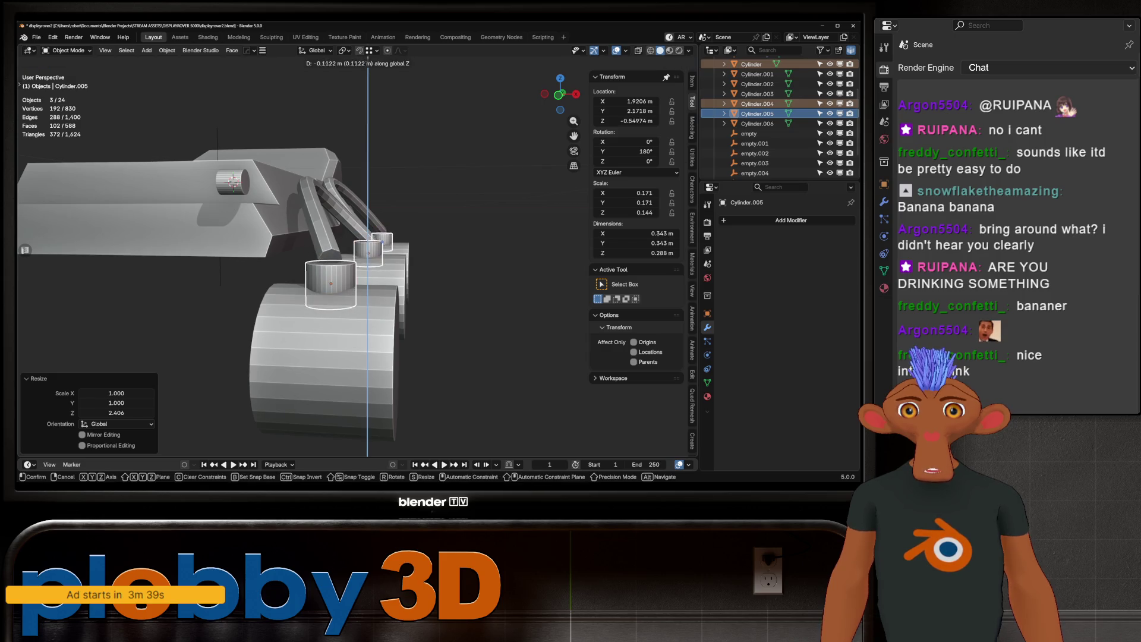
key("Return")
key("g")
key("z")
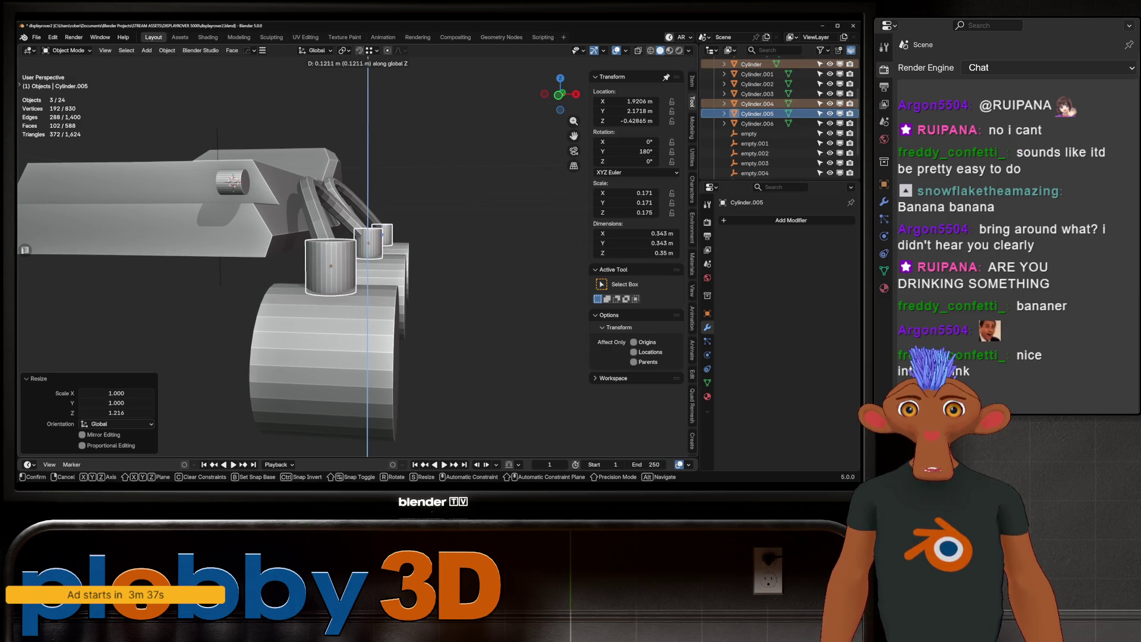
key("Return")
Edit the right wheel Cylinder.001 in face mode and select its outer end face.
middle_click_drag(369, 268, 315, 255)
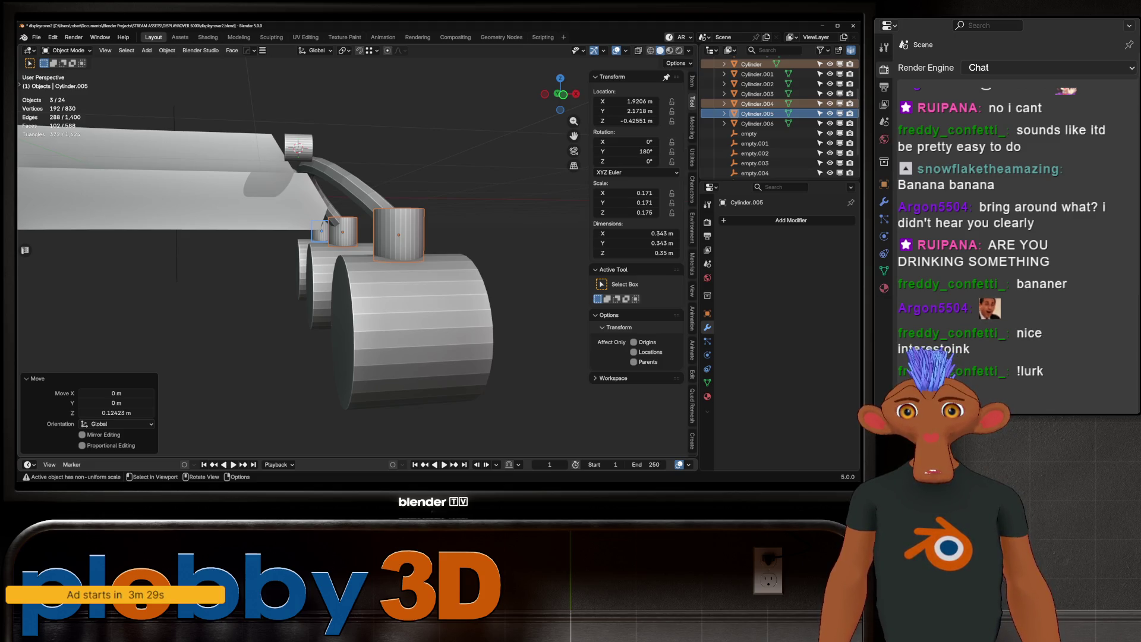
left_click(406, 323)
key("Tab")
key("3")
left_click(350, 324)
Edit all three wheels together and select each wheel's outer end face.
middle_click_drag(351, 324, 369, 324)
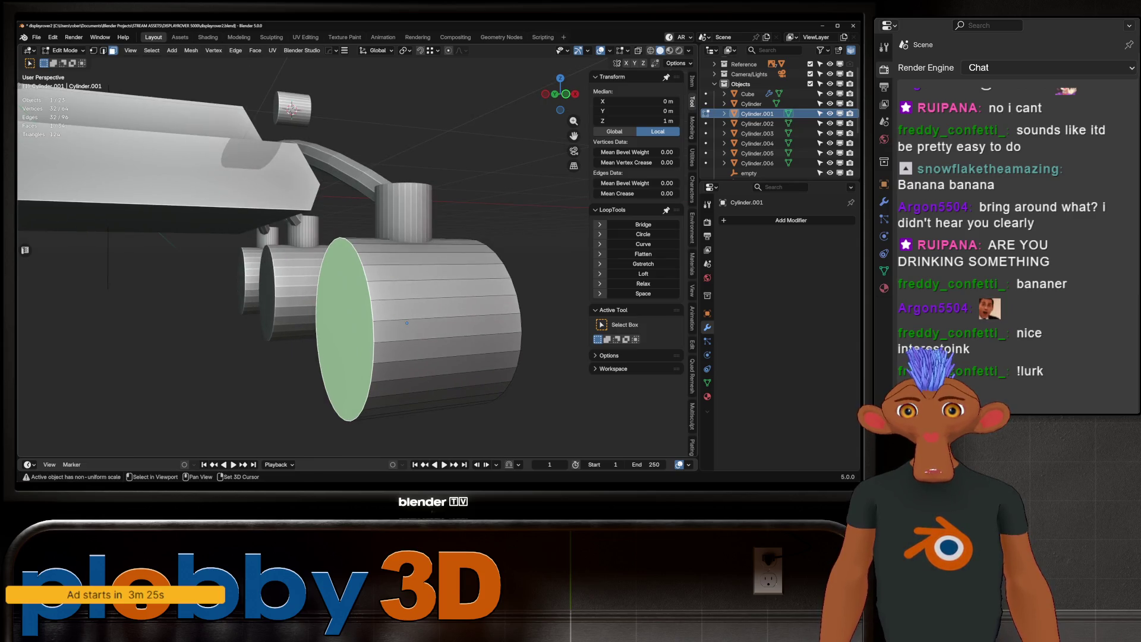
middle_click_drag(407, 323, 368, 321)
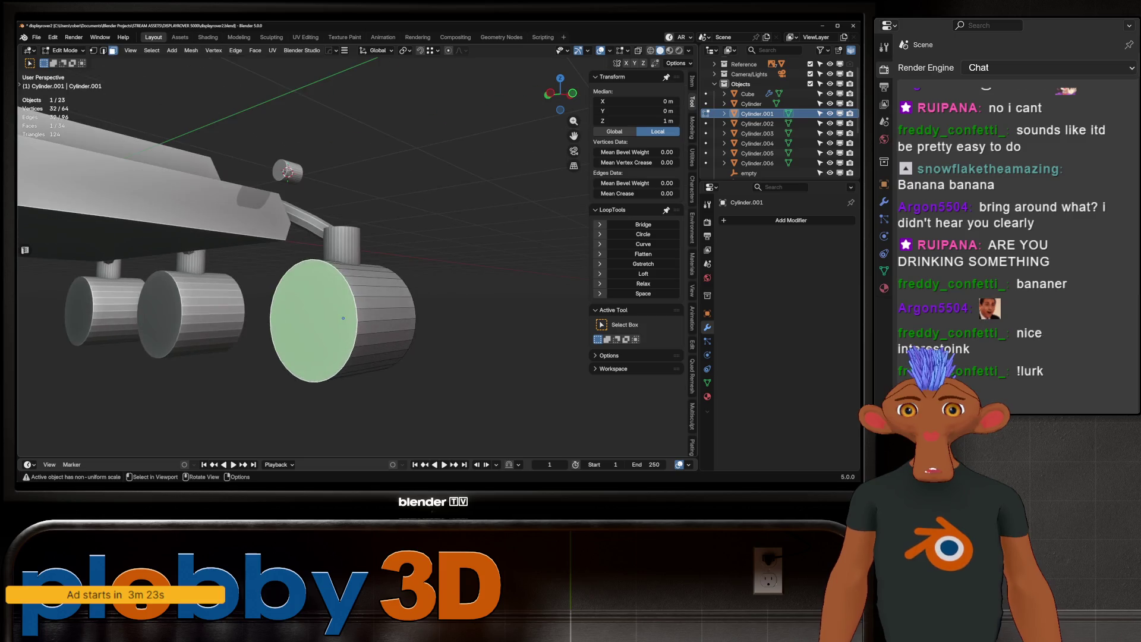
key("Tab")
left_click(190, 313, "shift")
left_click(104, 309, "shift")
key("Tab")
left_click(313, 321)
left_click(159, 314, "shift")
left_click(79, 310, "shift")
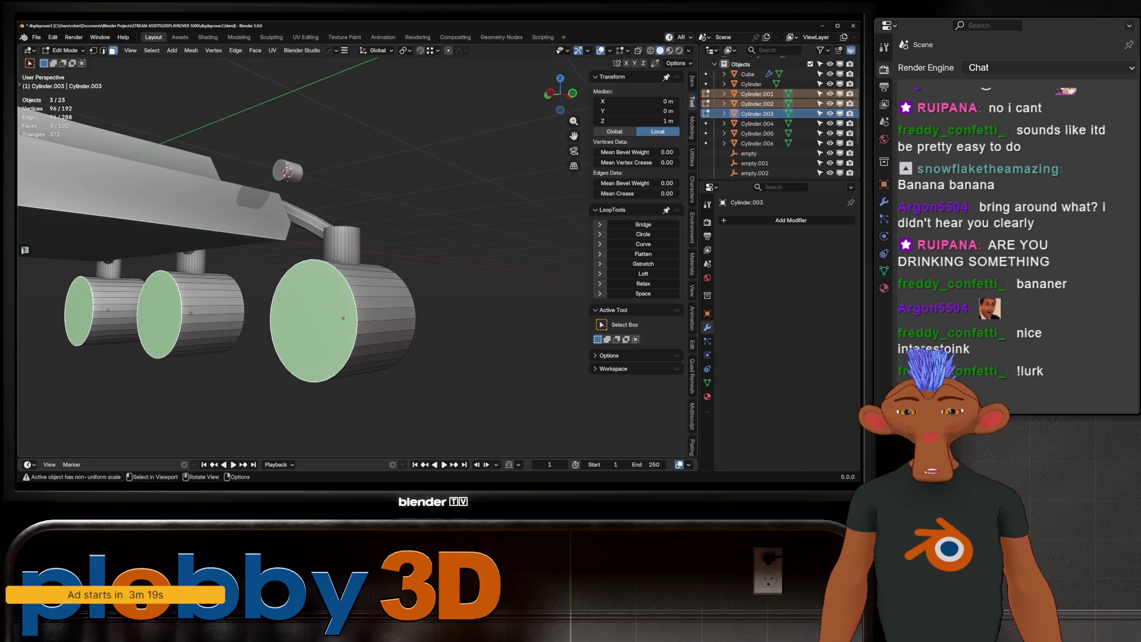
Duplicate the three end faces in place and separate them into new disc objects.
key("shift+d")
key("Escape")
key("p")
key("Return")
key("Tab")
Select the wheels and discs Cylinder.008 and Cylinder.009, hiding the wheel bodies.
left_click(313, 321)
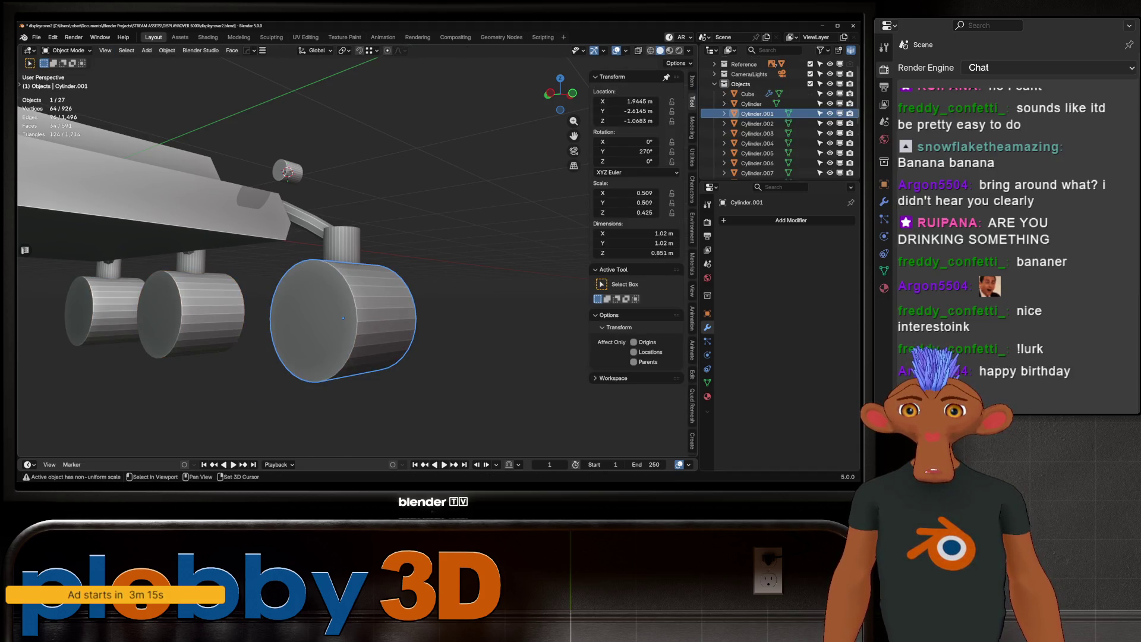
left_click(313, 321)
left_click(191, 312)
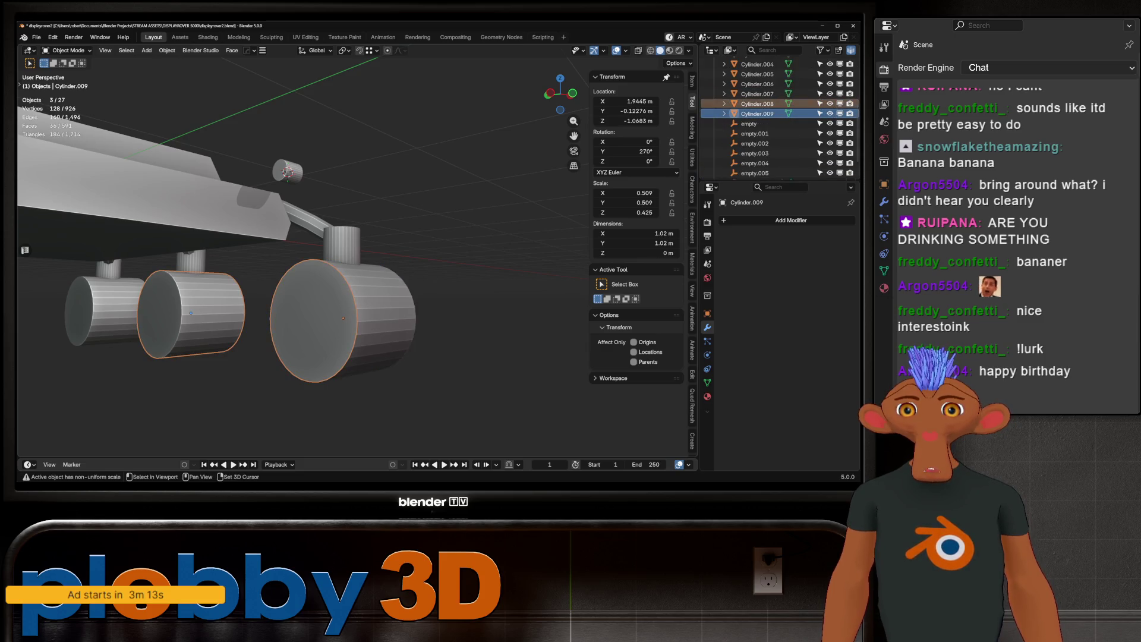
left_click(191, 312)
left_click(190, 312)
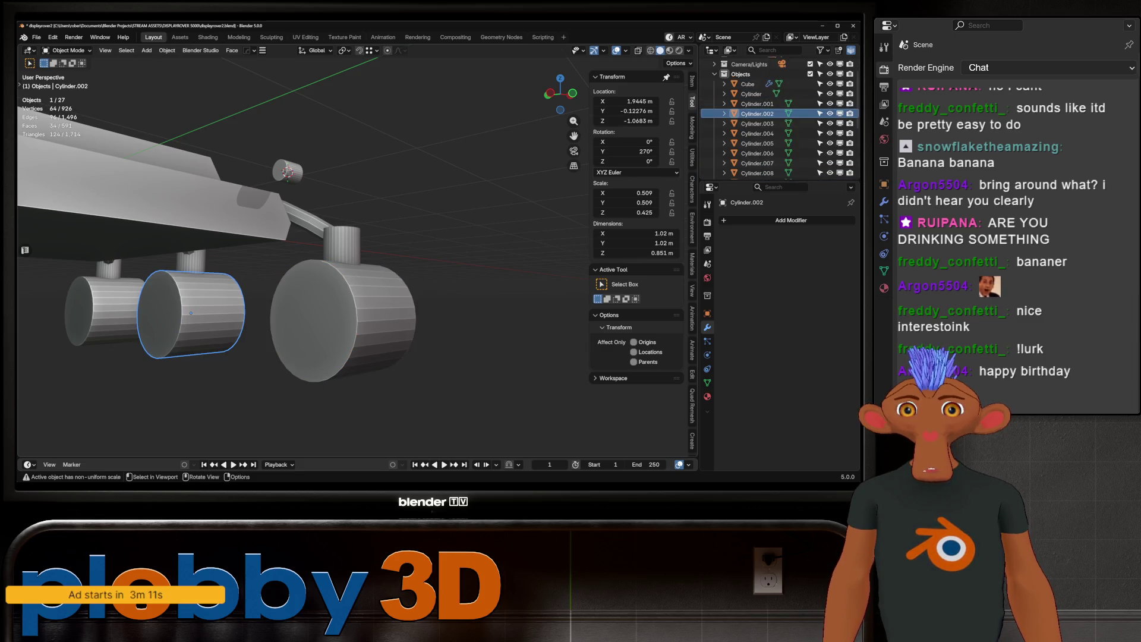
left_click(191, 312)
left_click(333, 321, "shift")
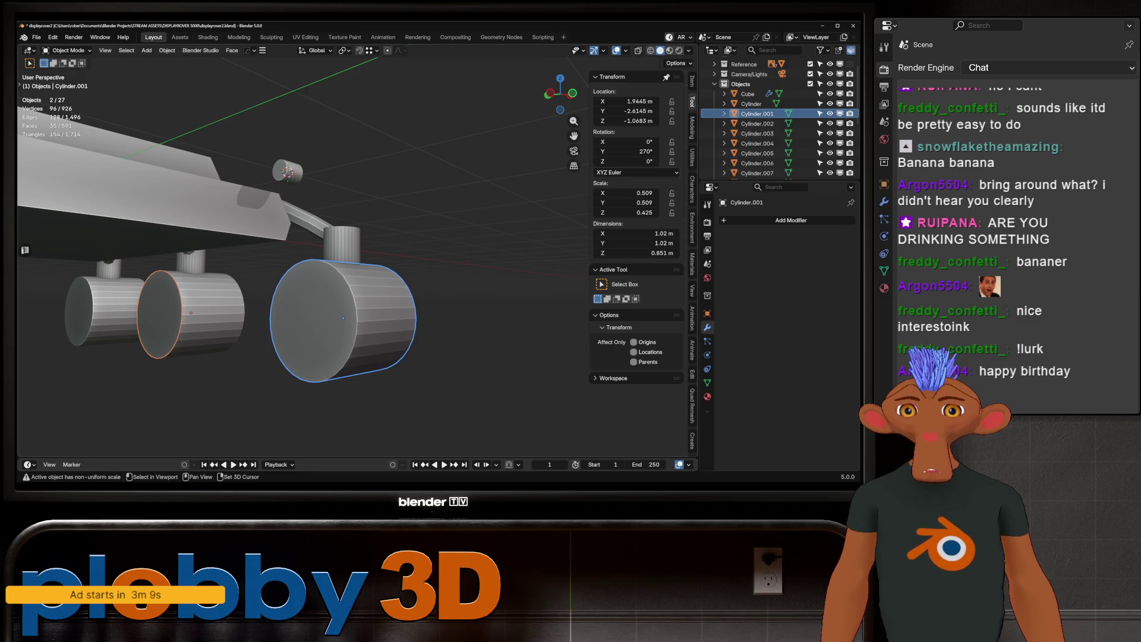
left_click(315, 321)
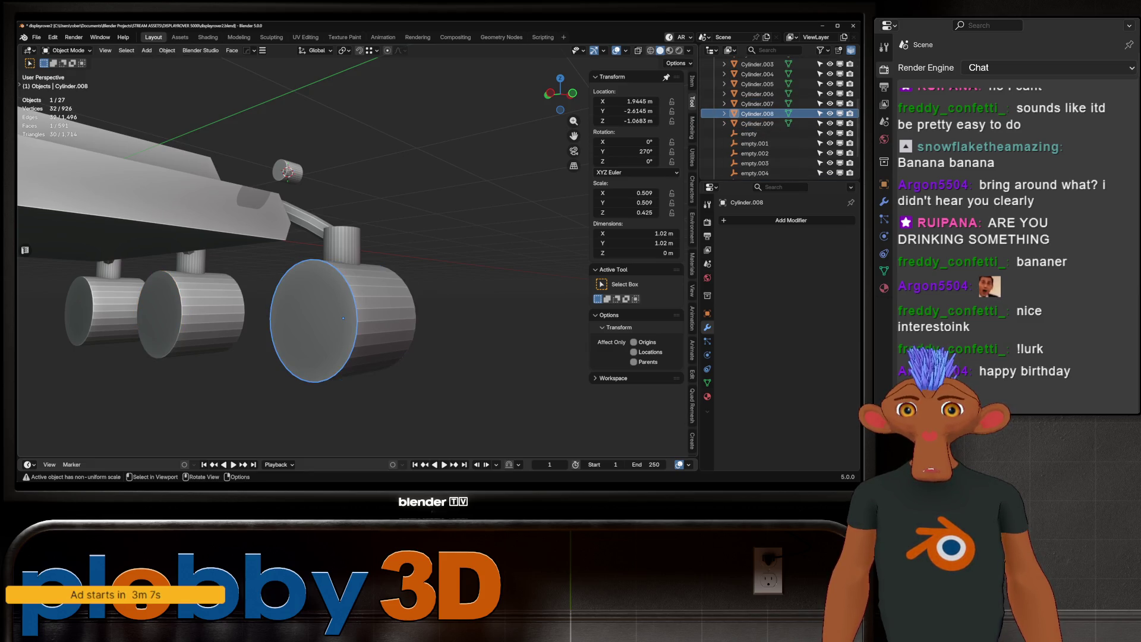
key("ctrl+z")
scroll(767, 104, "up", 3)
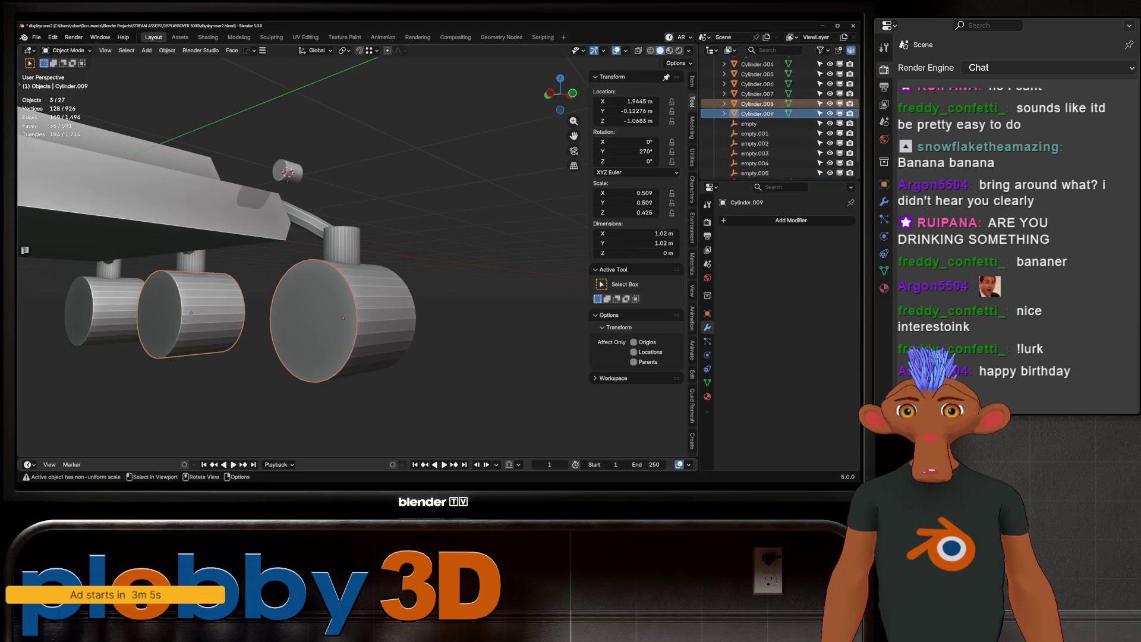
key("ctrl+z")
key("ctrl+z")
key("ctrl+z")
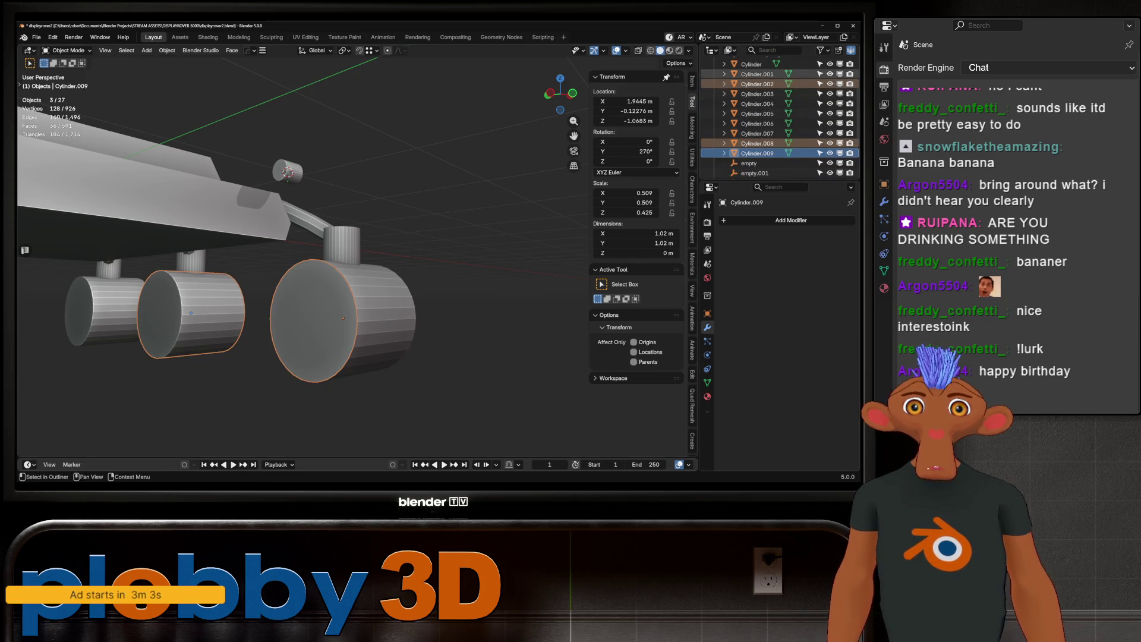
key("ctrl+z")
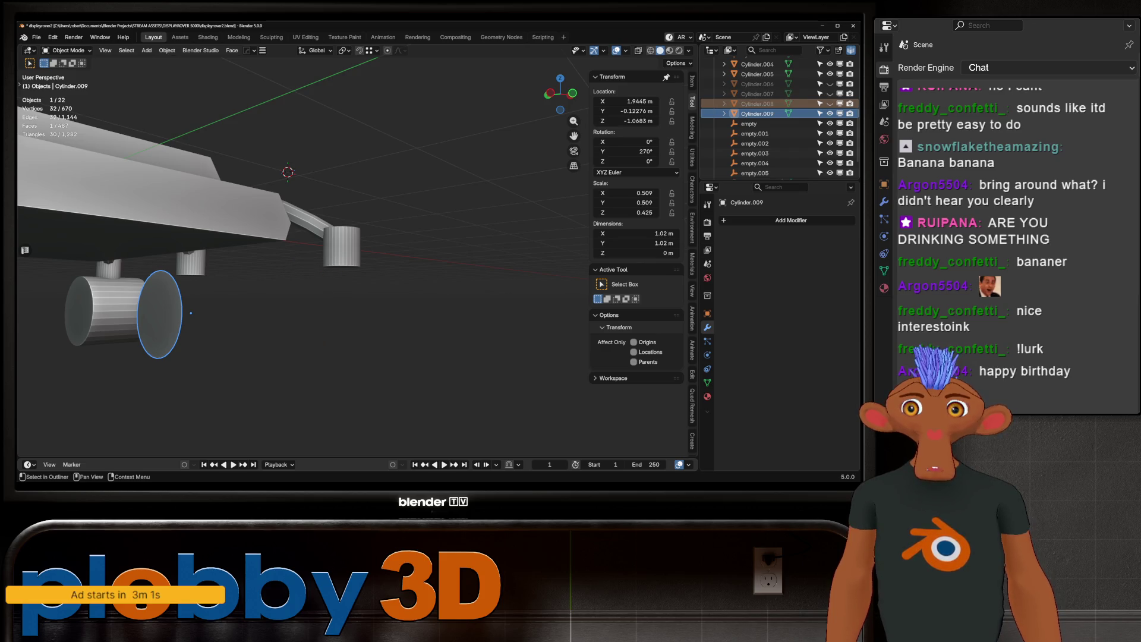
key("ctrl+shift+z")
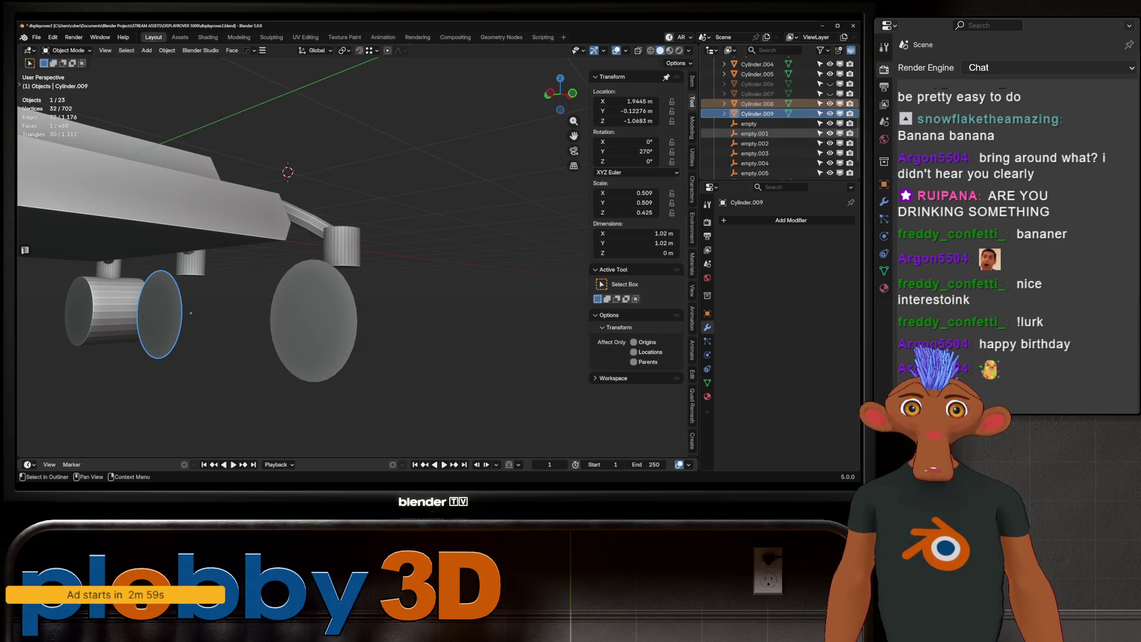
Fix outliner visibility so only the discs show, then select all three discs for editing.
scroll(773, 94, "up", 1)
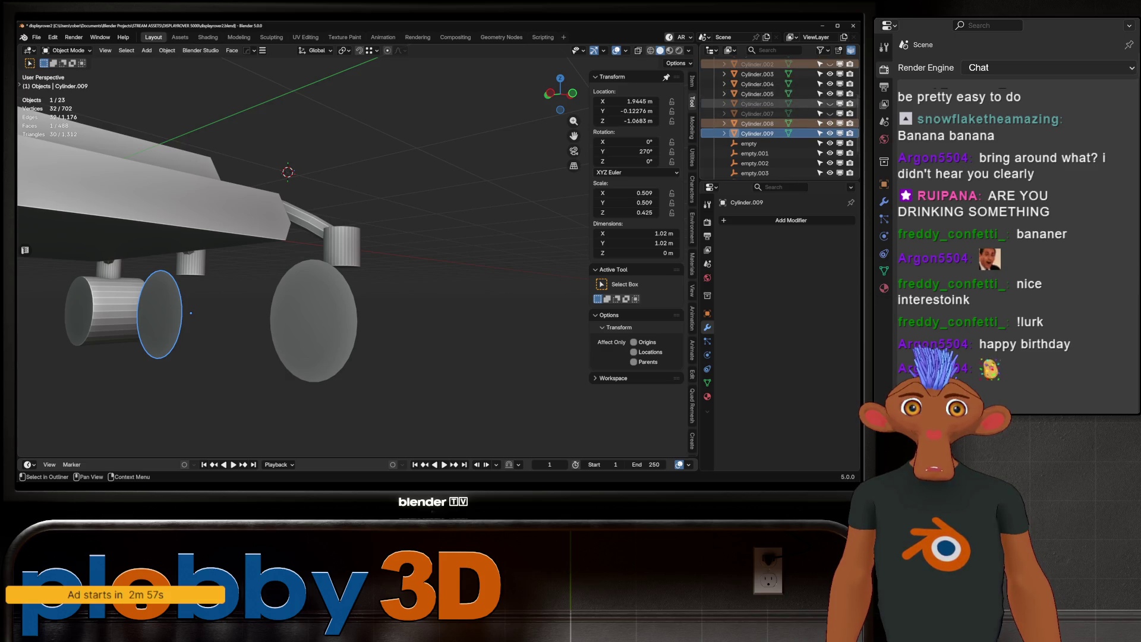
left_click(829, 94)
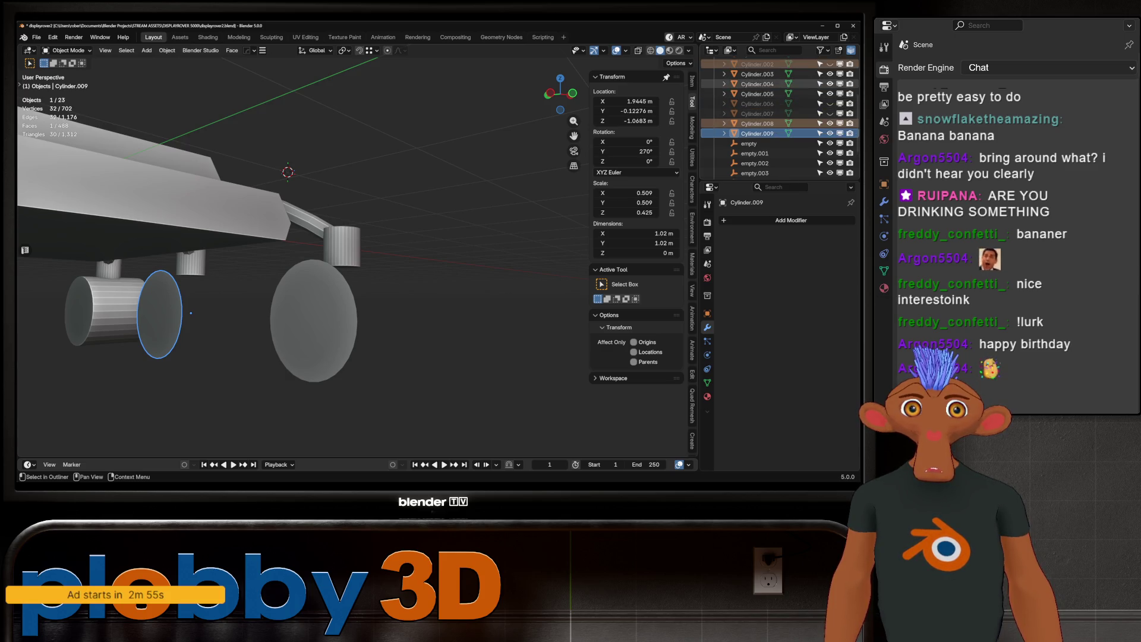
left_click(829, 74)
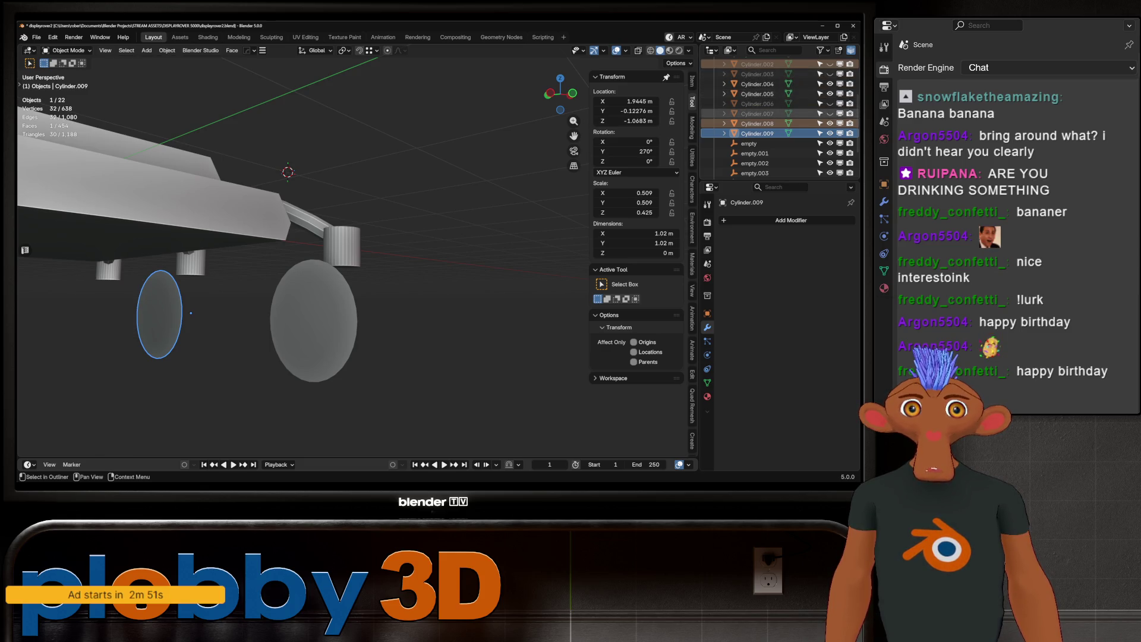
left_click(830, 114)
left_click(314, 321, "shift")
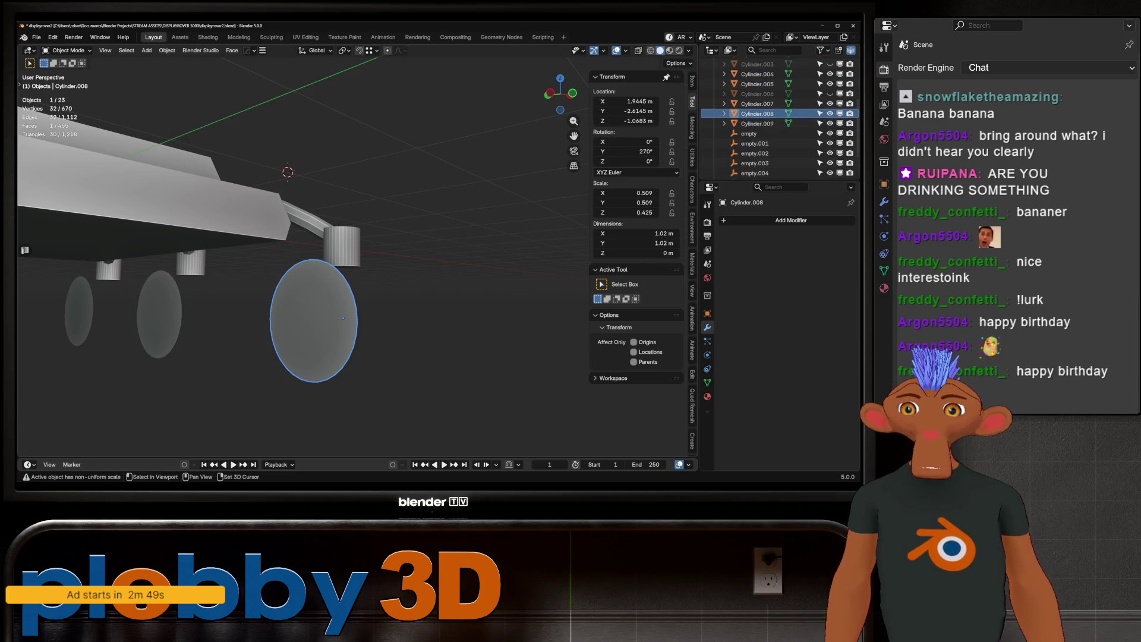
left_click(159, 314, "shift")
left_click(79, 311, "shift")
key("Tab")
Set the pivot to Individual Origins and shrink the disc faces to 0.391.
key("s")
key("Escape")
left_click(404, 50)
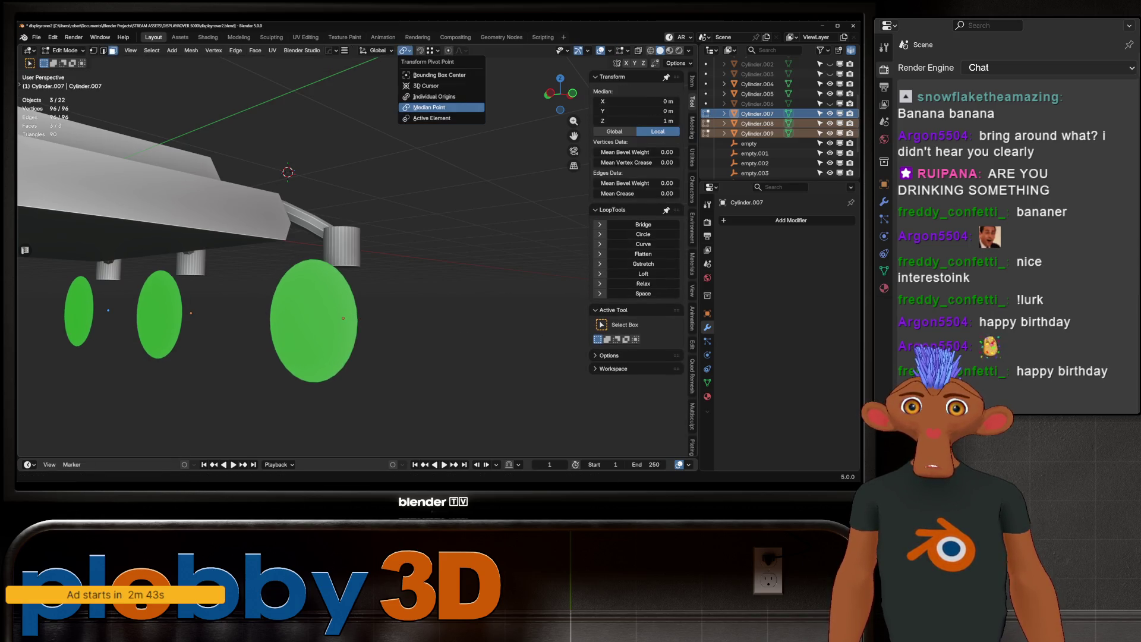
left_click(428, 95)
key("s")
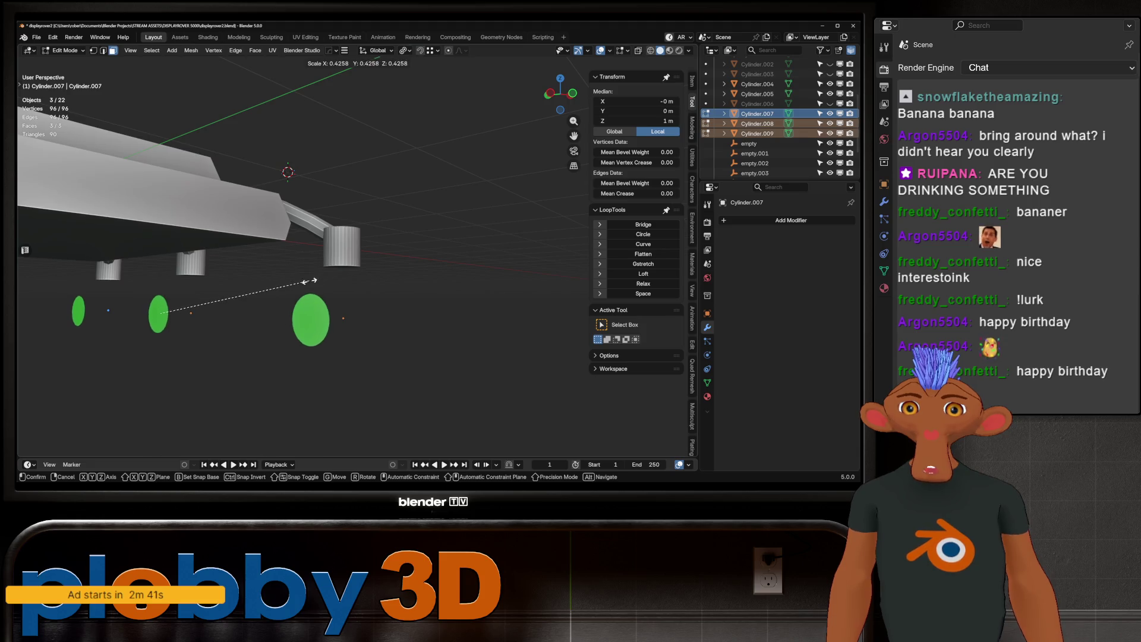
left_click(279, 262)
Extrude the discs 0.362 m into axle cylinders and join them into one object.
mouse_move(279, 261)
middle_mouse_down()
mouse_move(178, 249)
mouse_move(250, 235)
middle_mouse_up()
key("e")
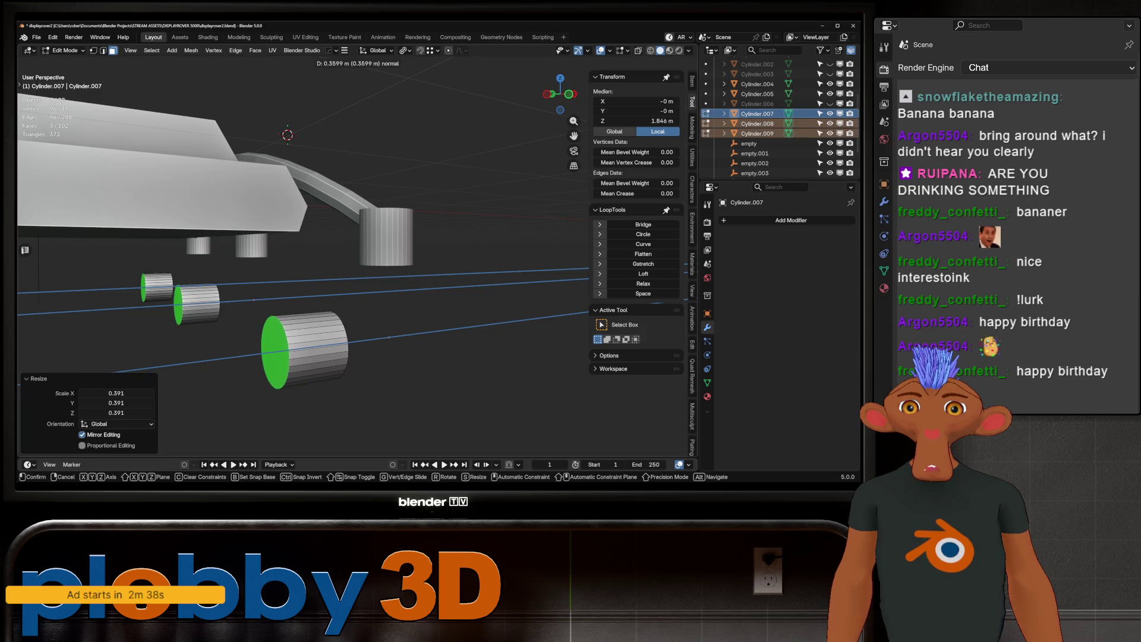
key("Return")
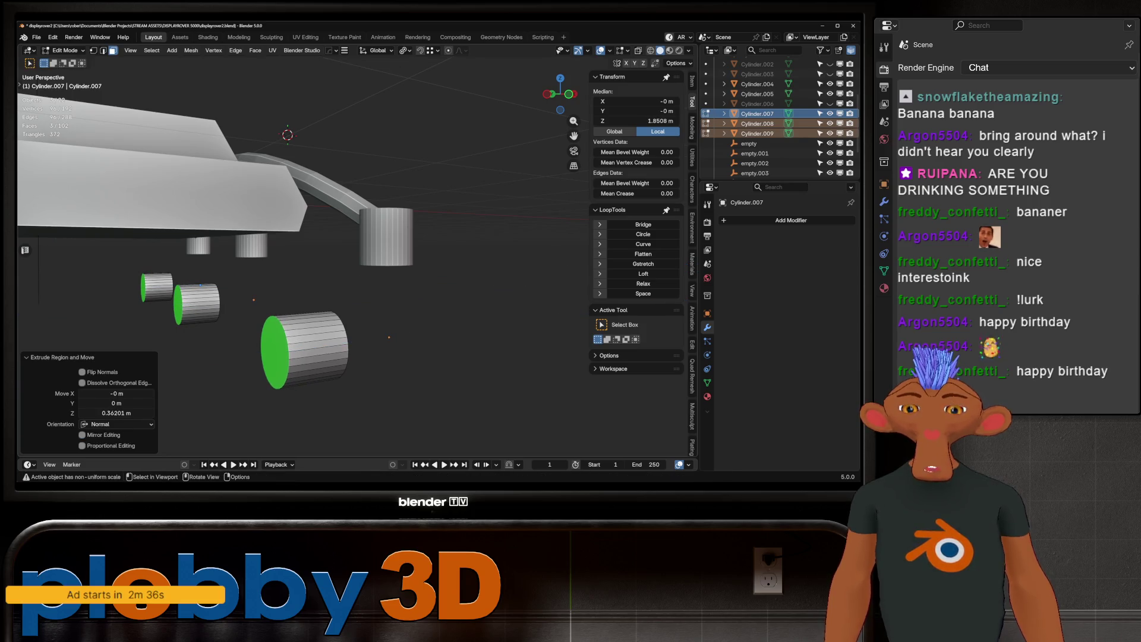
key("Tab")
key("ctrl+j")
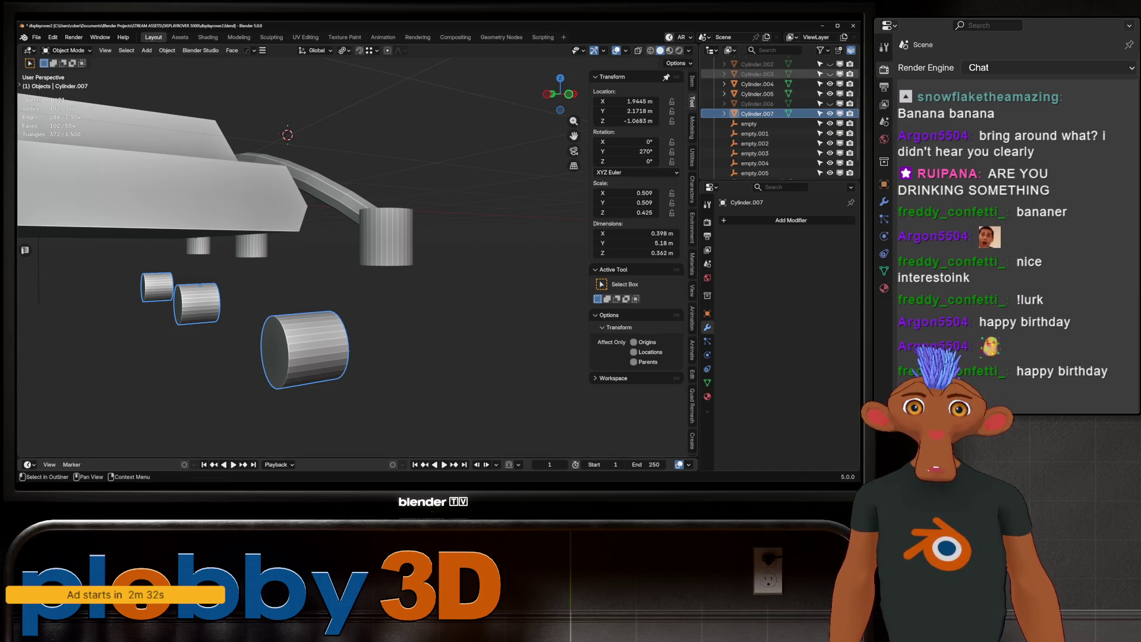
Unhide the three wheels, scale the axle caps to 0.607, stretch them 1.850 along X, and shift them in X.
scroll(773, 95, "up", 2)
left_click_drag(830, 93, 830, 74)
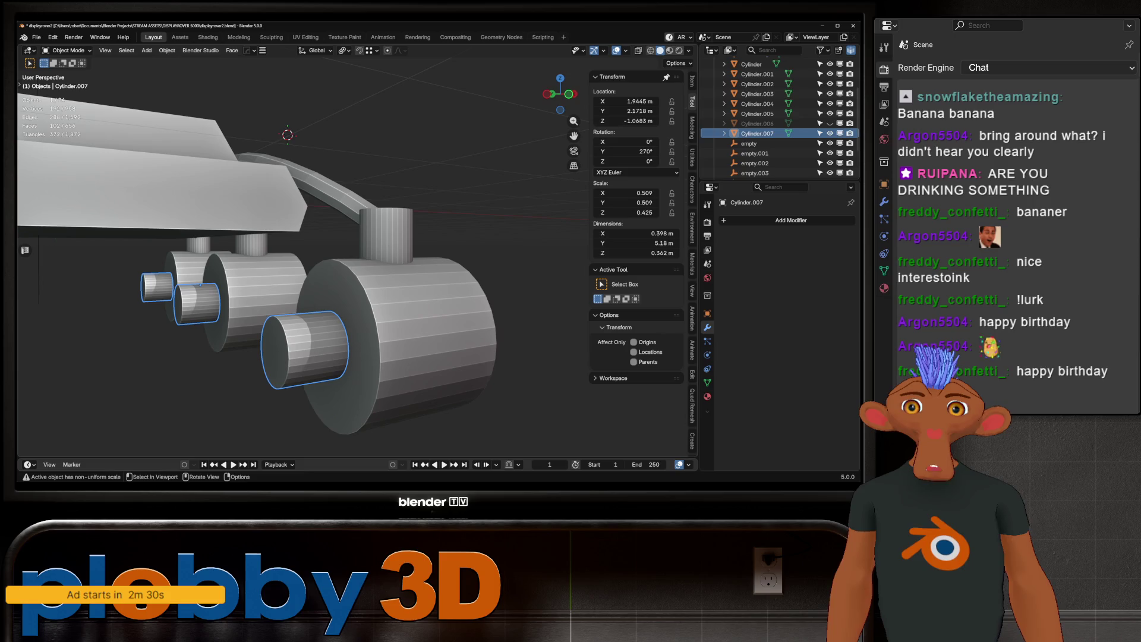
key("Tab")
key("s")
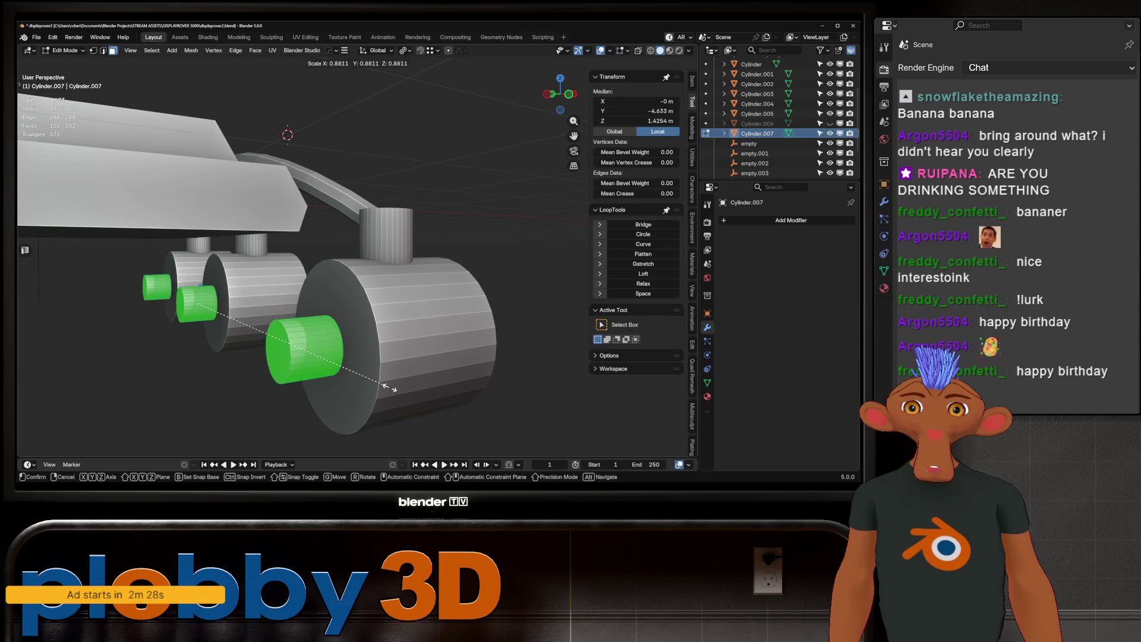
key("Return")
key("s")
key("x")
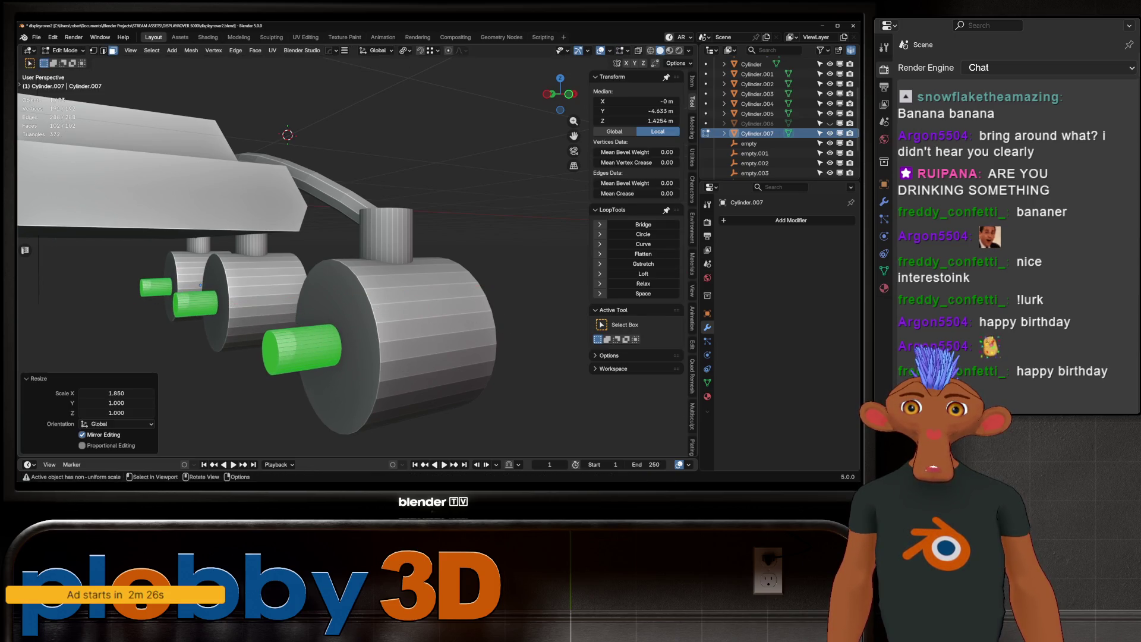
key("Return")
key("g")
key("x")
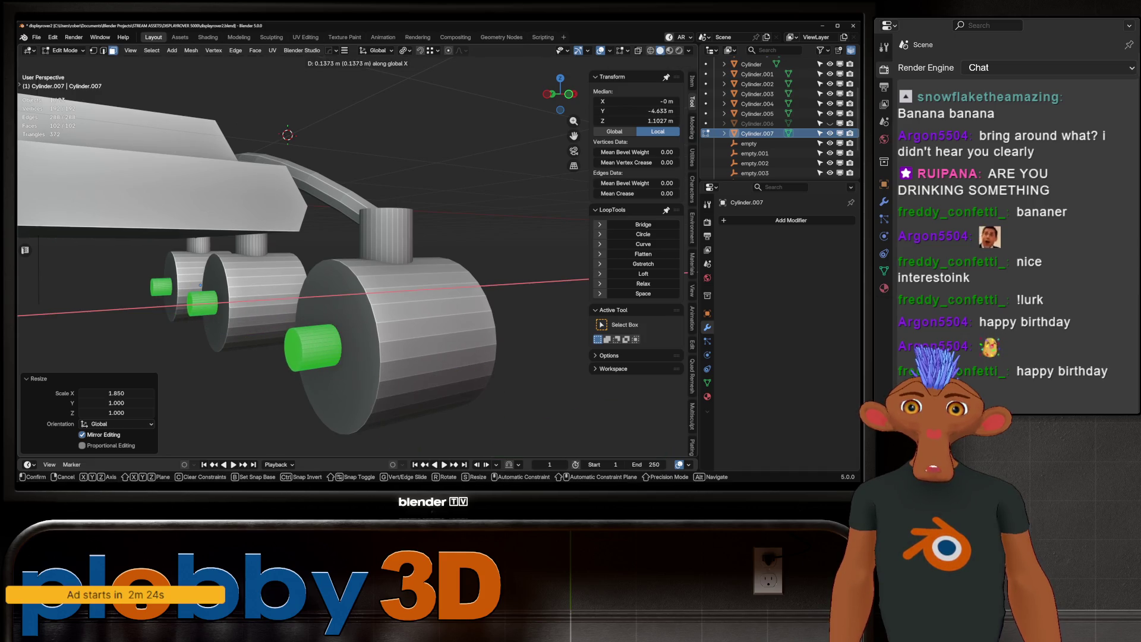
key("Return")
Duplicate the connector cylinders and rotate the copies 90° about Y.
middle_click_drag(297, 268, 439, 256)
scroll(357, 268, "up", 4)
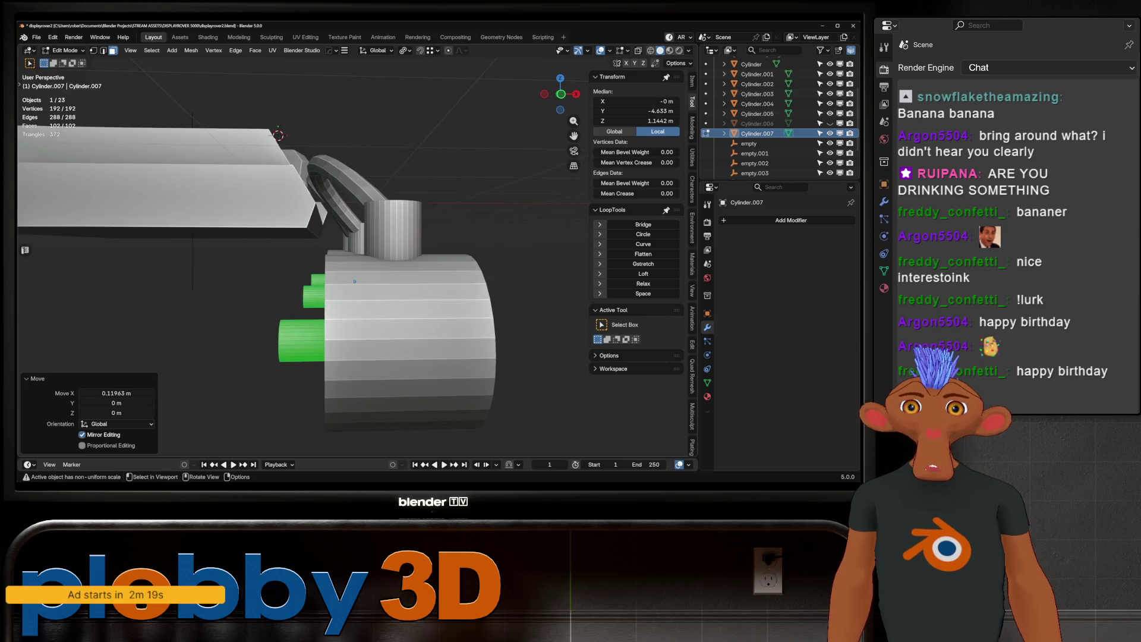
middle_click_drag(357, 268, 422, 256)
key("shift+d")
key("Escape")
type("ry90")
key("Return")
Shift the rotated copies −0.128 m along X.
mouse_move(357, 267)
middle_mouse_down()
mouse_move(404, 259)
mouse_move(375, 262)
mouse_move(392, 255)
middle_mouse_up()
key("g")
key("x")
key("Return")
key("g")
key("z")
key("Escape")
Select two cap faces of the connector.
left_click(369, 356)
left_click(276, 230, "shift")
middle_click_drag(277, 230, 379, 242)
scroll(389, 242, "up", 3)
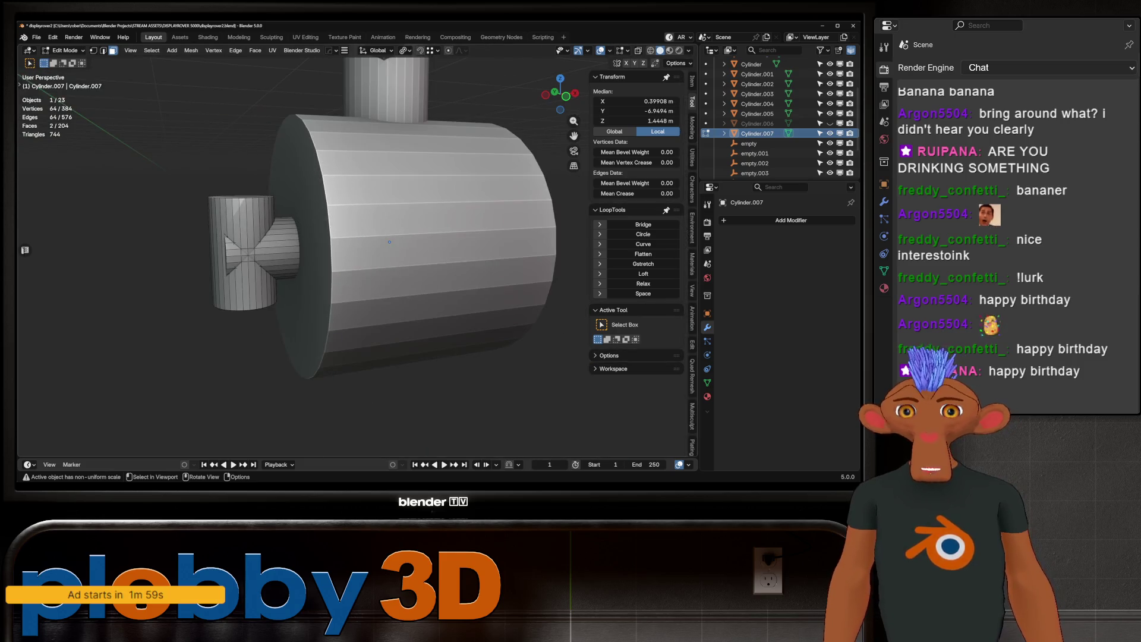
Lengthen the connector caps along Z, finishing with a 0.047862 m shift.
scroll(389, 242, "down", 5)
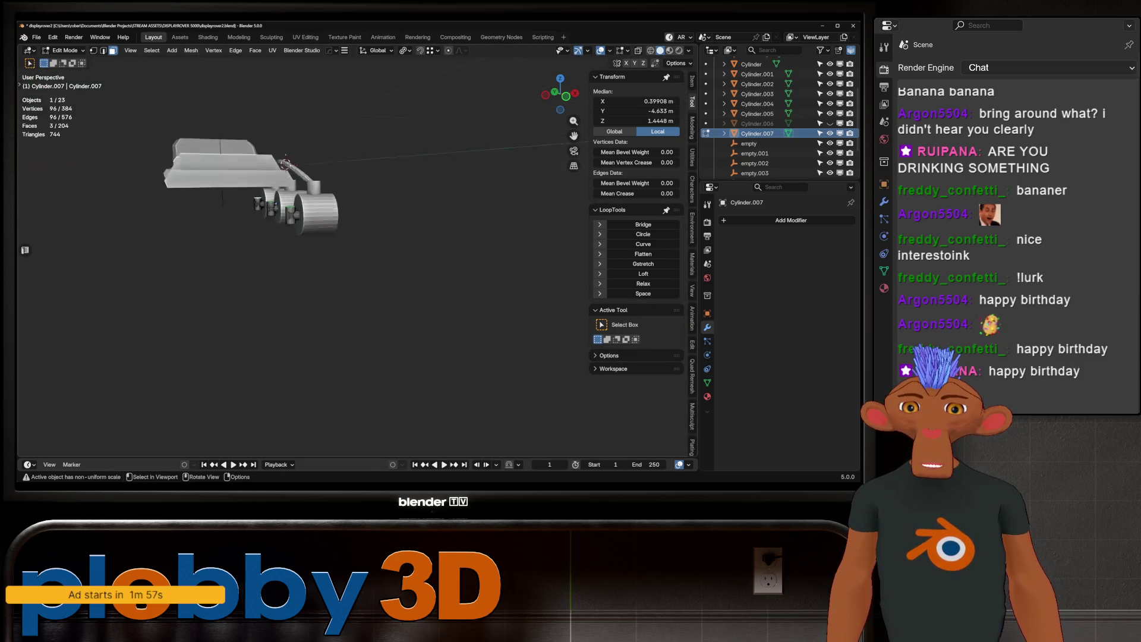
middle_click_drag(389, 242, 333, 197)
key("g")
key("z")
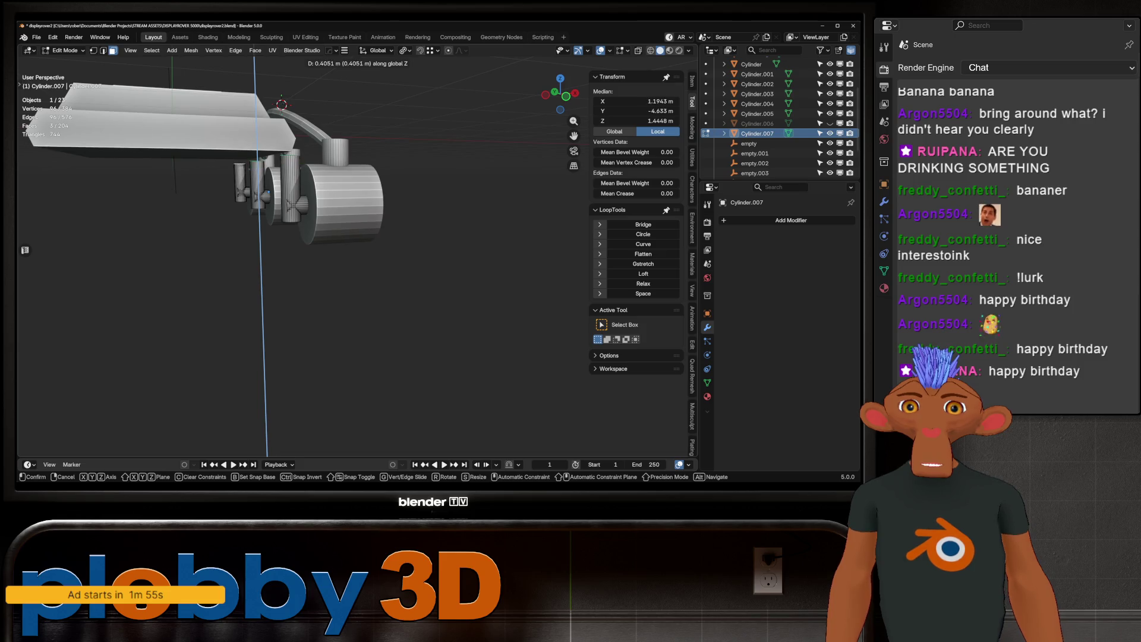
key("Return")
scroll(268, 238, "up", 3)
key("g")
key("z")
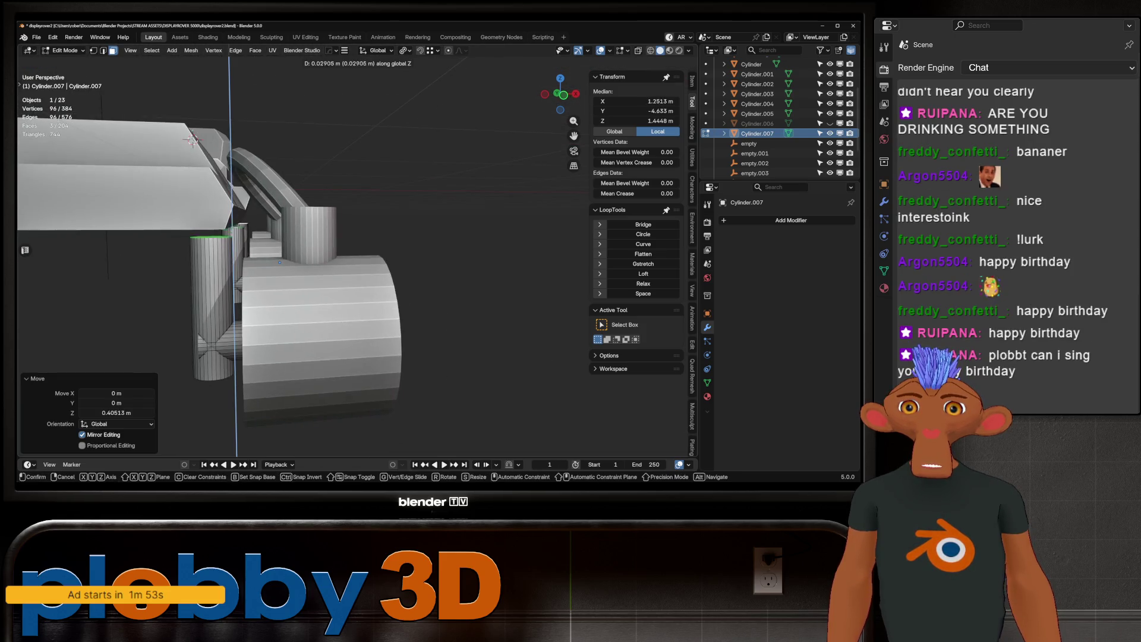
key("Return")
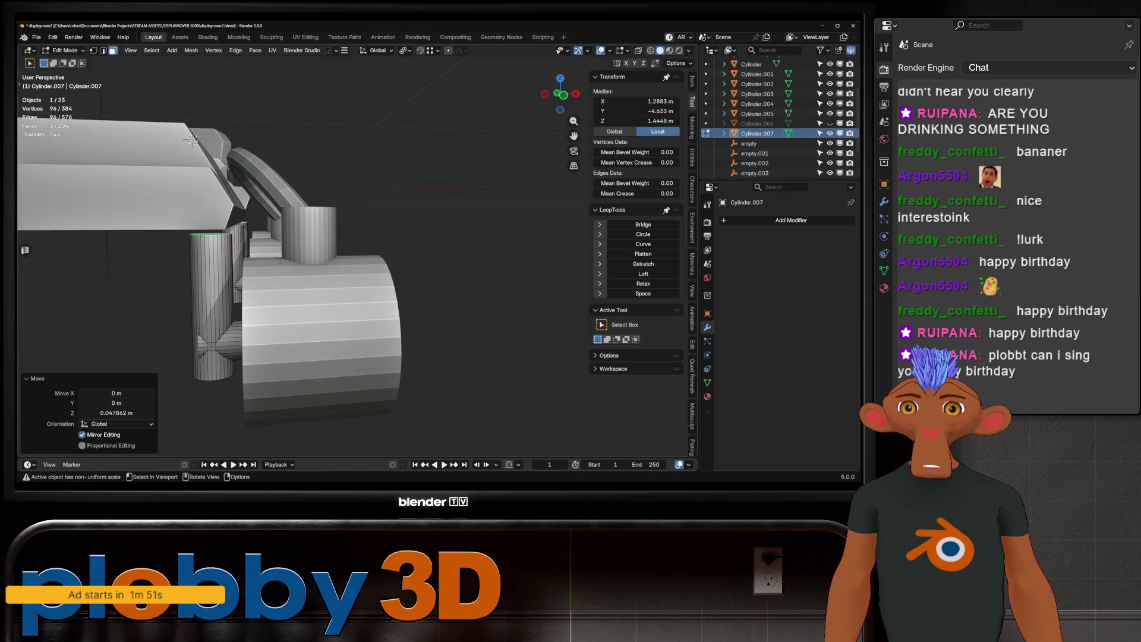
Select the whole joint piece with seam delimit off, duplicate it, and raise the copy 0.63752 m.
key("Tab")
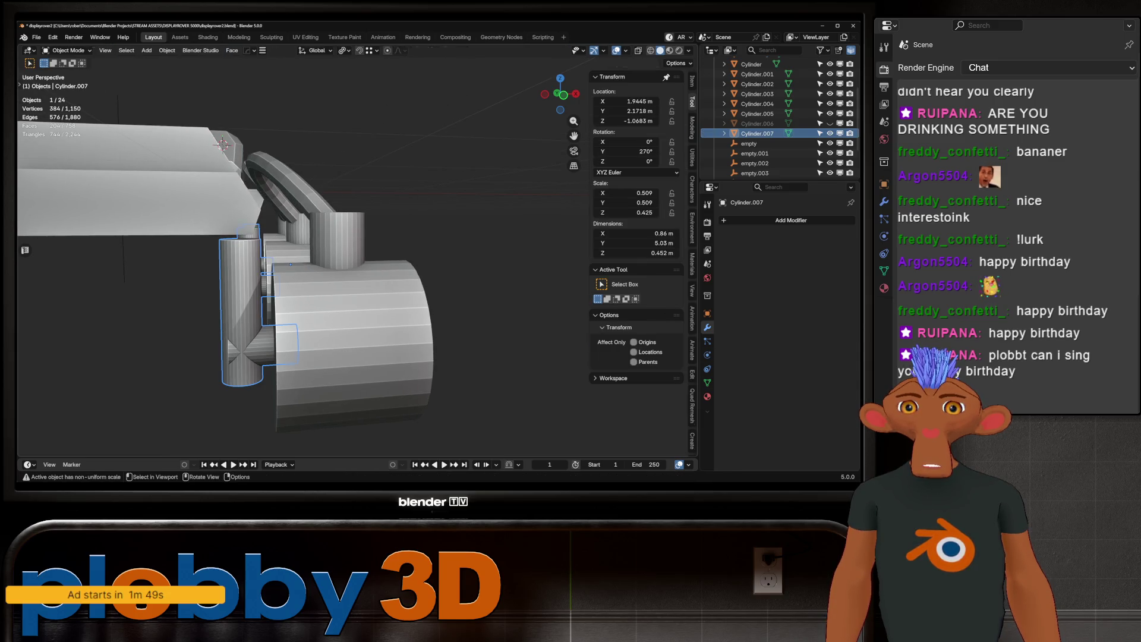
key("Tab")
key("ctrl+l")
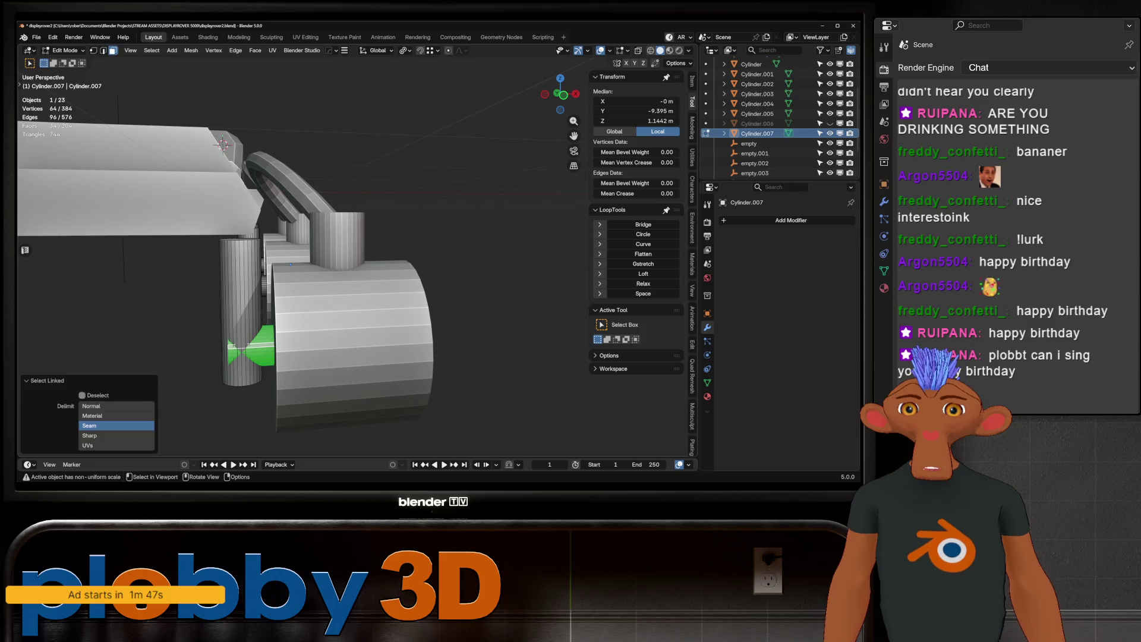
left_click(117, 426)
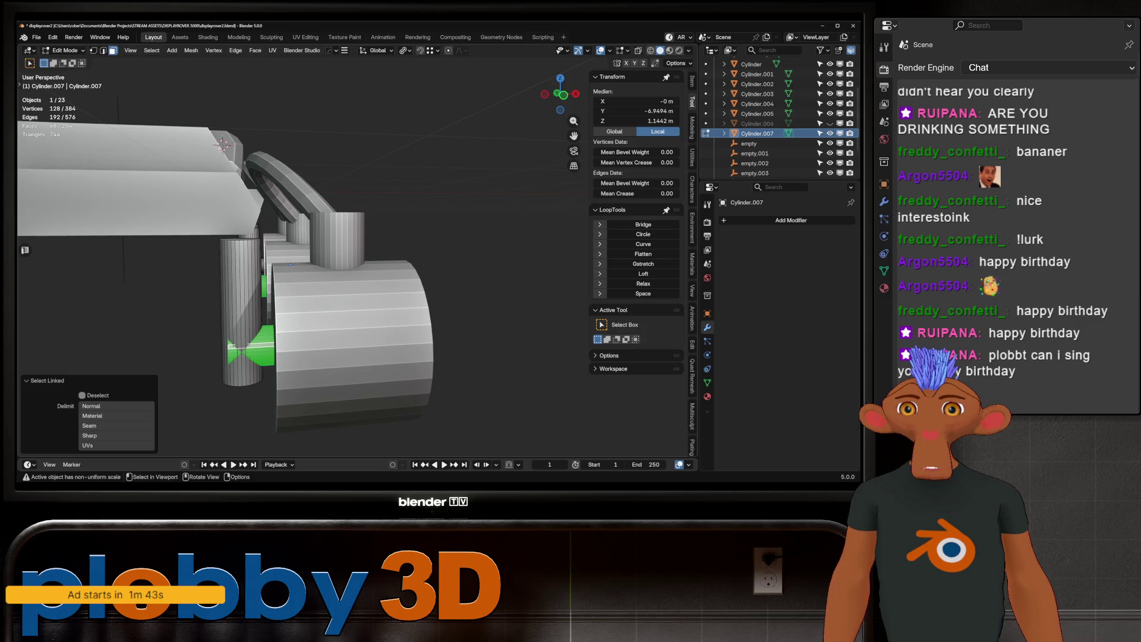
key("shift+d")
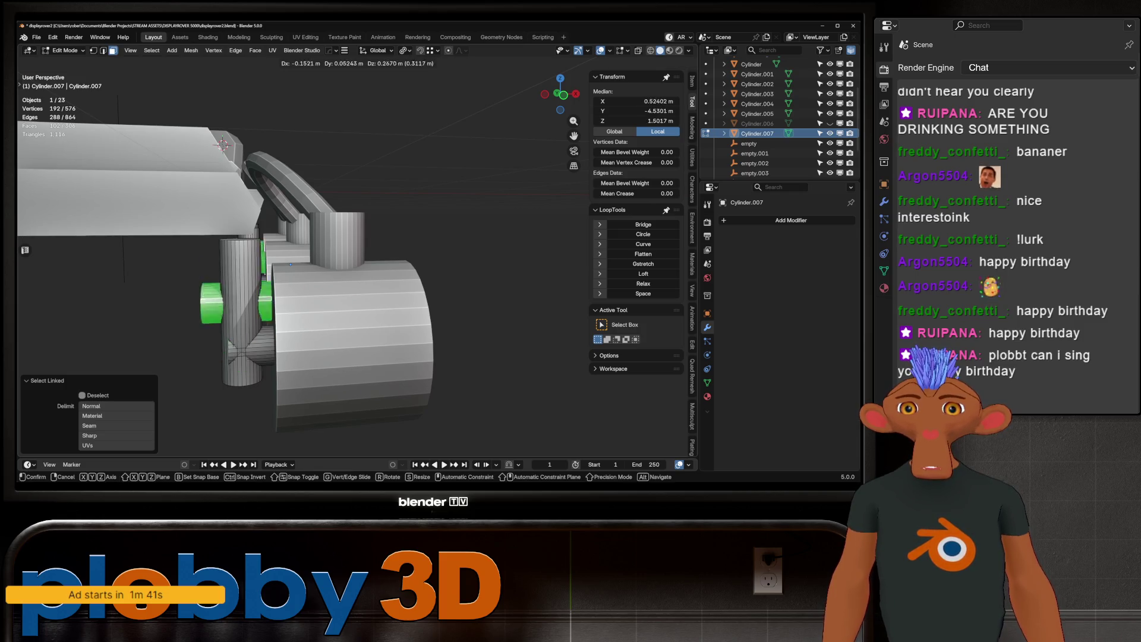
key("z")
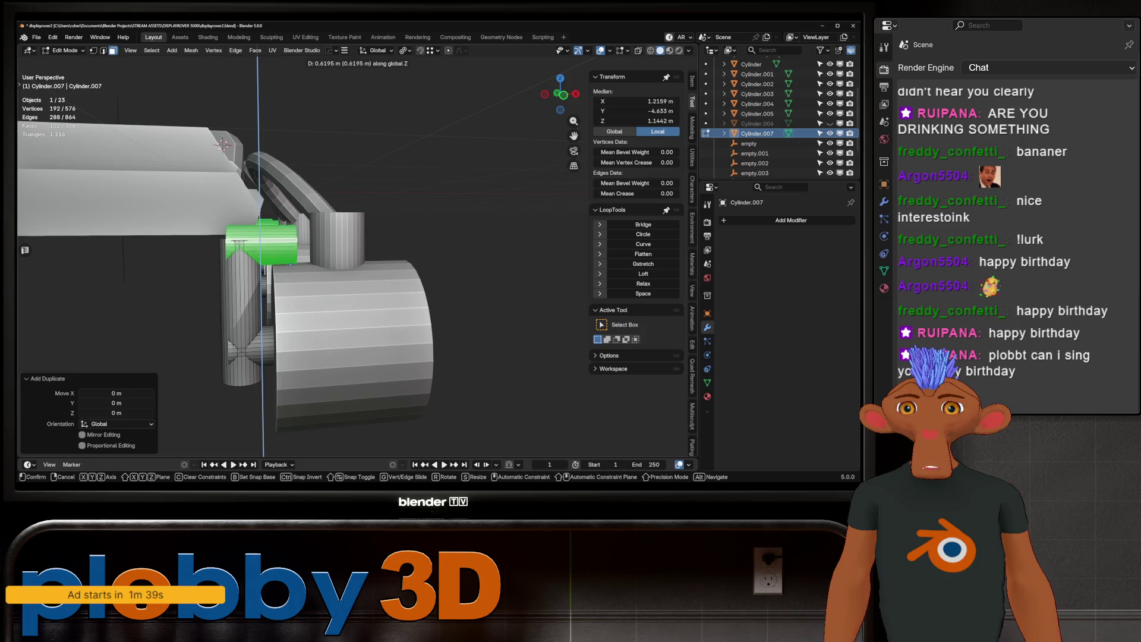
key("Return")
Select the end cap faces of the raised copy.
mouse_move(297, 268)
middle_mouse_down()
mouse_move(368, 261)
mouse_move(434, 238)
middle_mouse_up()
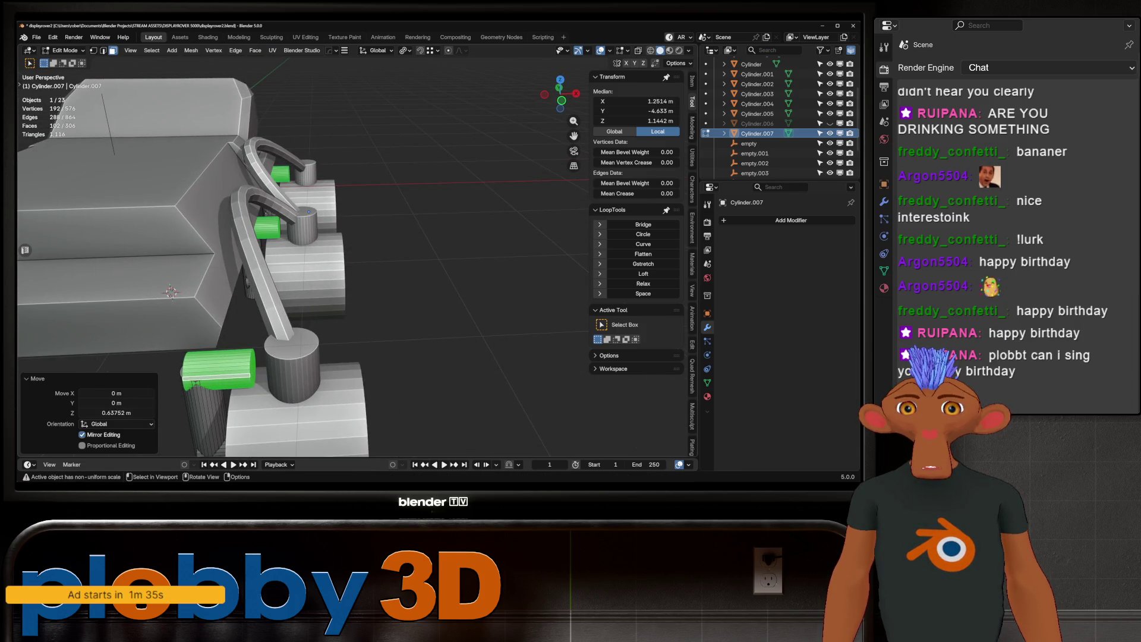
left_click(252, 370)
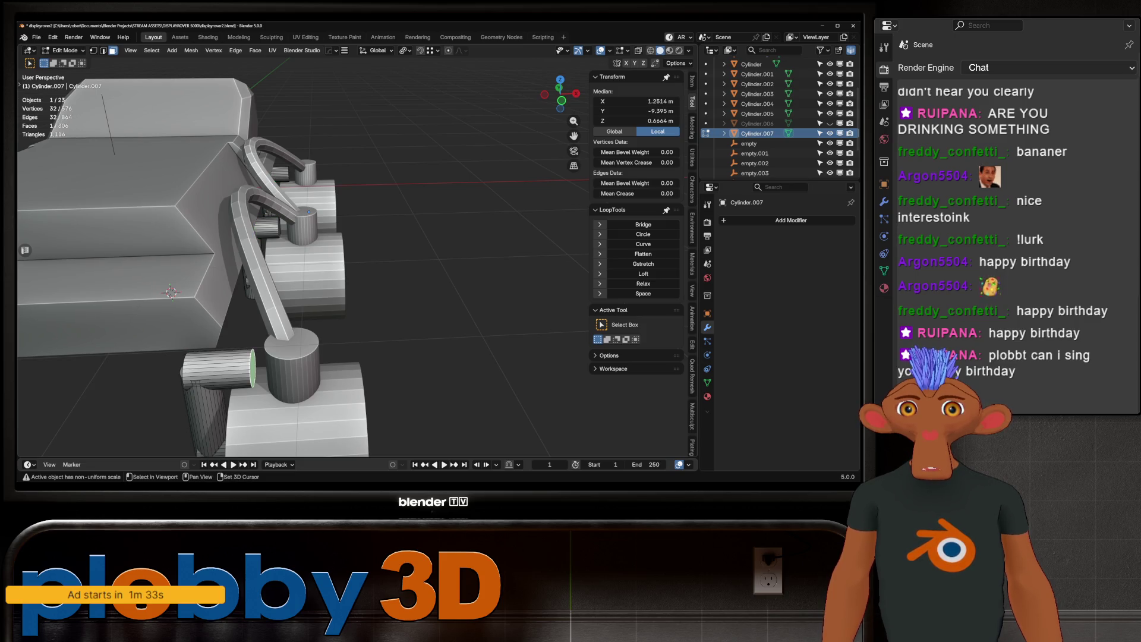
mouse_move(308, 212)
middle_mouse_down()
mouse_move(438, 251)
mouse_move(333, 256)
middle_mouse_up()
scroll(438, 251, "down", 5)
left_click(321, 240, "shift")
scroll(321, 241, "down", 3)
Stretch the copied joint caps 0.2261 m along the X axis.
key("g")
key("x")
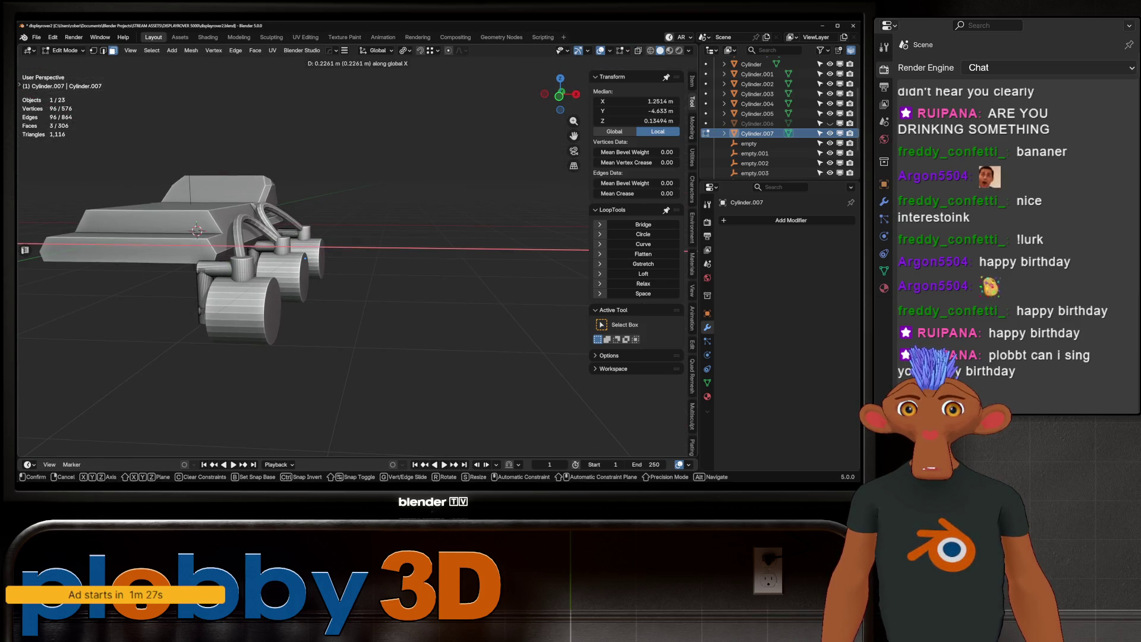
key("Return")
scroll(321, 241, "down", 2)
middle_click_drag(321, 241, 356, 243)
Return to Object Mode and look over the whole 24-object rover from several angles.
key("Tab")
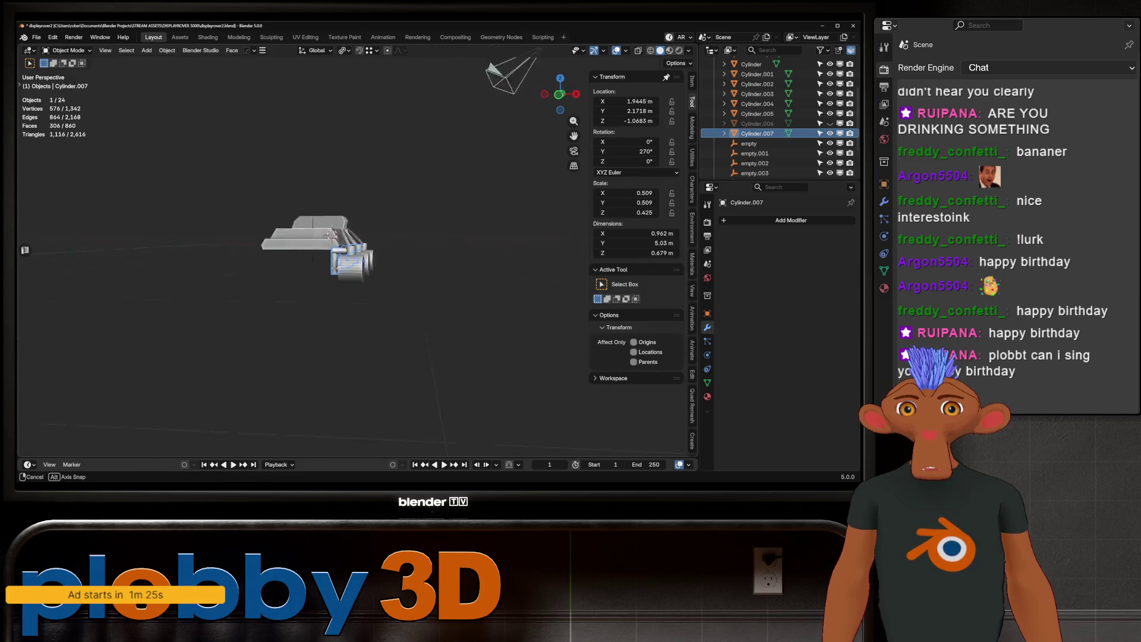
scroll(357, 268, "up", 5)
middle_click_drag(435, 291, 238, 309)
scroll(321, 267, "up", 3)
mouse_move(321, 267)
middle_mouse_down()
mouse_move(381, 232)
mouse_move(262, 271)
mouse_move(368, 255)
middle_mouse_up()
scroll(297, 267, "down", 4)
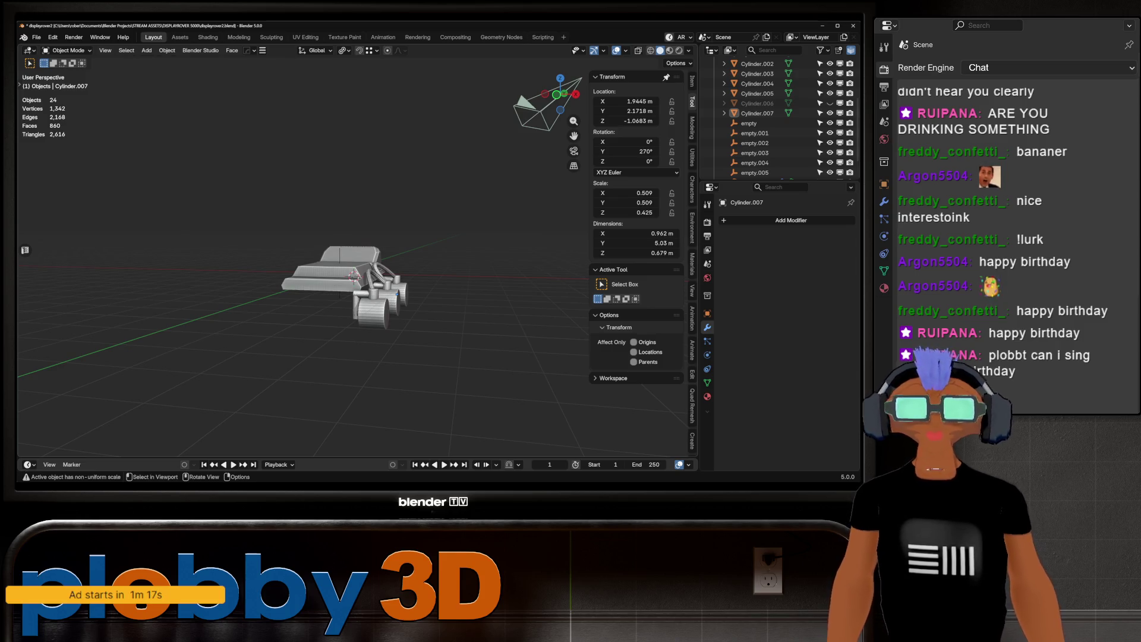
scroll(285, 238, "up", 5)
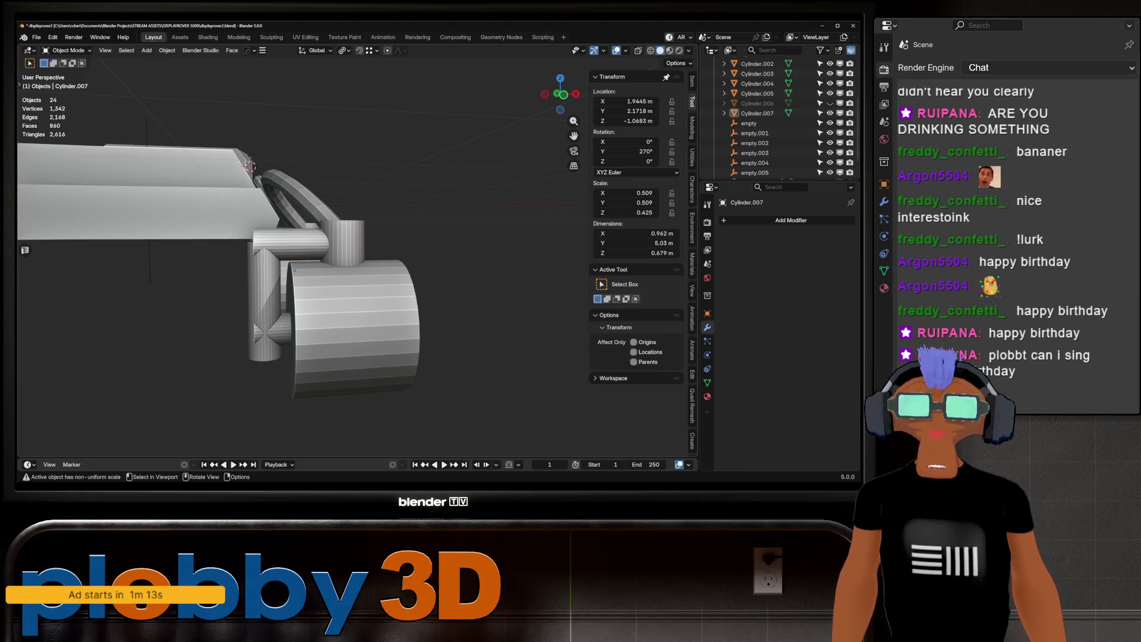
Select the coplanar connector end faces of the pipes object and shift them along X.
key("Tab")
middle_click_drag(294, 270, 218, 282)
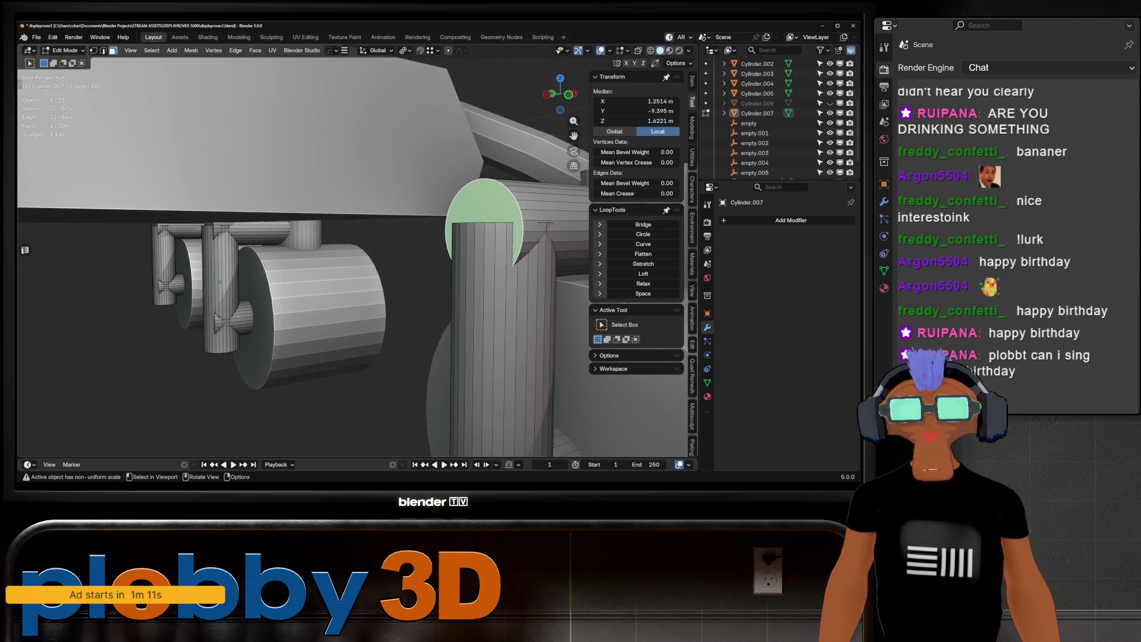
key("shift+g")
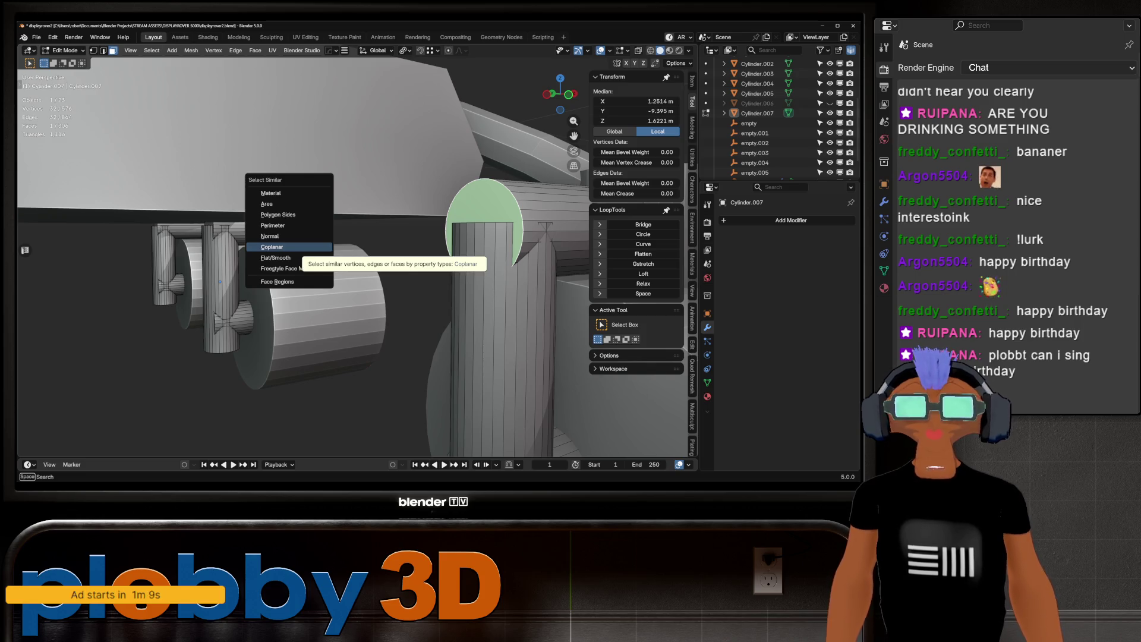
left_click(272, 247)
middle_click_drag(271, 247, 196, 246)
key("g")
key("x")
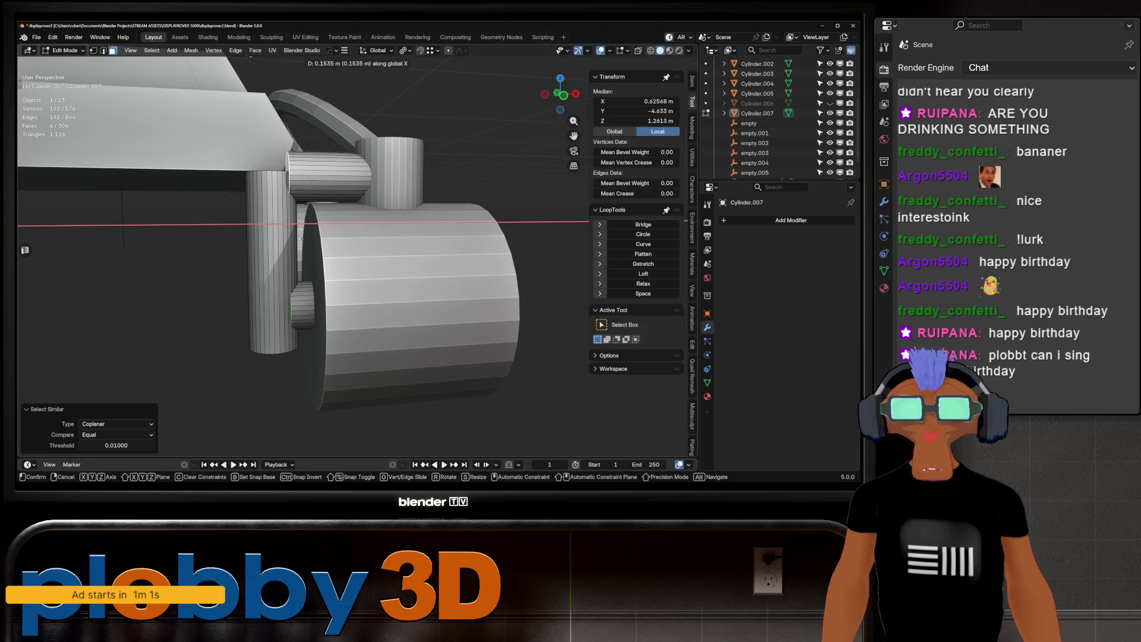
key("Escape")
Grow the selection over the connector stubs, scale them to 0.84, and return to Object Mode.
middle_click_drag(297, 238, 312, 240)
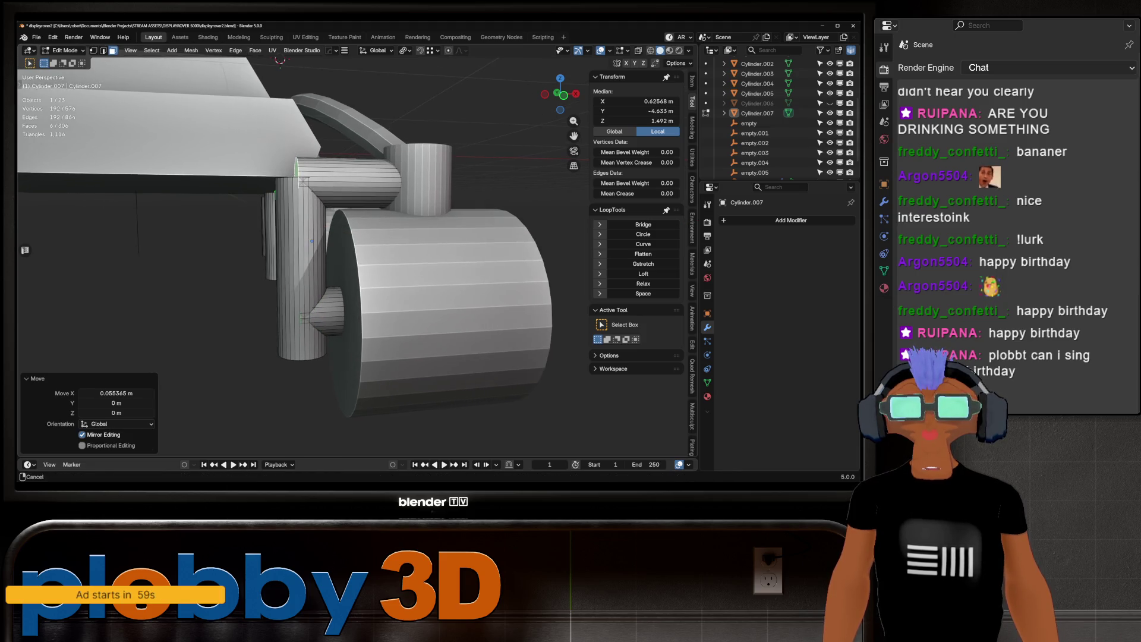
key("a")
key("ctrl+KP_Subtract")
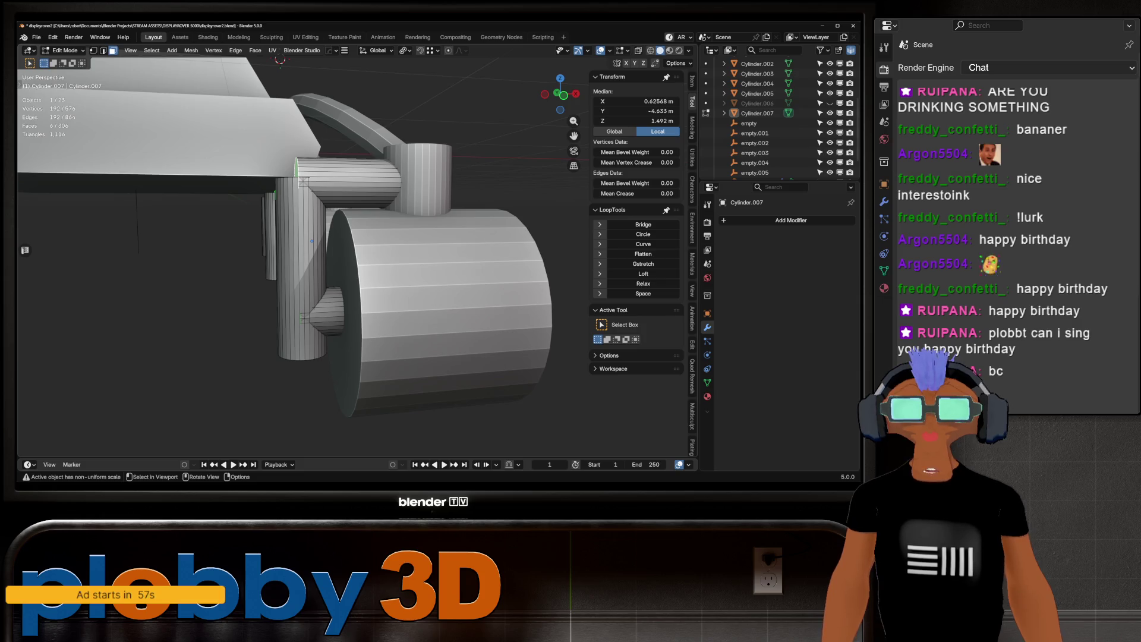
key("ctrl+KP_Add")
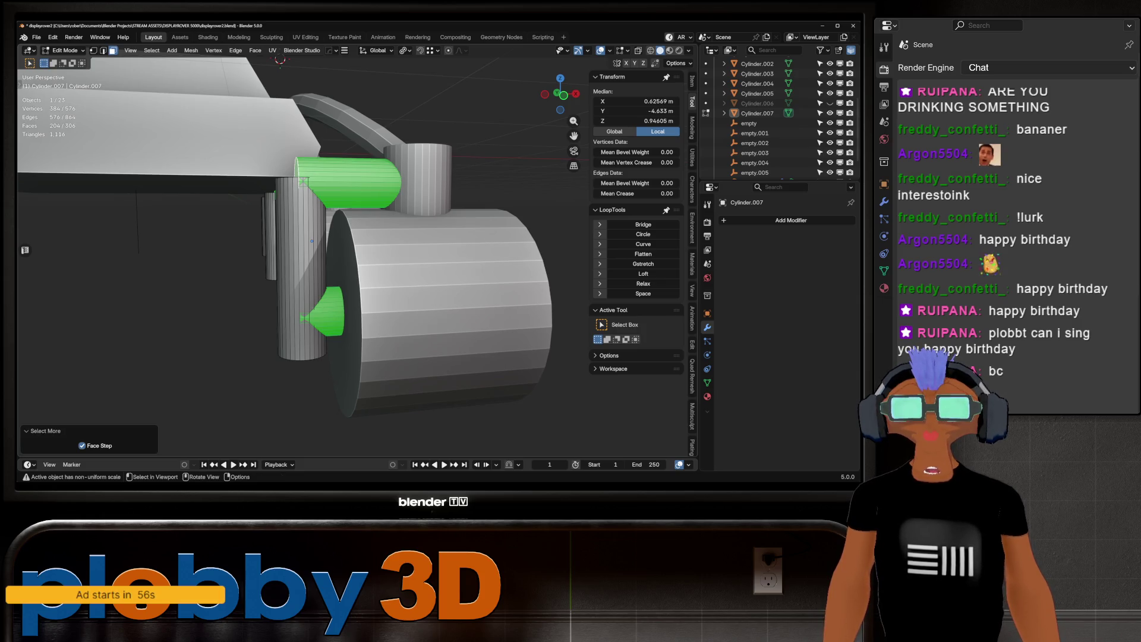
key("s")
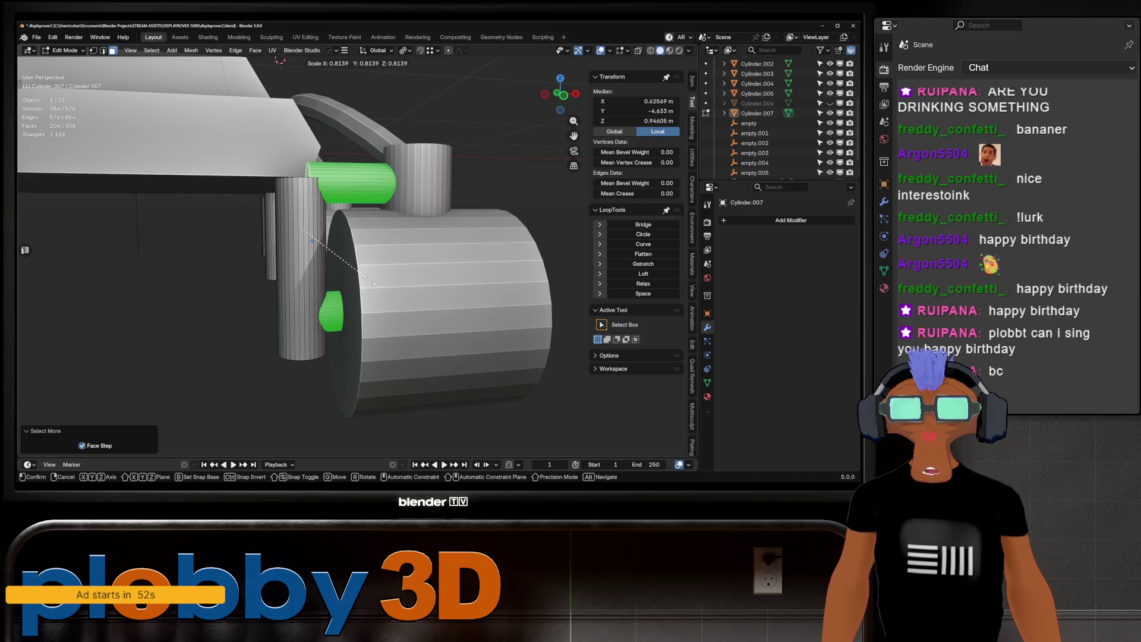
left_click(372, 275)
mouse_move(372, 275)
middle_mouse_down()
mouse_move(416, 237)
mouse_move(386, 262)
mouse_move(369, 249)
middle_mouse_up()
key("Tab")
scroll(255, 196, "down", 5)
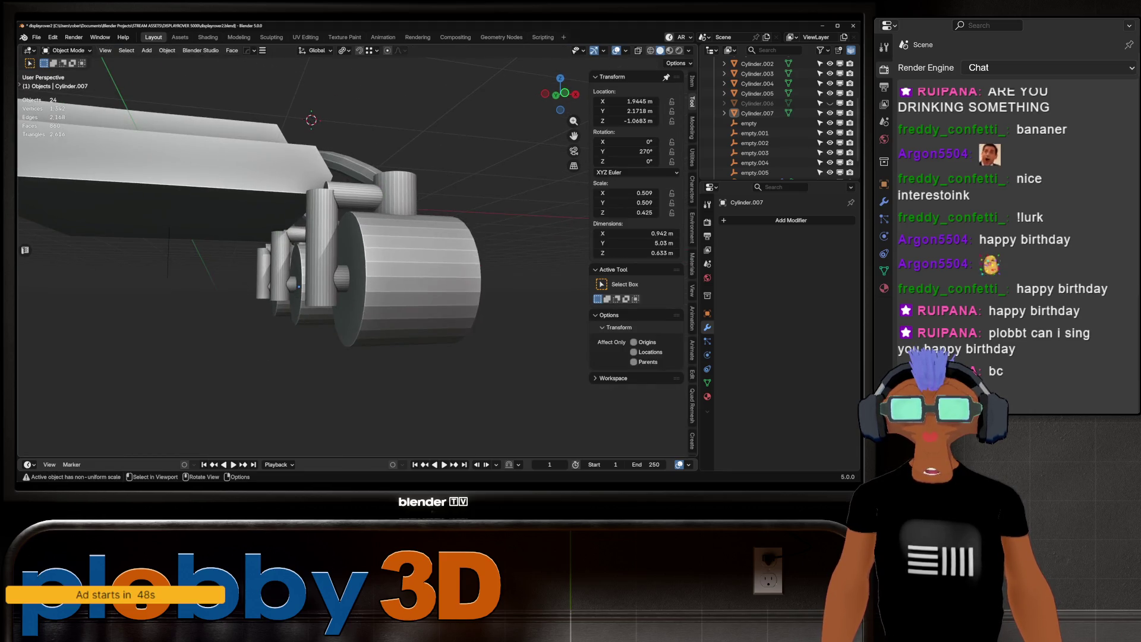
mouse_move(297, 238)
middle_mouse_down()
mouse_move(380, 229)
mouse_move(398, 252)
mouse_move(309, 255)
mouse_move(297, 238)
mouse_move(321, 226)
middle_mouse_up()
Slide a cylinder cap face along the Z axis.
key("Tab")
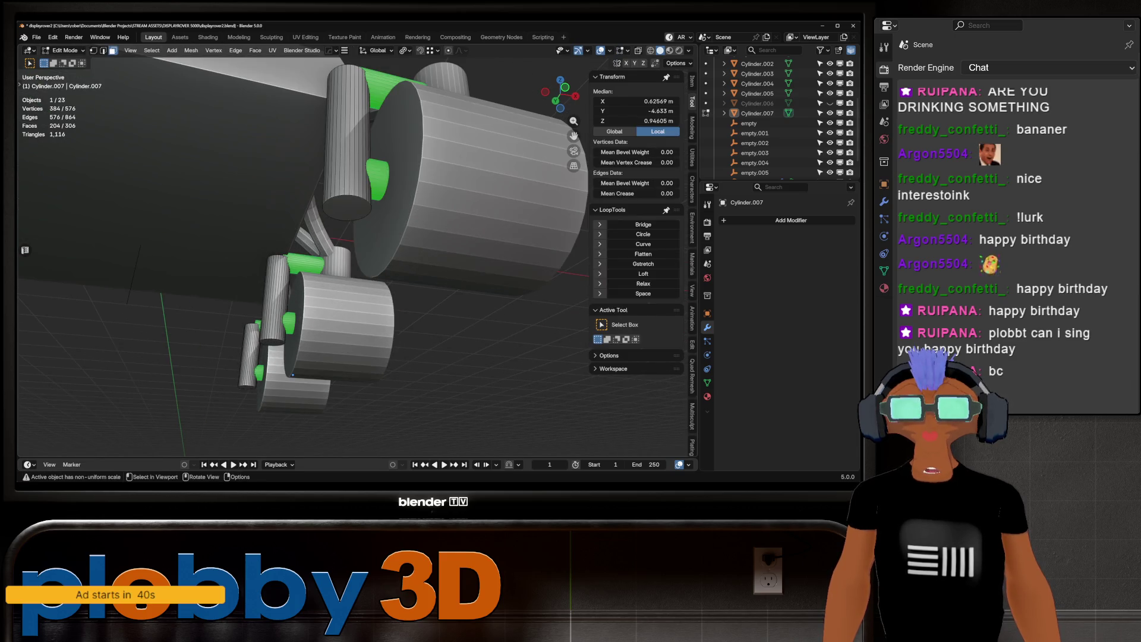
left_click(347, 208)
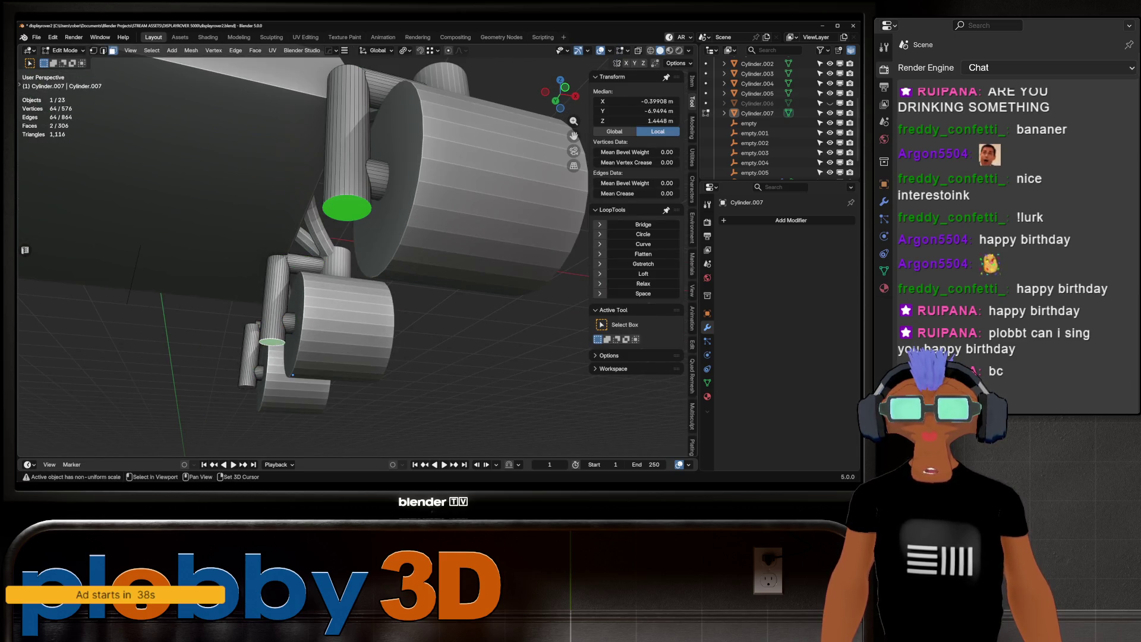
key("g")
key("z")
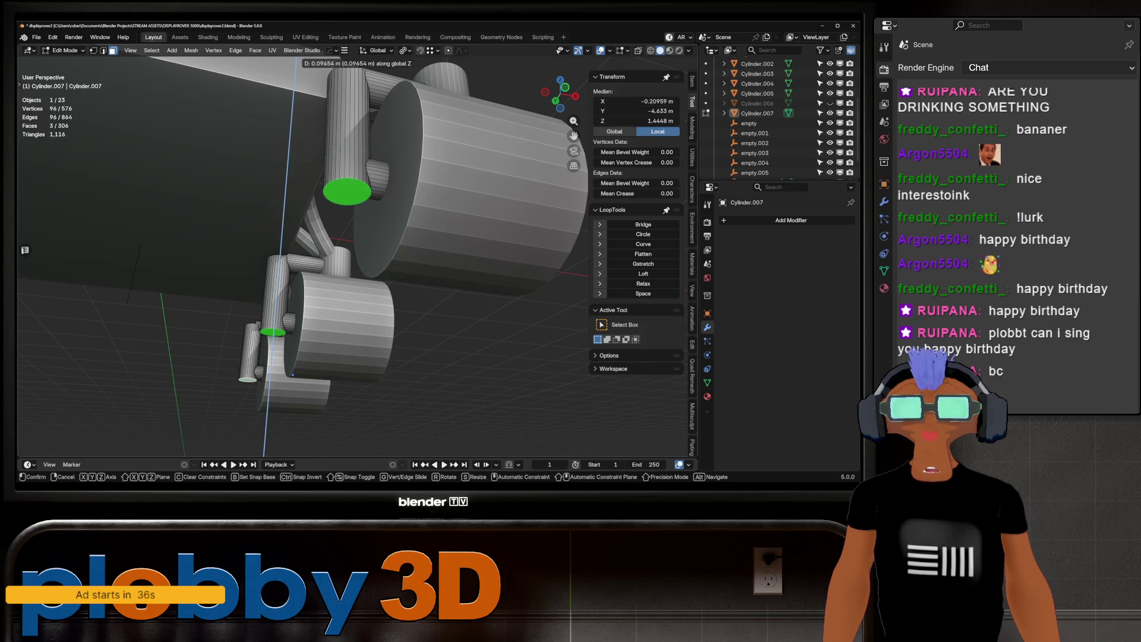
key("Return")
key("Tab")
mouse_move(297, 249)
middle_mouse_down()
mouse_move(315, 285)
mouse_move(327, 223)
middle_mouse_up()
scroll(333, 238, "up", 4)
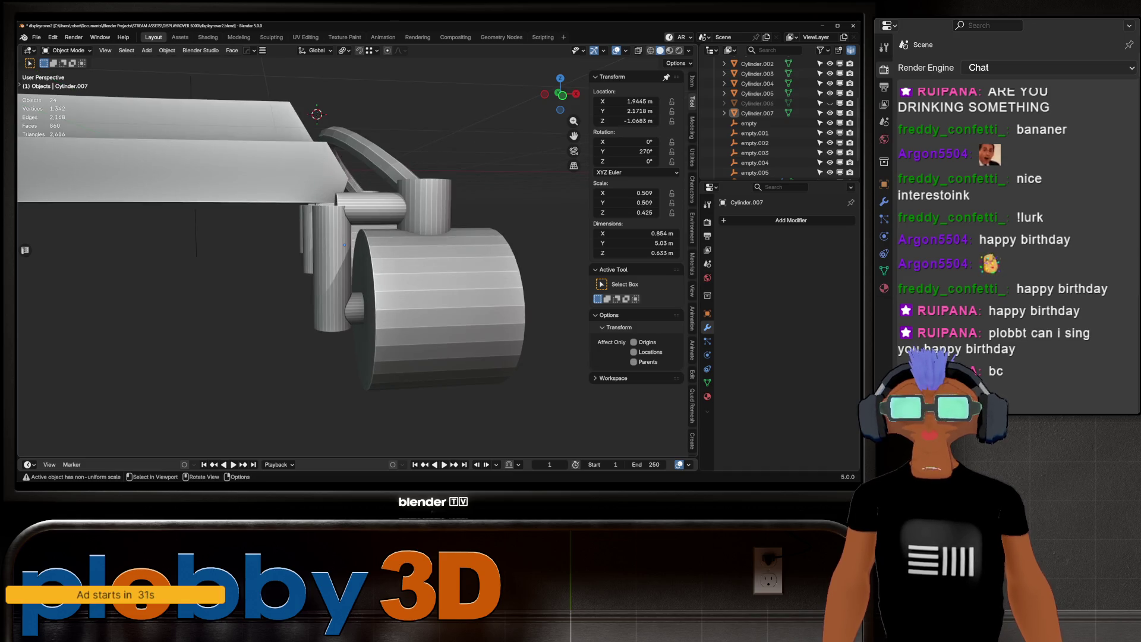
Select two cylinder caps on Cylinder.007 using see-through mode, then view from the front.
left_click(345, 244)
key("Tab")
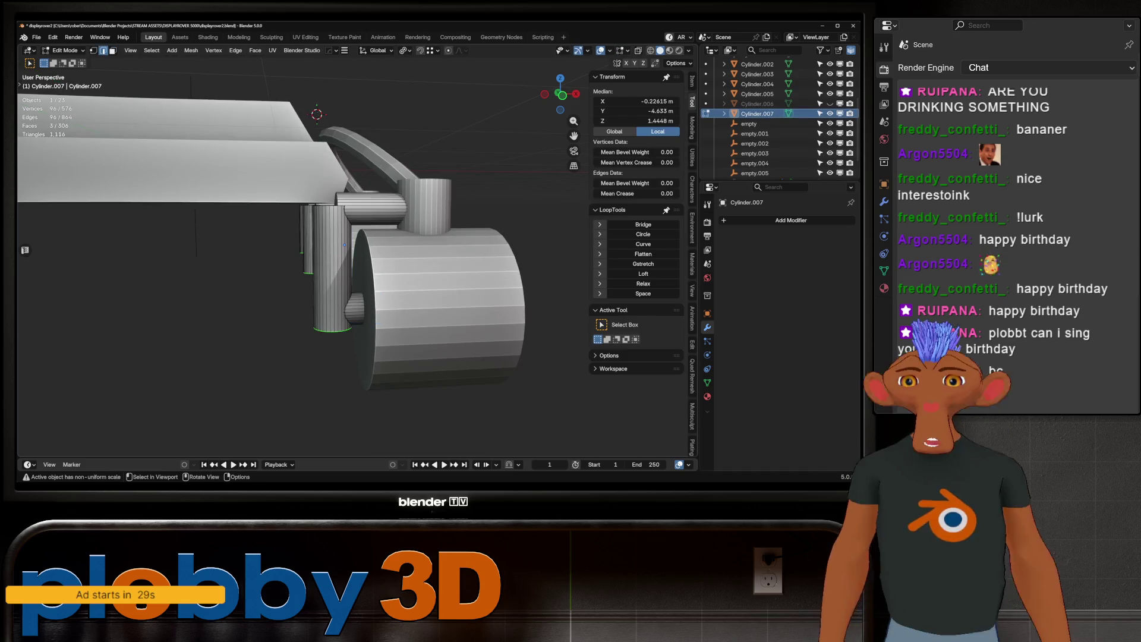
middle_click_drag(345, 244, 354, 222)
left_click(306, 268)
middle_click_drag(306, 268, 306, 236)
scroll(307, 236, "down", 8)
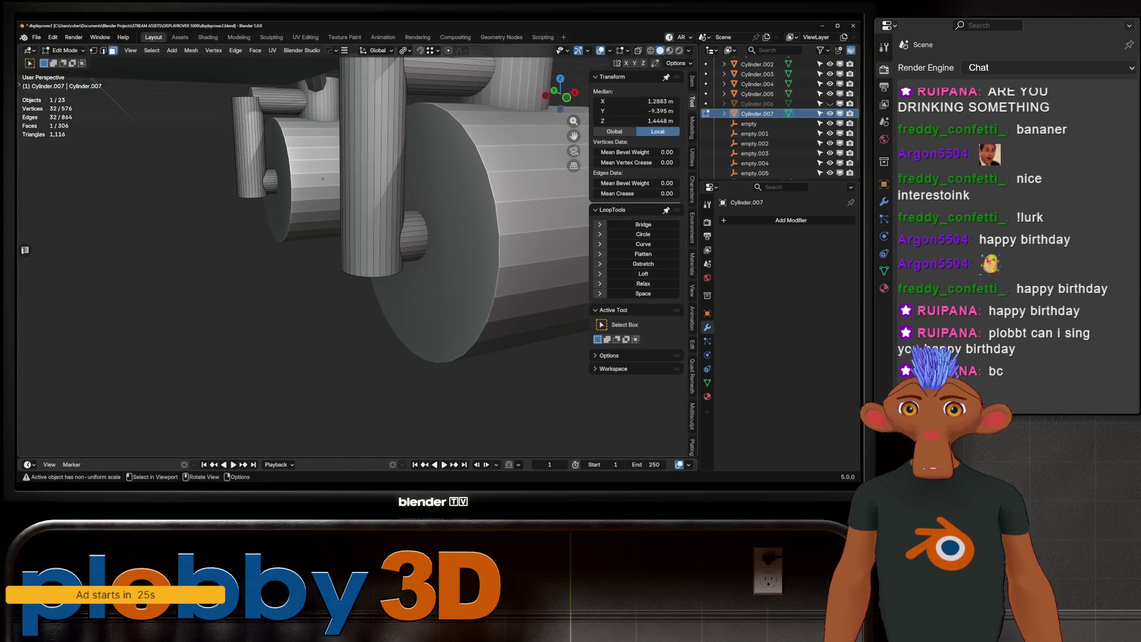
key("alt+z")
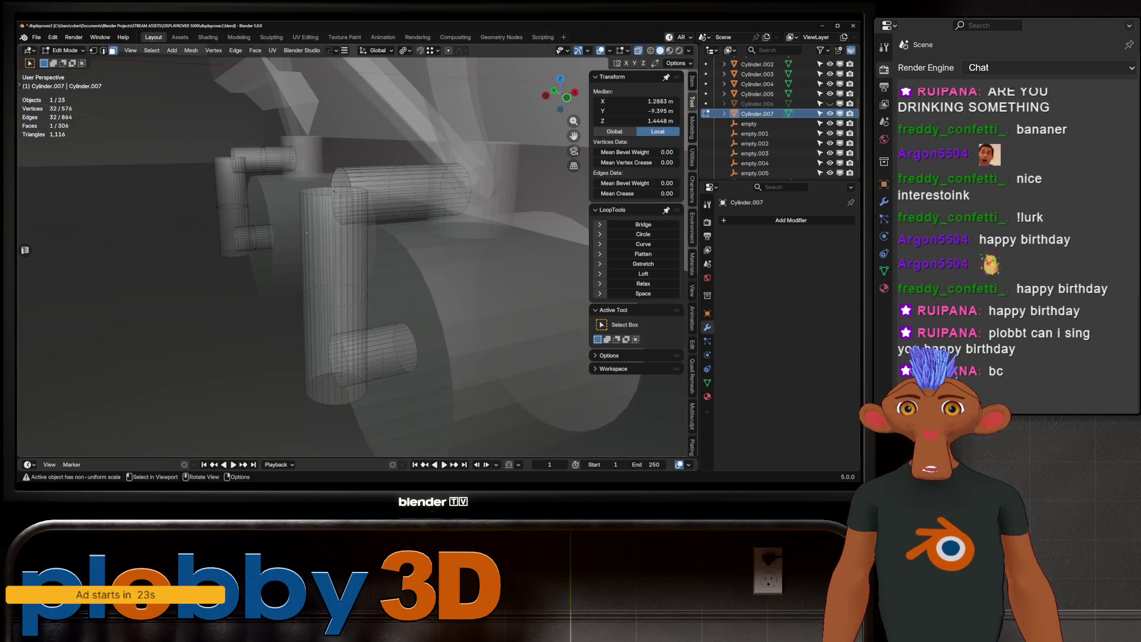
middle_click_drag(307, 233, 333, 229)
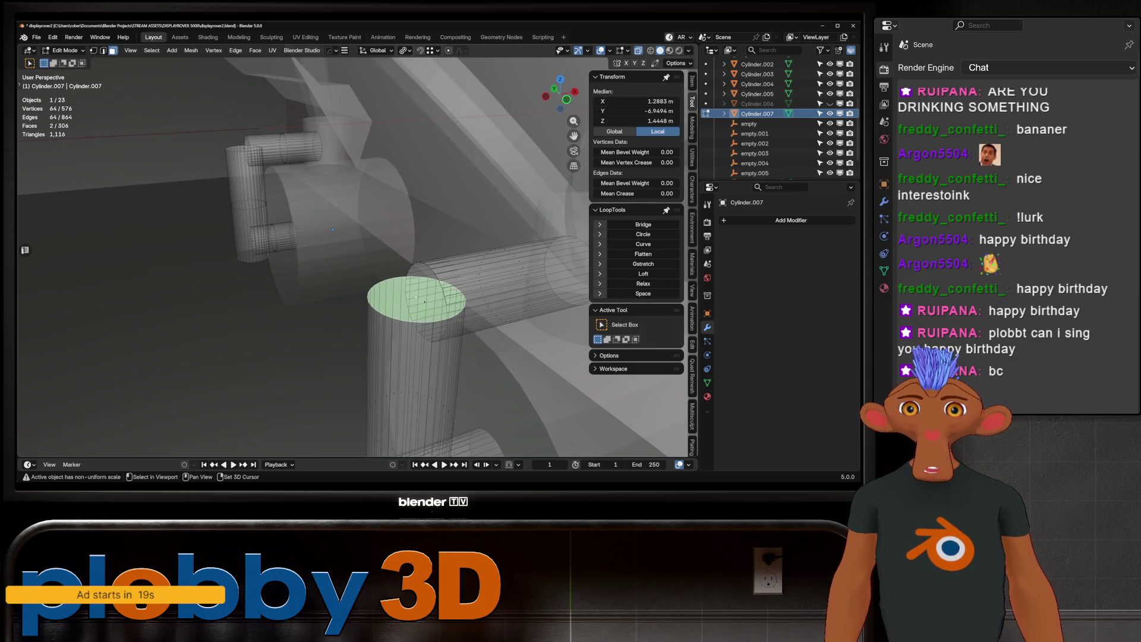
left_click(333, 228, "shift")
key("alt+z")
scroll(288, 215, "down", 10)
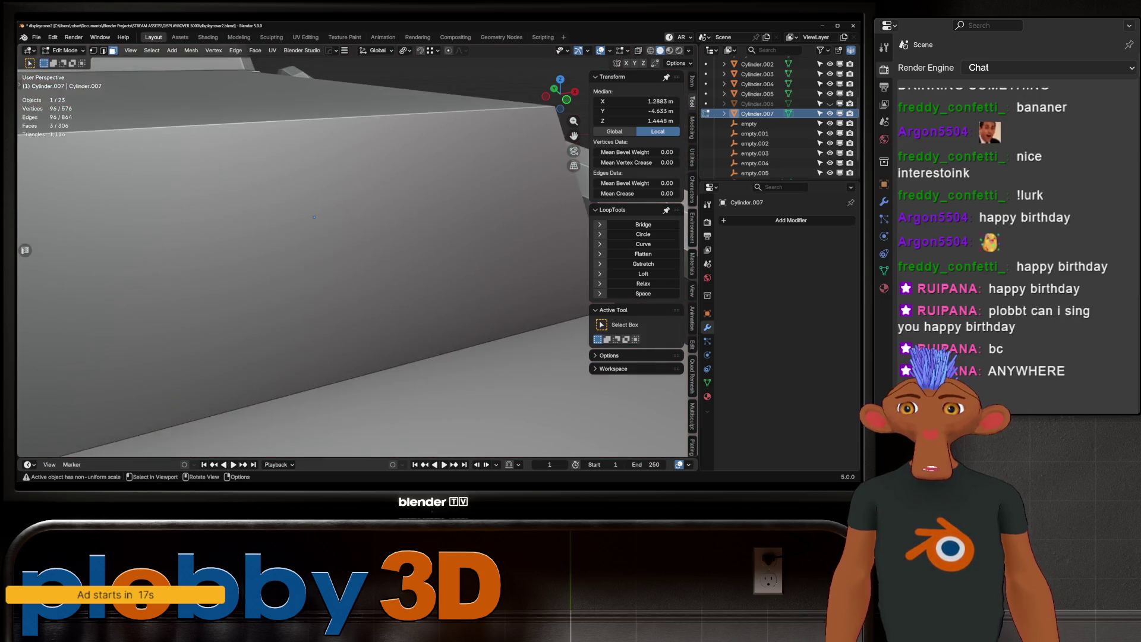
key("KP_1")
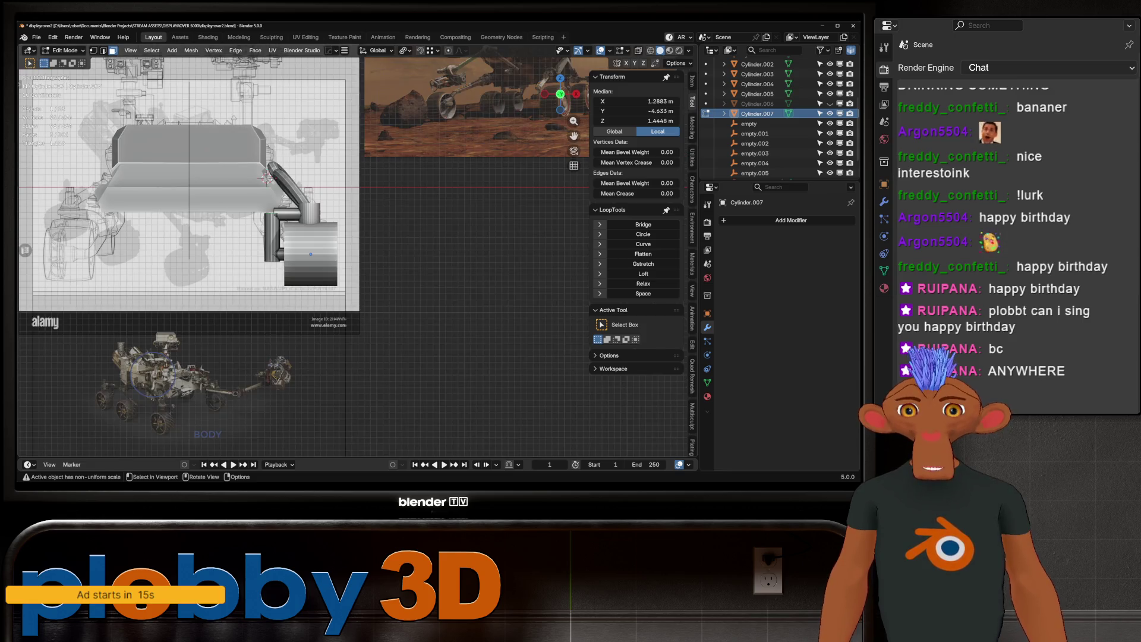
scroll(239, 267, "up", 3)
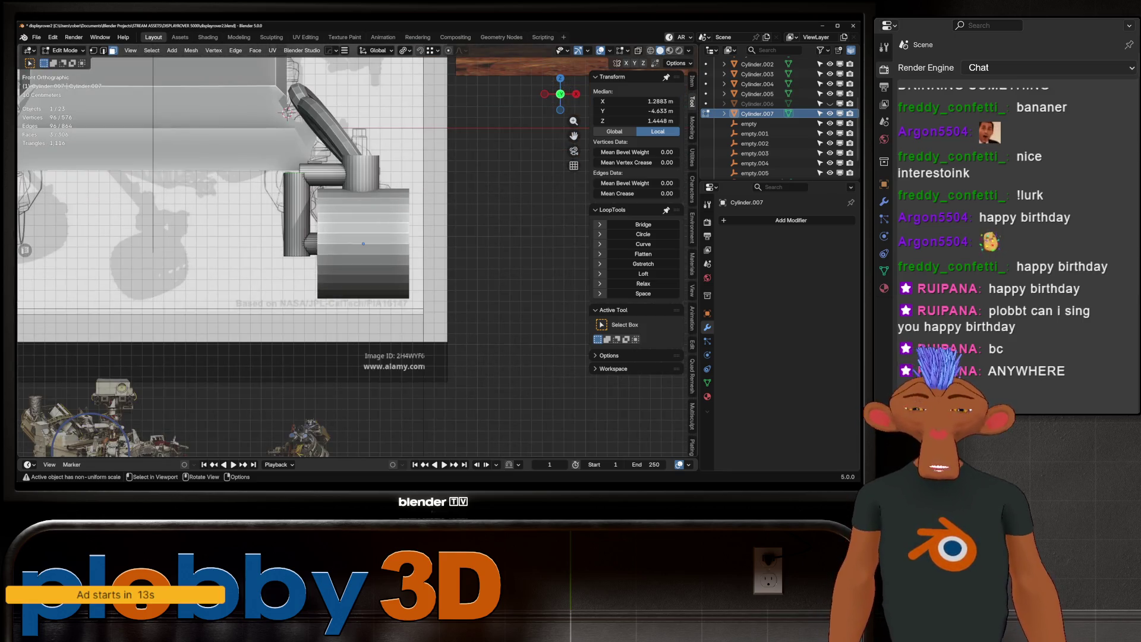
Move the two selected cap faces vertically along Z.
key("r")
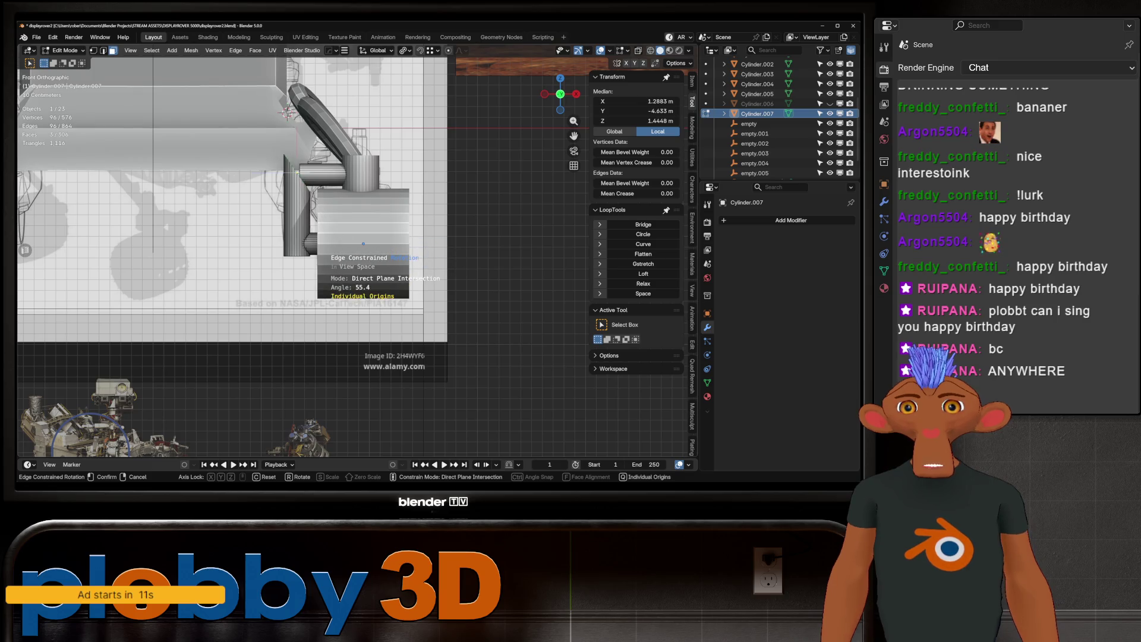
key("Escape")
key("g")
key("z")
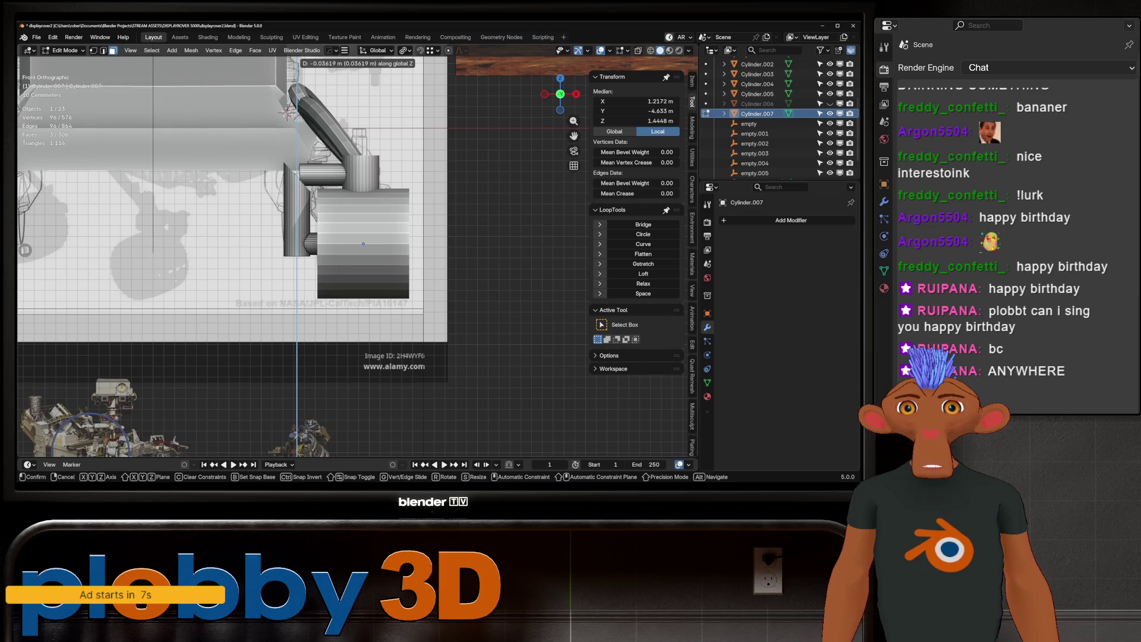
left_click(304, 184)
scroll(304, 170, "up", 6)
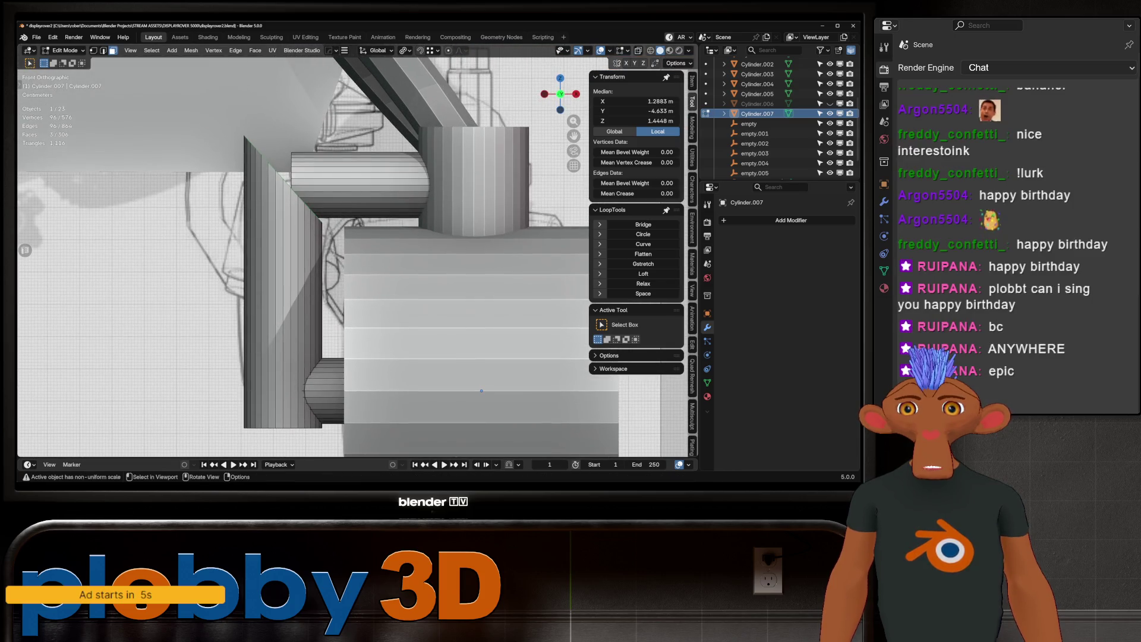
mouse_move(482, 390)
middle_mouse_down()
mouse_move(392, 191)
mouse_move(416, 226)
middle_mouse_up()
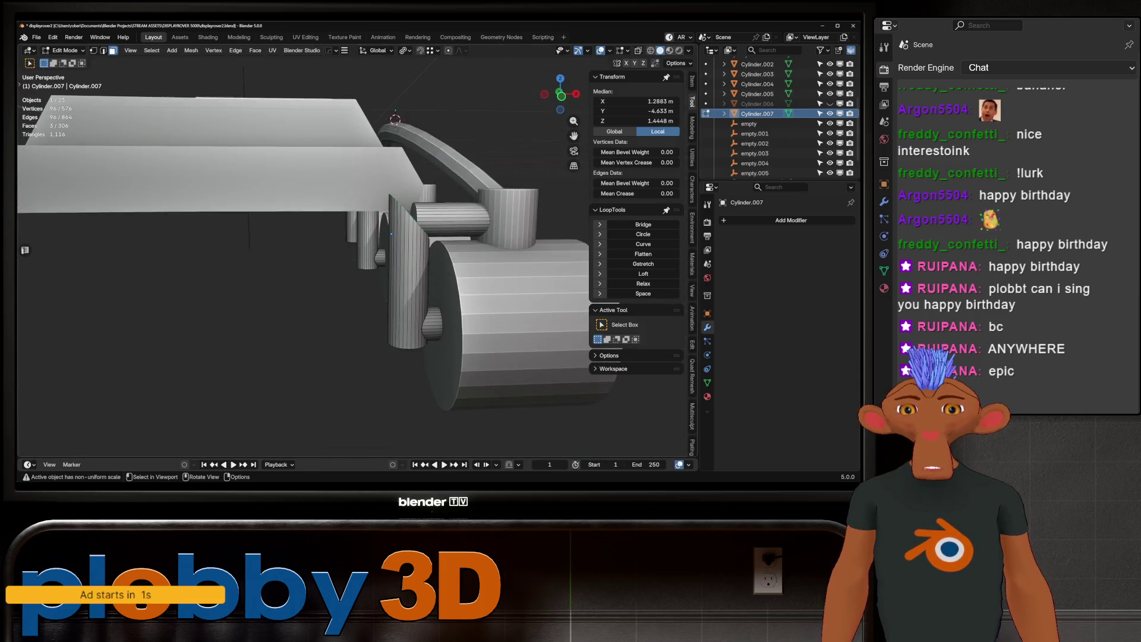
scroll(416, 225, "up", 5)
Select all coplanar connector end faces and shift them -0.073 m along X.
left_click(526, 203)
scroll(405, 239, "down", 3)
key("shift+g")
left_click(469, 203)
middle_click_drag(469, 204, 363, 233)
key("g")
key("x")
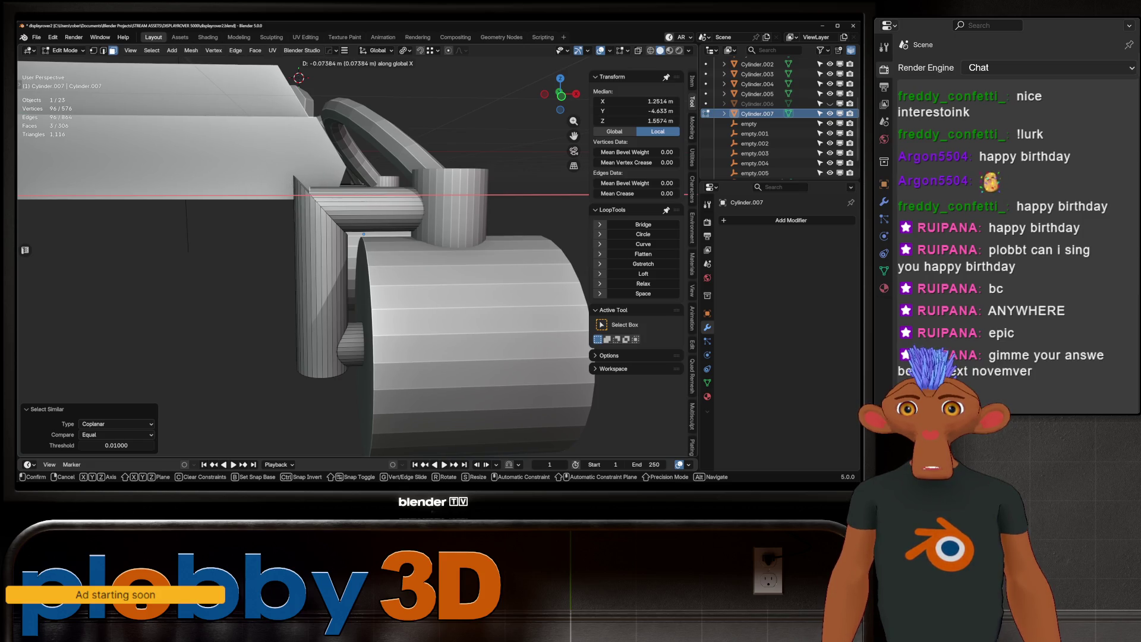
left_click(364, 234)
middle_click_drag(364, 234, 522, 146)
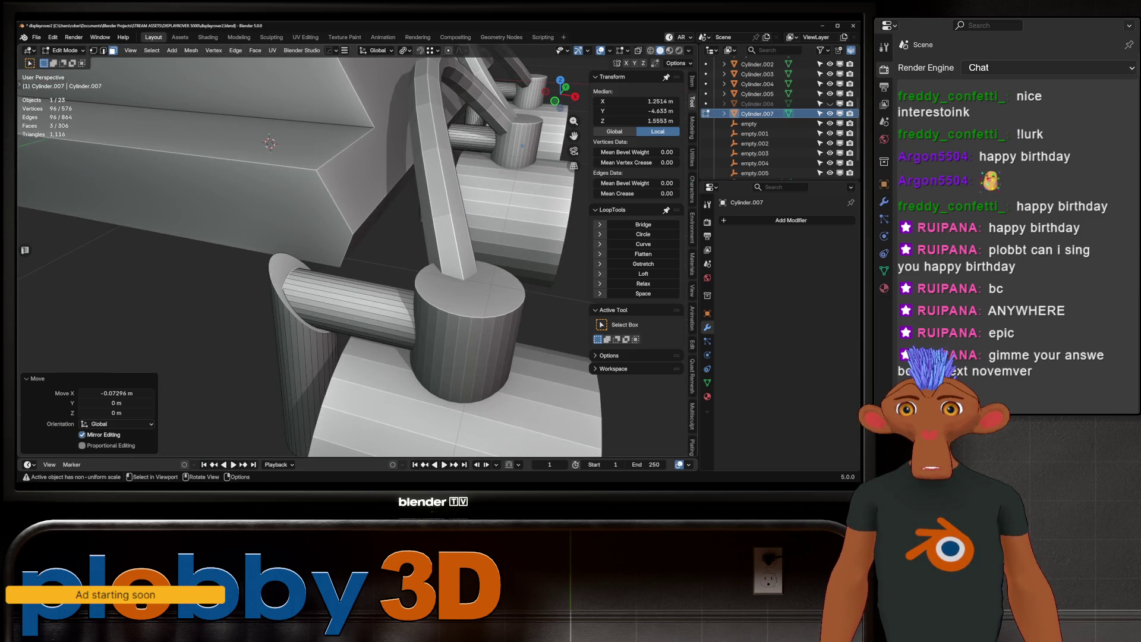
Try extruding a cylinder end face, then undo the extrusion.
left_click(291, 268)
key("e")
left_click(297, 262)
middle_click_drag(297, 261, 362, 237)
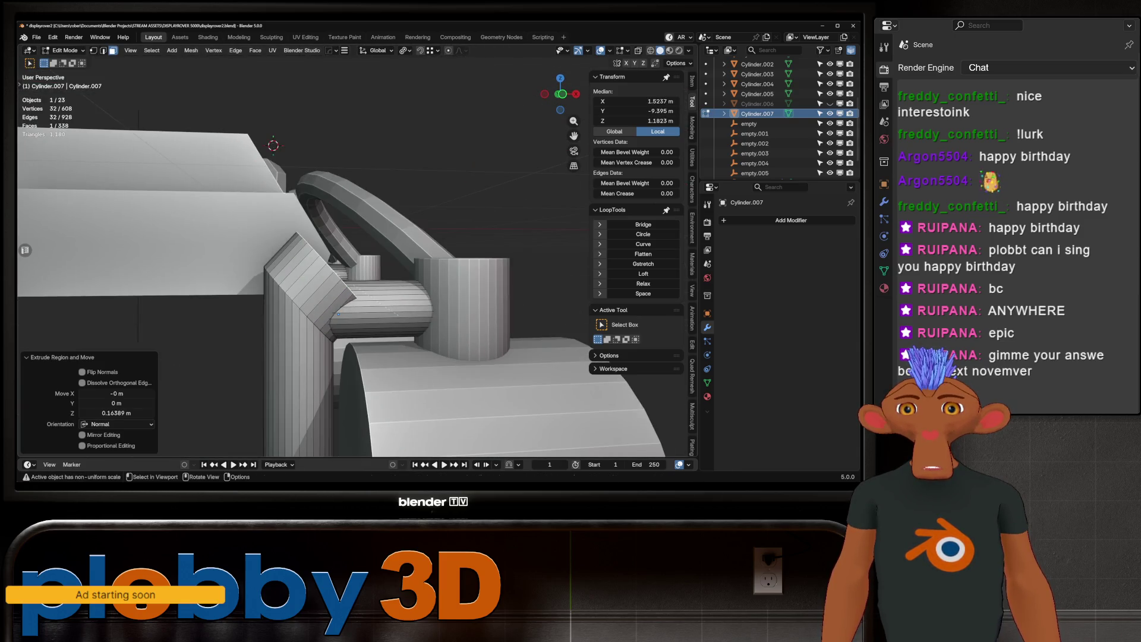
key("ctrl+z")
key("ctrl+z")
Back in Object Mode, deselect everything and check the tube pipe's settings.
mouse_move(338, 314)
middle_mouse_down()
mouse_move(320, 293)
mouse_move(469, 299)
mouse_move(411, 267)
mouse_move(437, 258)
mouse_move(449, 279)
mouse_move(440, 261)
mouse_move(372, 285)
middle_mouse_up()
key("Tab")
scroll(321, 293, "down", 5)
key("alt+a")
scroll(416, 265, "up", 5)
left_click(440, 230)
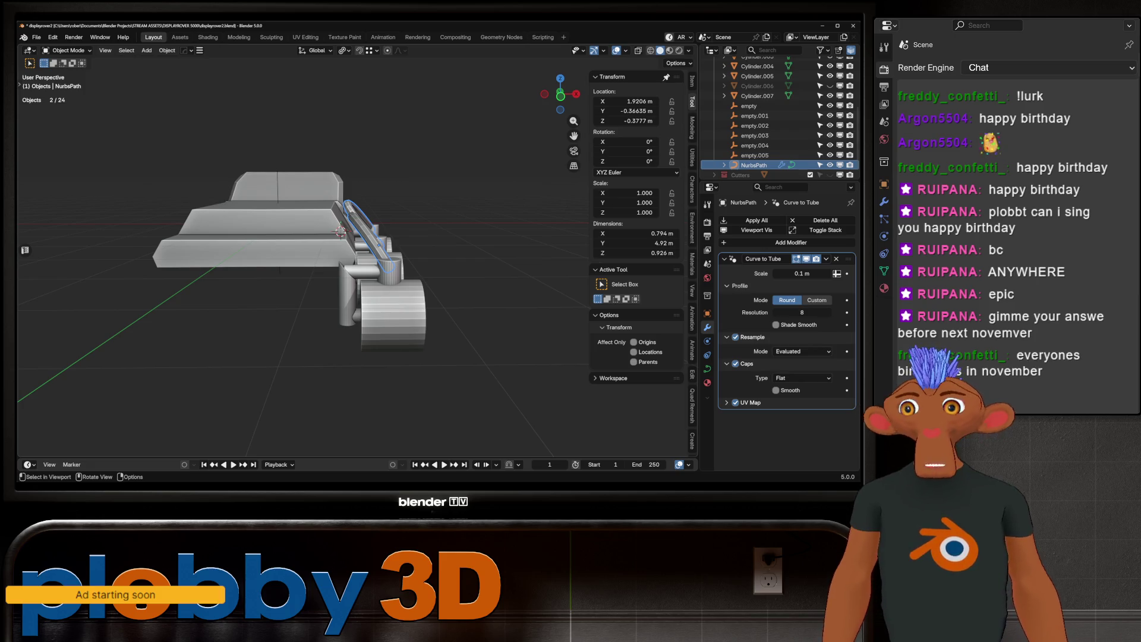
middle_click_drag(371, 286, 428, 270)
Edit Cylinder.007's mesh framed on the wheel and pipe, cancelling a first bevel attempt.
left_click(298, 321)
key("Tab")
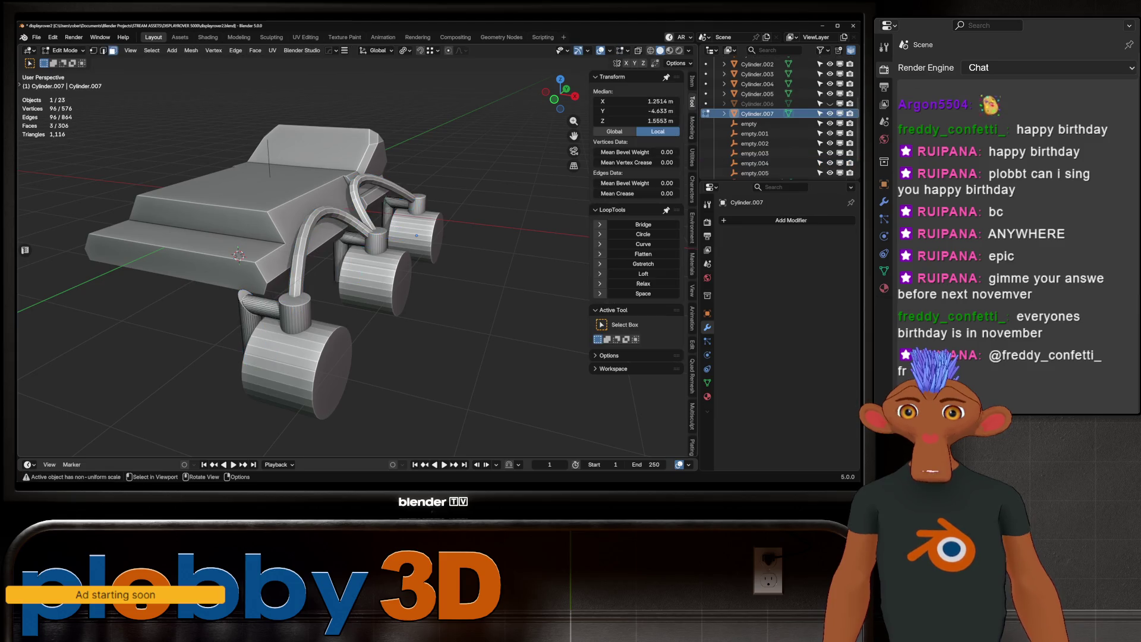
key("KP_Decimal")
middle_click_drag(298, 321, 380, 285)
key("ctrl+b")
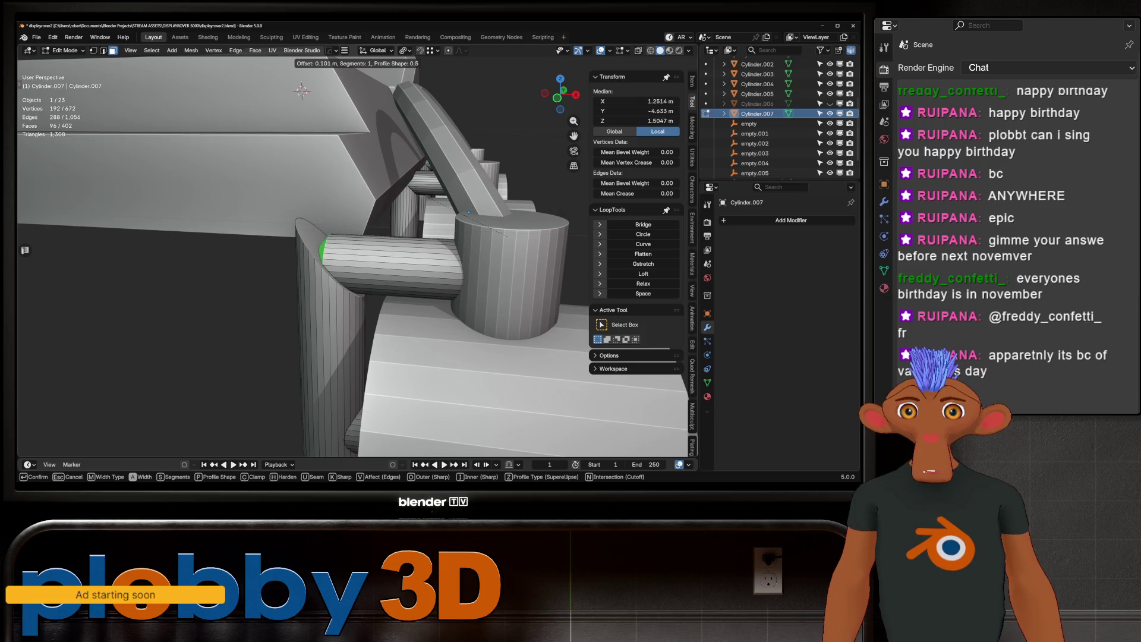
key("Escape")
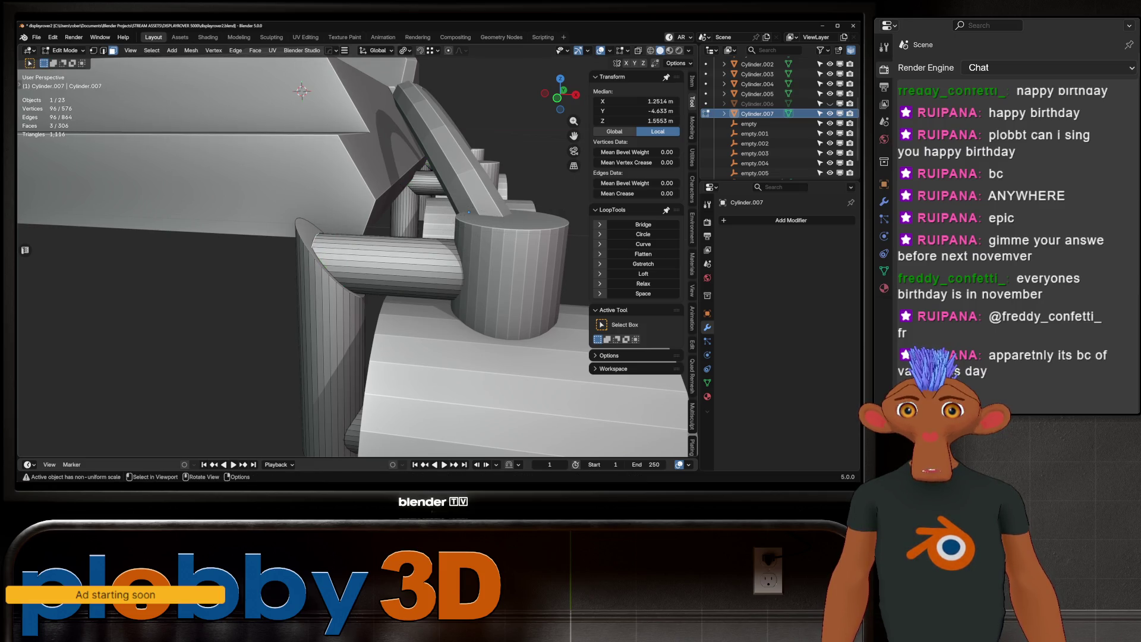
Bevel the edges of the three coplanar end caps with one segment, then return to Object Mode.
left_click(389, 260)
left_click(312, 247)
mouse_move(312, 246)
middle_mouse_down()
mouse_move(380, 249)
mouse_move(315, 225)
middle_mouse_up()
key("shift+g")
left_click(365, 250)
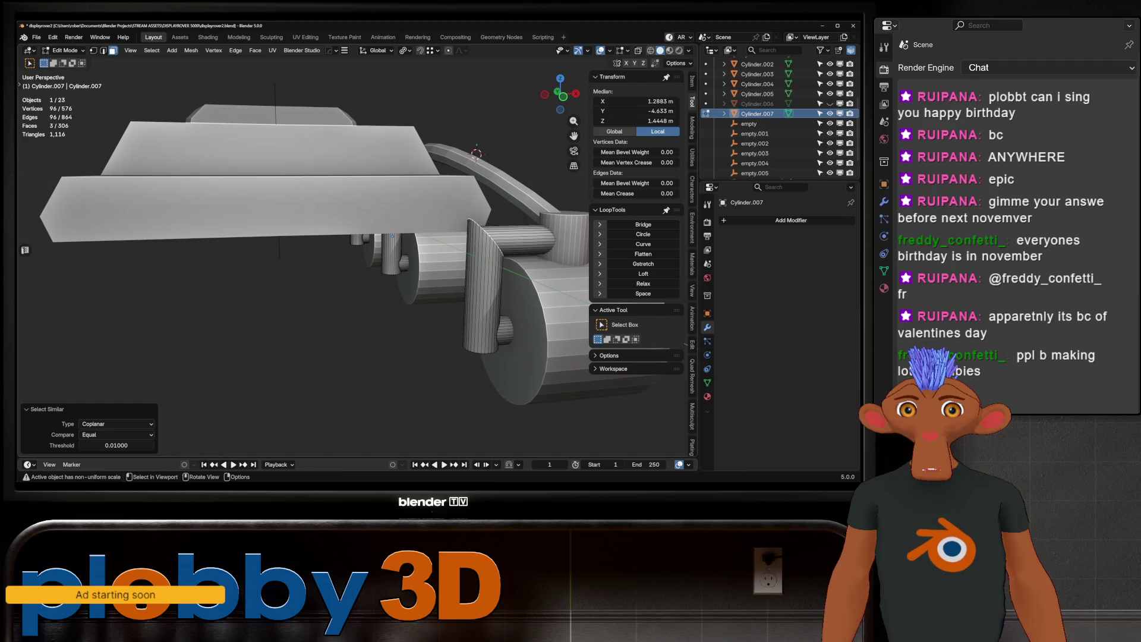
key("ctrl+b")
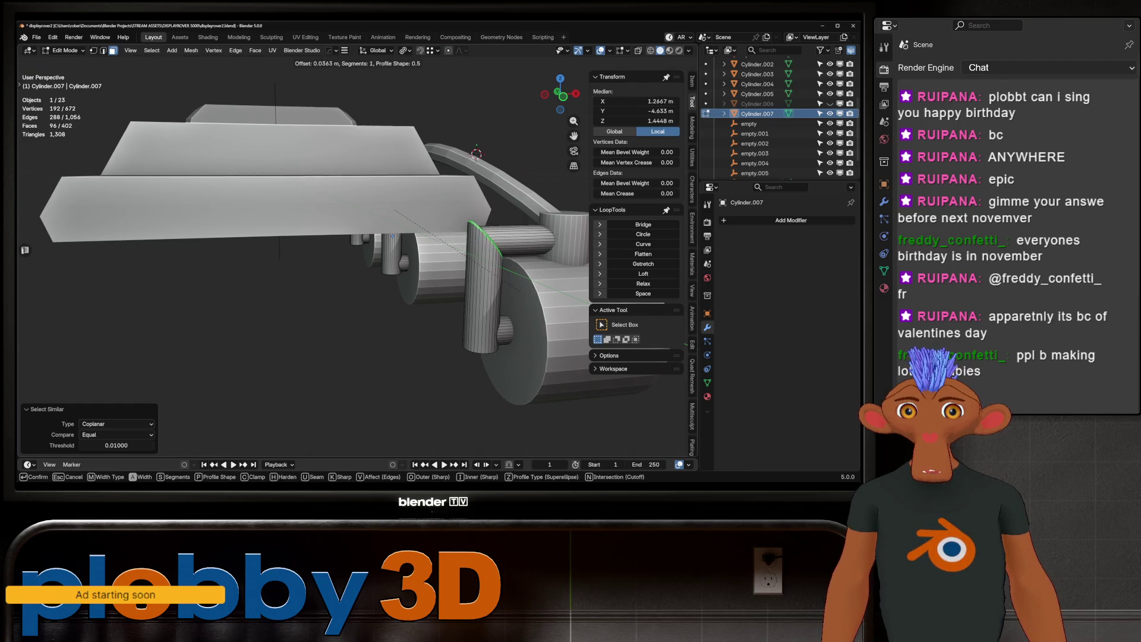
left_click(526, 293)
key("Tab")
mouse_move(526, 293)
middle_mouse_down()
mouse_move(500, 267)
mouse_move(416, 262)
middle_mouse_up()
key("alt+a")
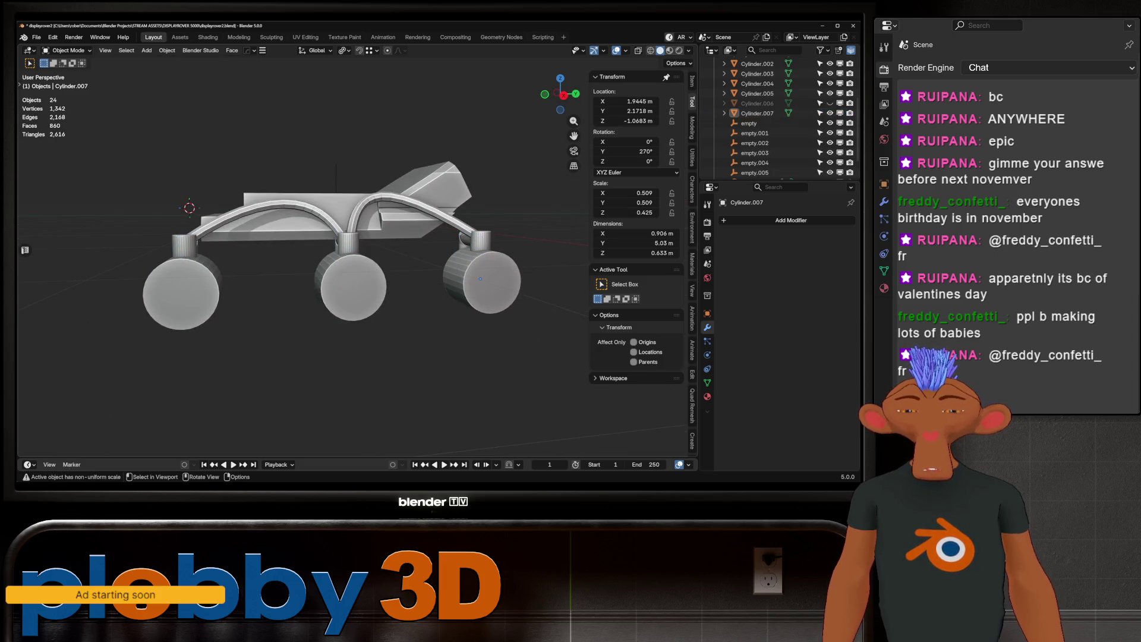
Apply Shade Auto Smooth from the right side view and select wheels Cylinder.001–.003.
key("KP_3")
right_click(204, 291)
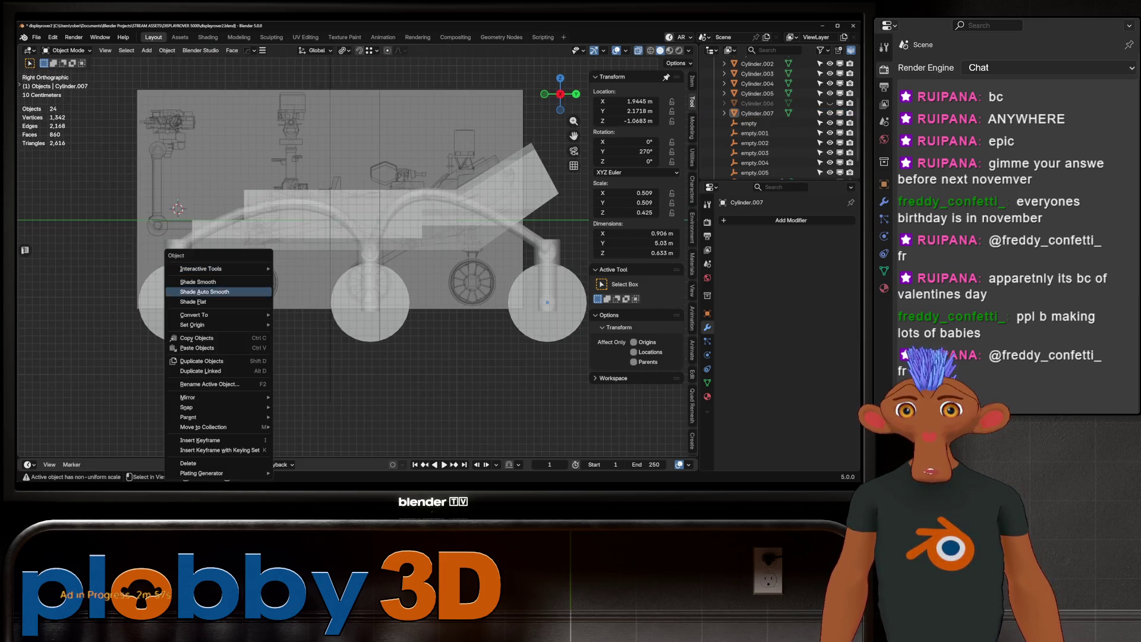
left_click(204, 291)
mouse_move(204, 291)
middle_mouse_down()
mouse_move(261, 273)
mouse_move(225, 285)
mouse_move(202, 261)
middle_mouse_up()
left_click(757, 104)
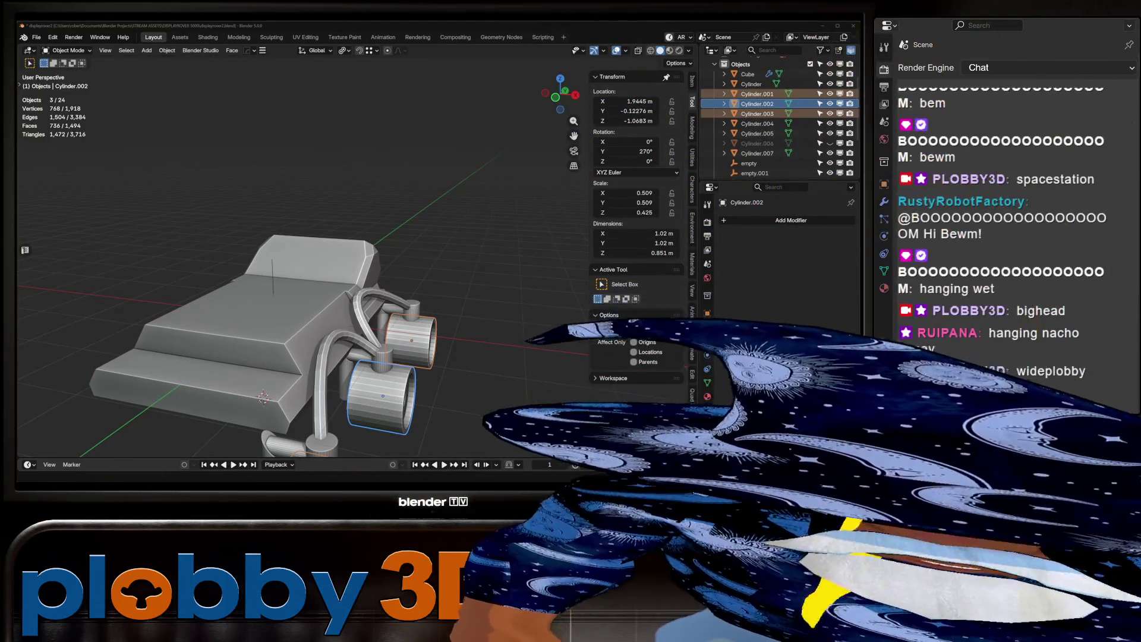
scroll(303, 255, "down", 4)
mouse_move(297, 268)
middle_mouse_down()
mouse_move(345, 261)
mouse_move(297, 261)
mouse_move(309, 256)
middle_mouse_up()
scroll(297, 261, "up", 5)
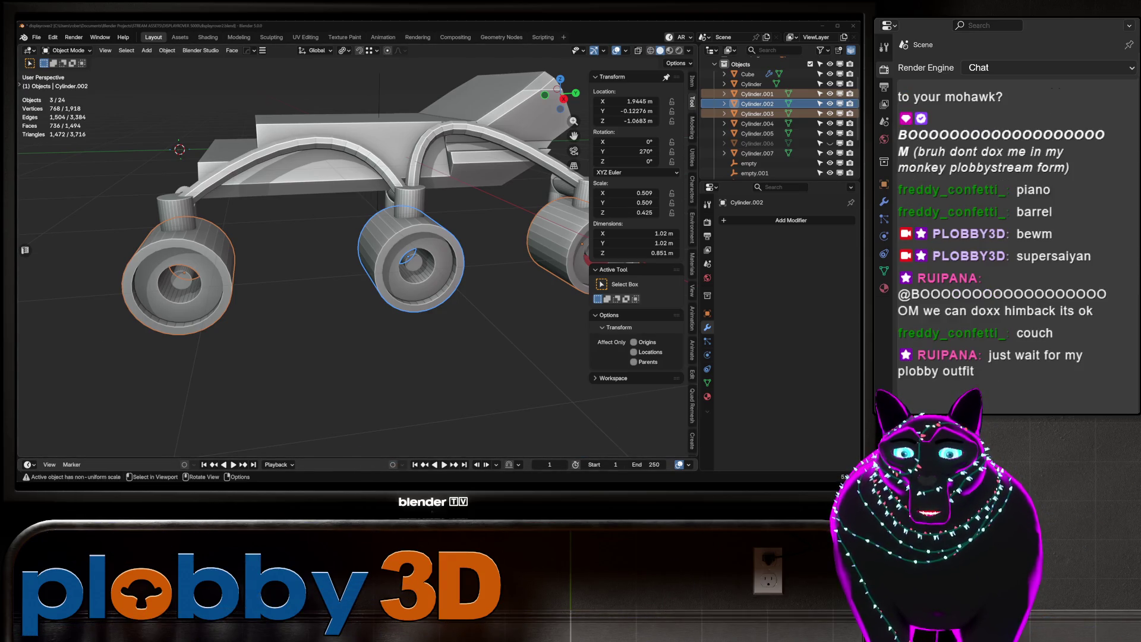
scroll(313, 267, "down", 3)
middle_click_drag(297, 267, 404, 268)
left_click(757, 113)
key("KP_Decimal")
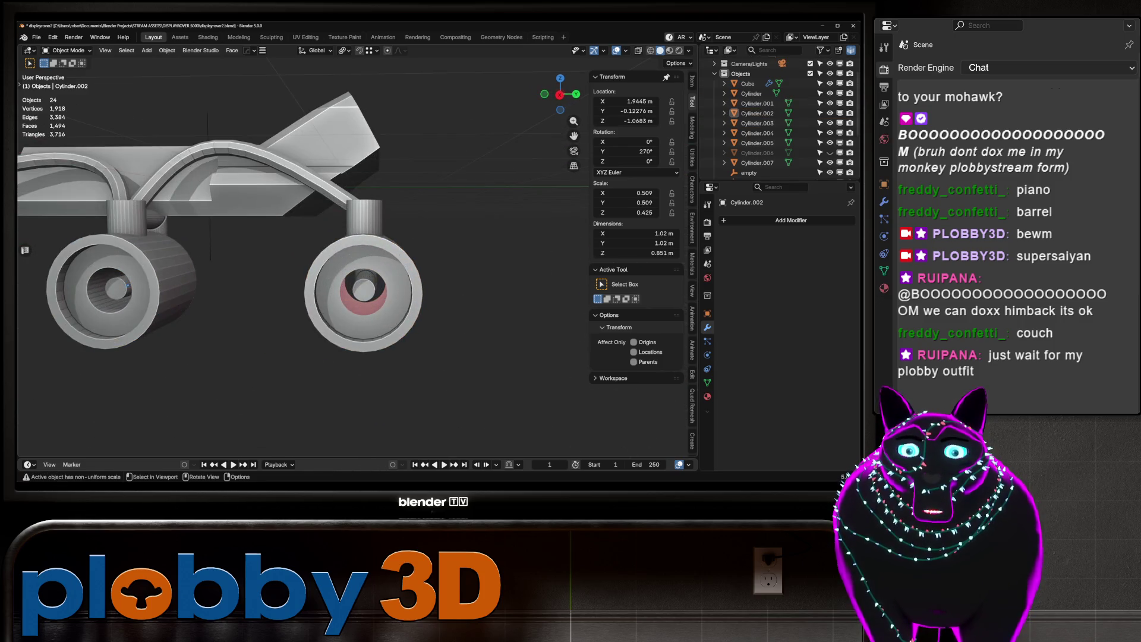
key("Tab")
scroll(365, 262, "up", 5)
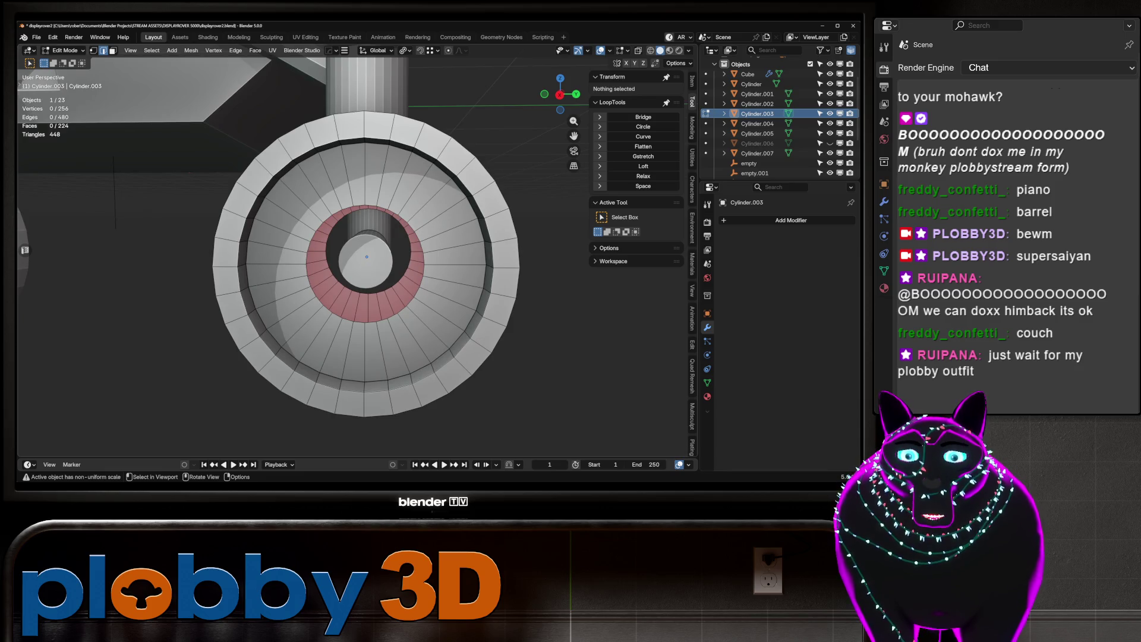
left_click(382, 351)
left_click(370, 321)
scroll(366, 255, "up", 2)
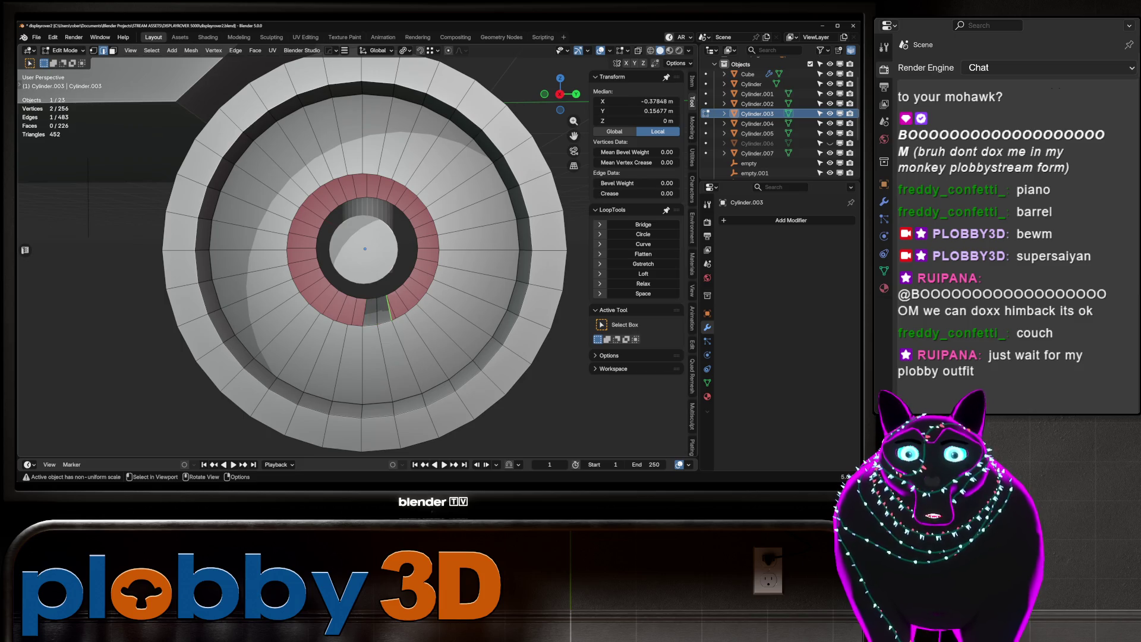
key("Tab")
scroll(294, 248, "down", 8)
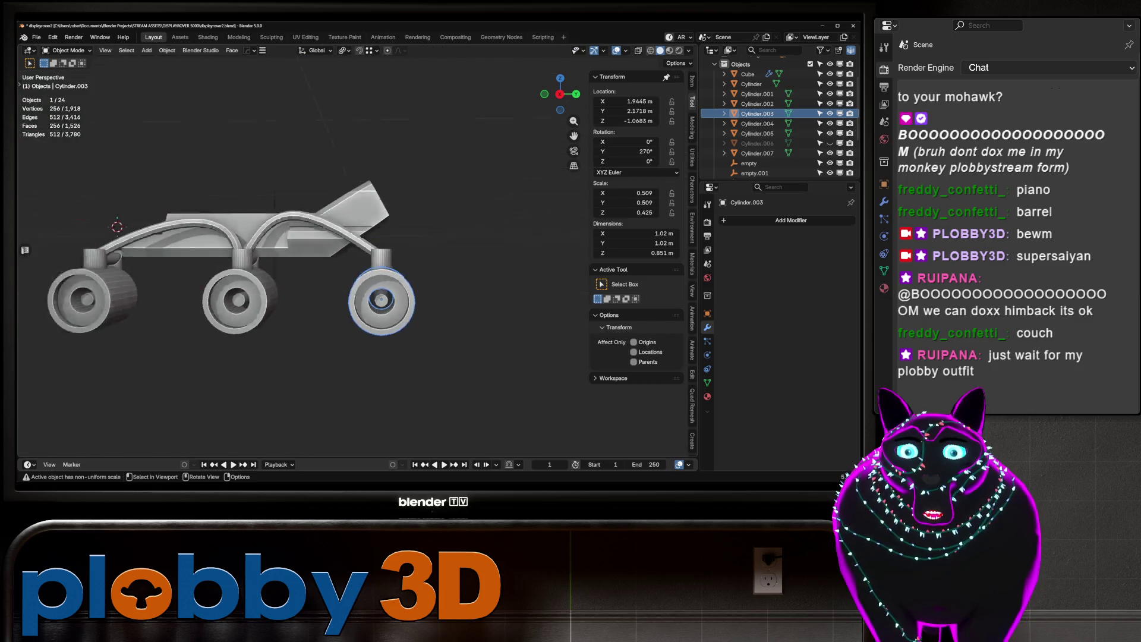
mouse_move(294, 248)
middle_mouse_down()
mouse_move(416, 255)
mouse_move(333, 255)
mouse_move(297, 285)
mouse_move(428, 285)
middle_mouse_up()
scroll(416, 255, "up", 6)
scroll(333, 255, "up", 4)
key("Tab")
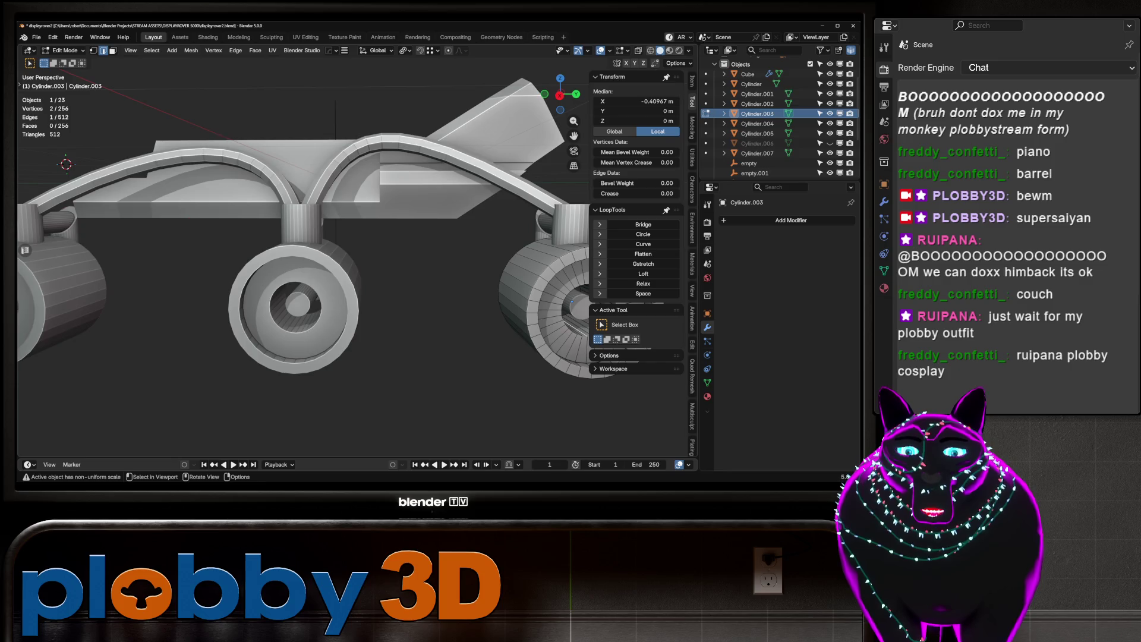
scroll(357, 256, "down", 5)
mouse_move(357, 255)
middle_mouse_down()
mouse_move(387, 238)
mouse_move(457, 247)
mouse_move(369, 253)
mouse_move(416, 238)
mouse_move(380, 249)
mouse_move(416, 246)
mouse_move(410, 256)
middle_mouse_up()
key("ctrl+z")
scroll(380, 250, "down", 4)
key("alt+a")
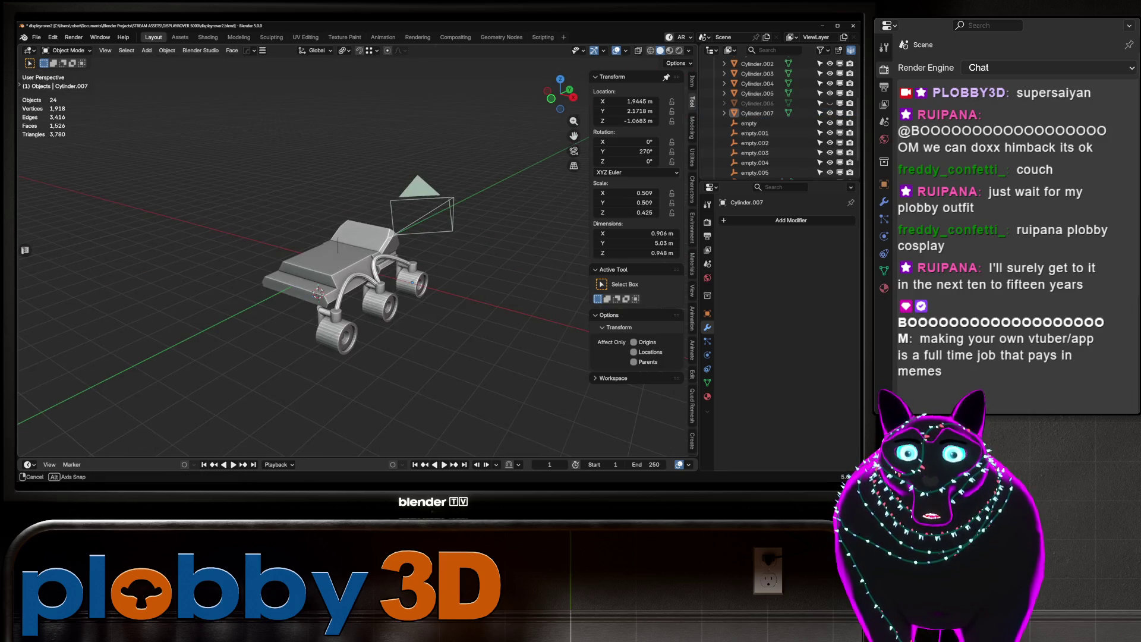
In face mode, select the two front-ledge faces of the rover body.
scroll(356, 286, "up", 6)
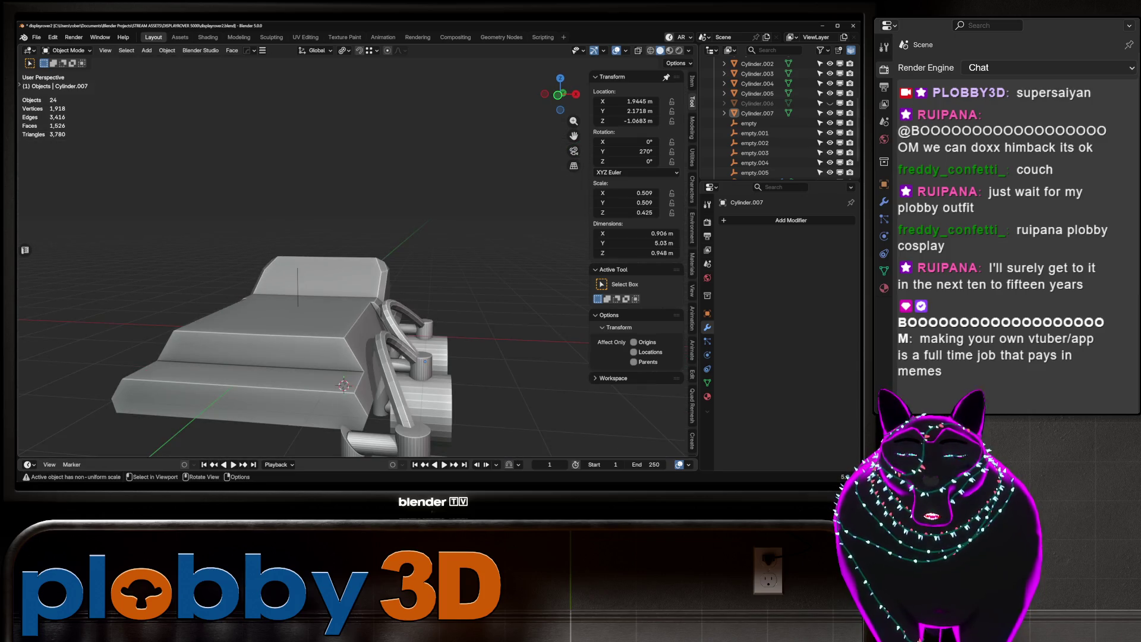
key("KP_1")
scroll(281, 279, "down", 5)
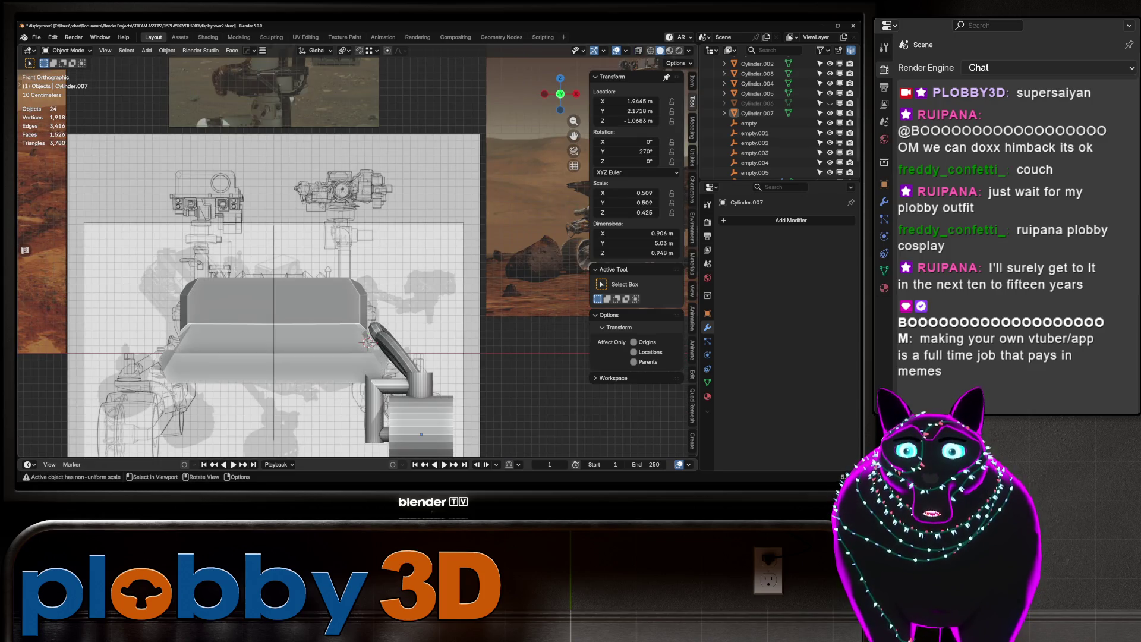
middle_click_drag(315, 305, 473, 272, "shift")
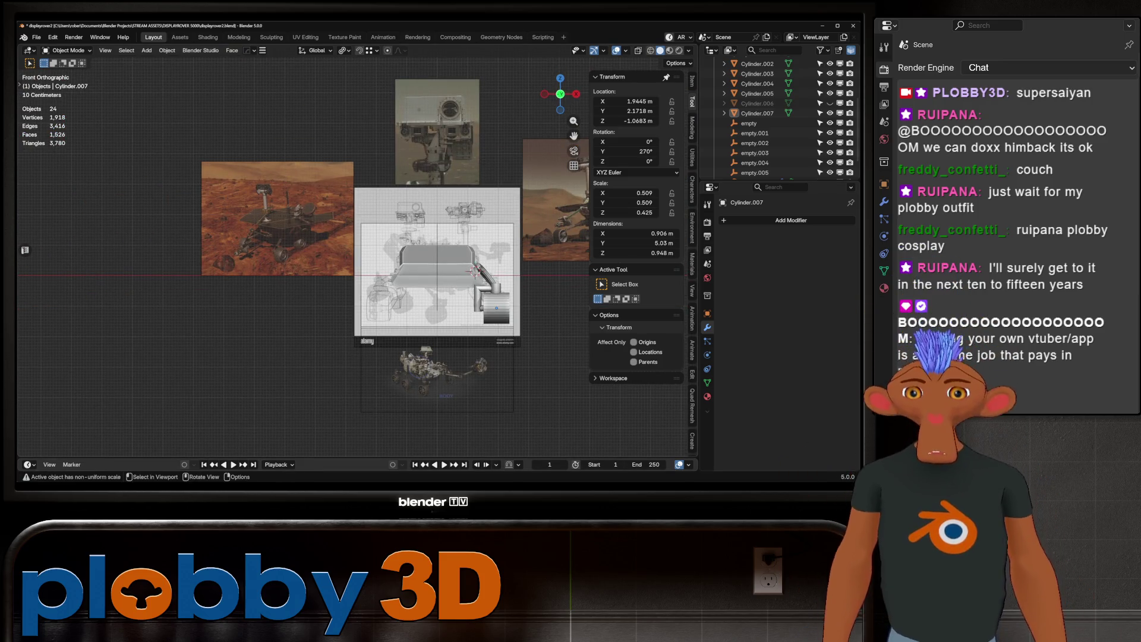
scroll(439, 254, "up", 3)
middle_click_drag(438, 254, 374, 219)
left_click(452, 261)
key("Tab")
key("3")
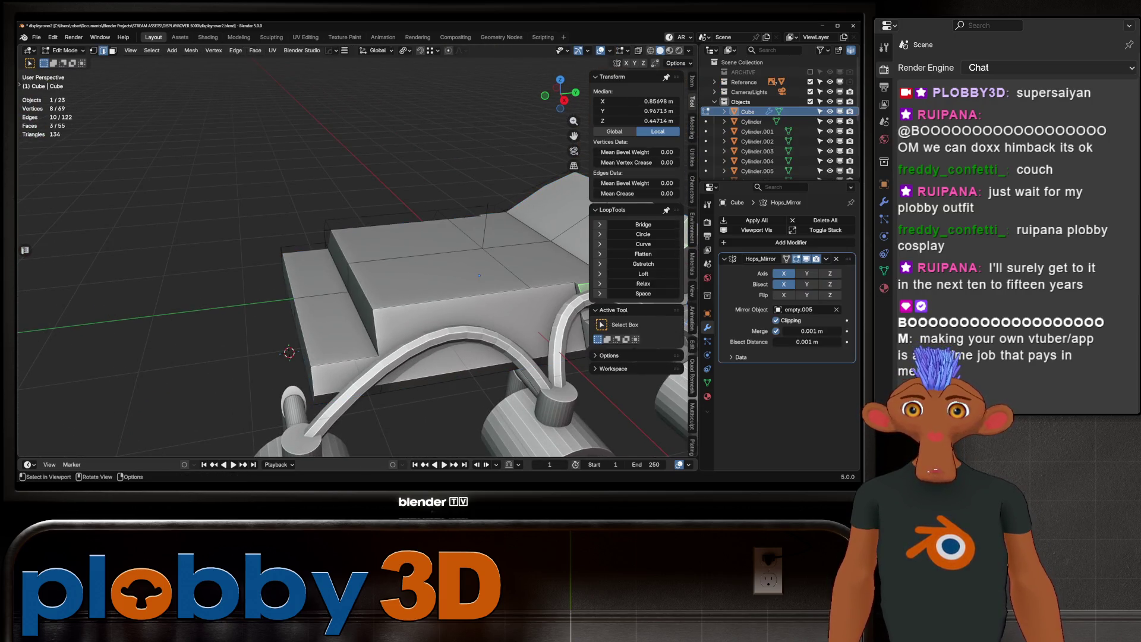
left_click(336, 325)
left_click(321, 268, "shift")
middle_click_drag(321, 268, 427, 312)
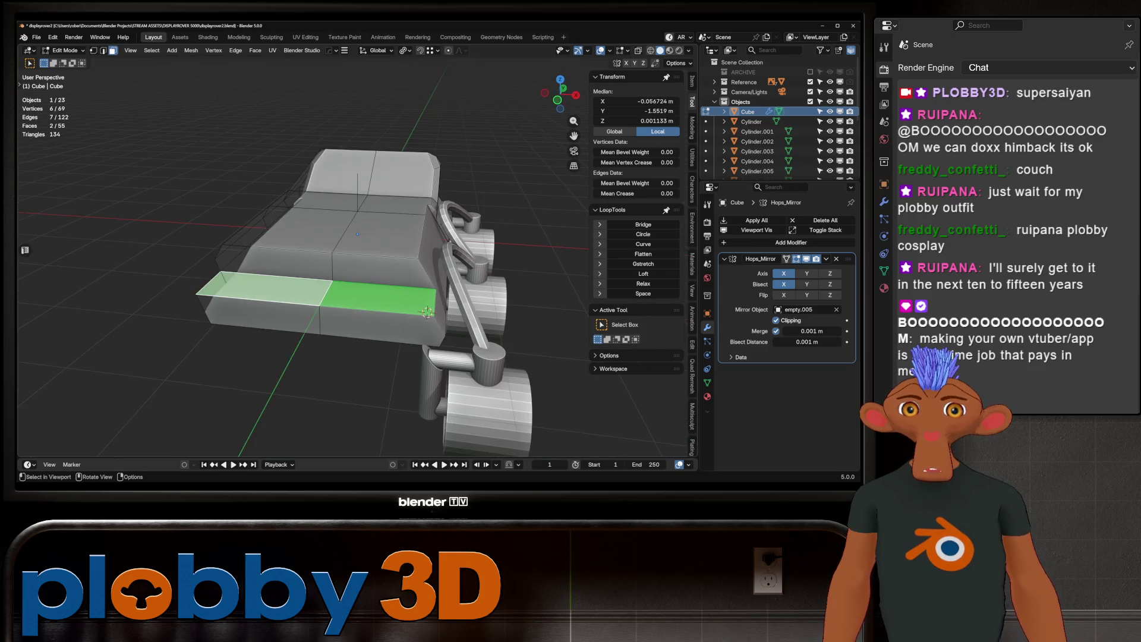
Check the rover from the side and against the front reference images.
key("Tab")
key("Tab")
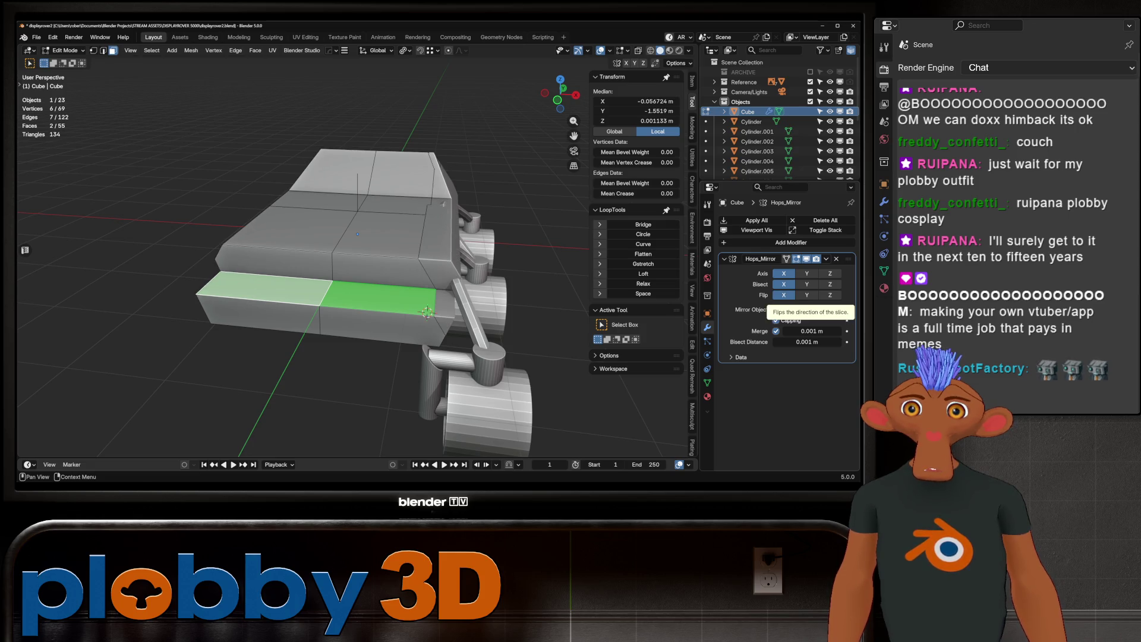
scroll(357, 267, "down", 2)
mouse_move(356, 268)
middle_mouse_down()
mouse_move(416, 264)
mouse_move(404, 267)
middle_mouse_up()
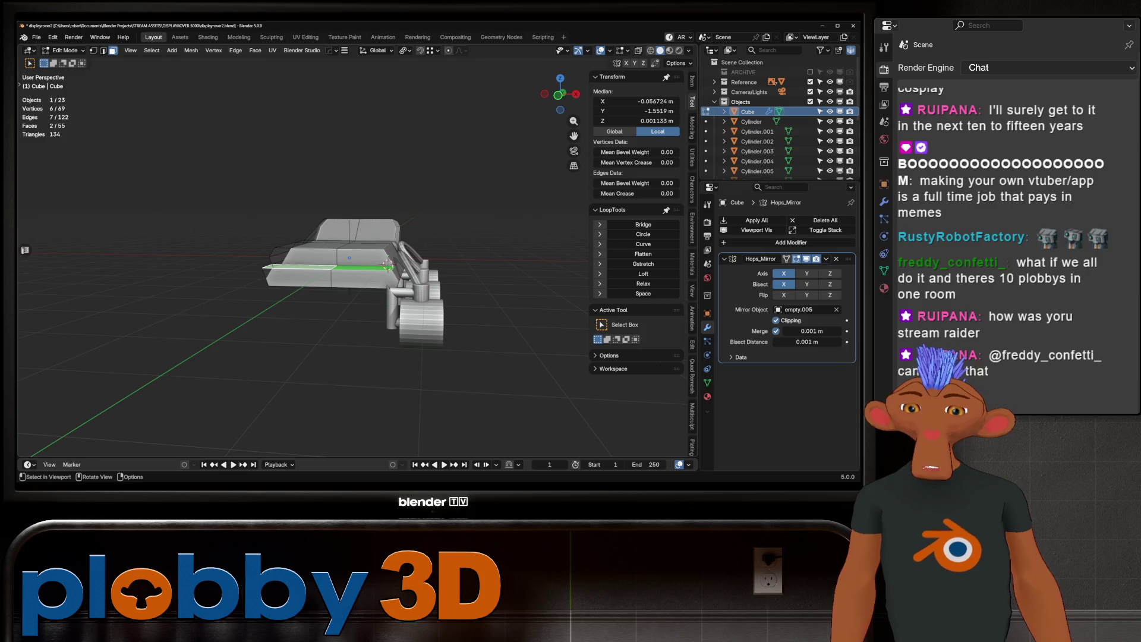
key("Tab")
mouse_move(356, 267)
middle_mouse_down()
mouse_move(416, 238)
mouse_move(356, 256)
mouse_move(345, 238)
mouse_move(321, 255)
mouse_move(368, 238)
mouse_move(360, 270)
middle_mouse_up()
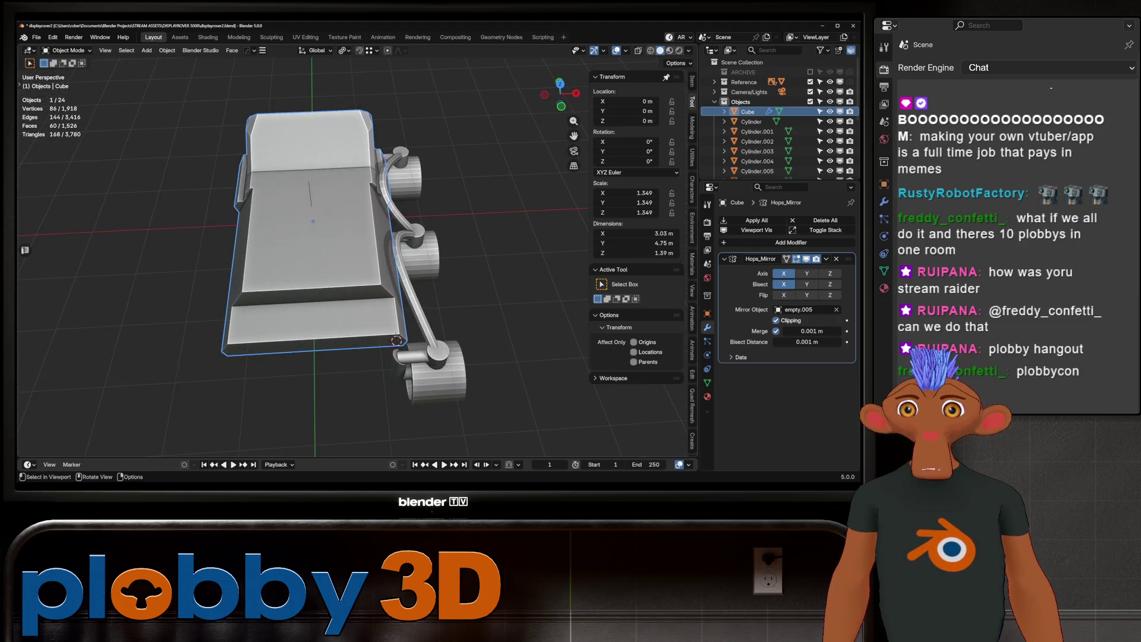
key("KP_1")
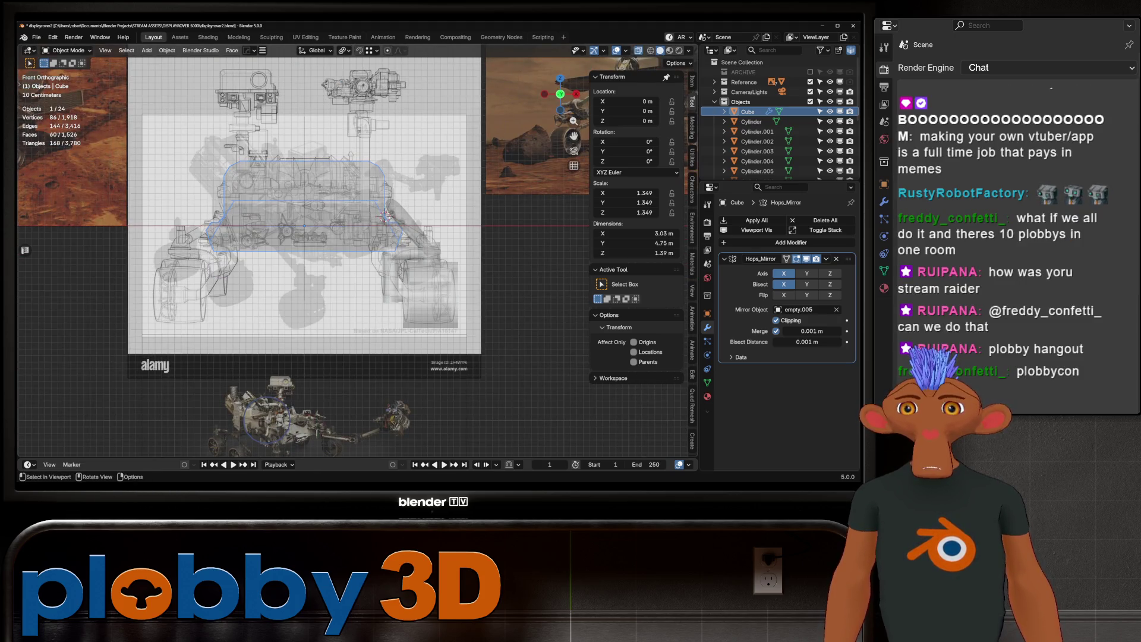
key("alt+z")
middle_click_drag(360, 271, 333, 280)
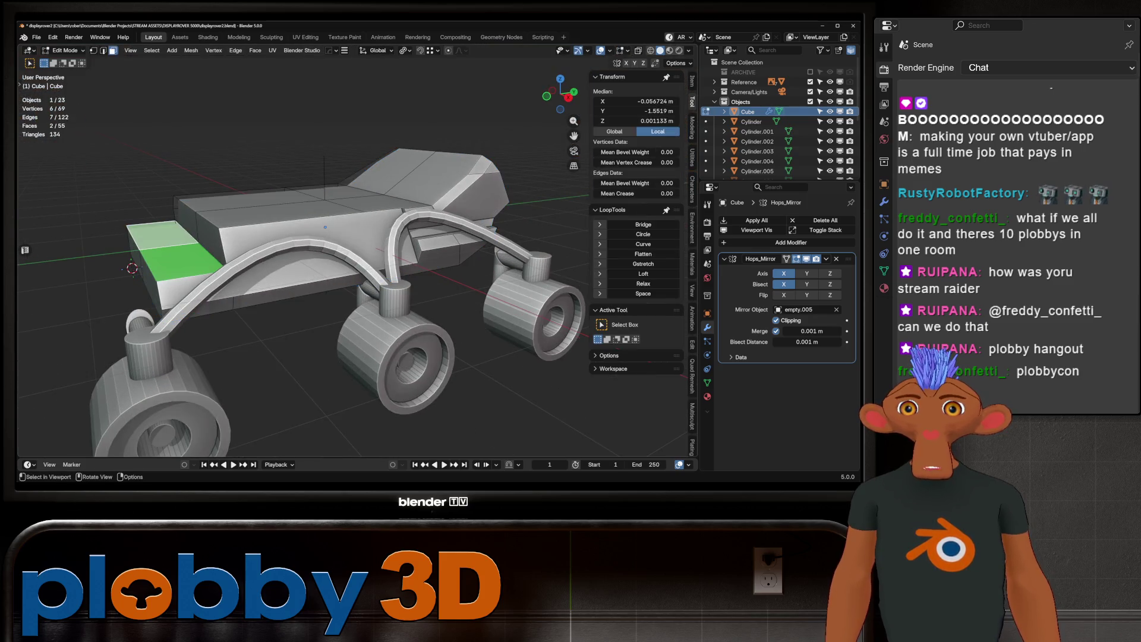
Apply the Hops_Mirror modifier and separate the two front faces into Cube.002.
key("ctrl+a")
key("Tab")
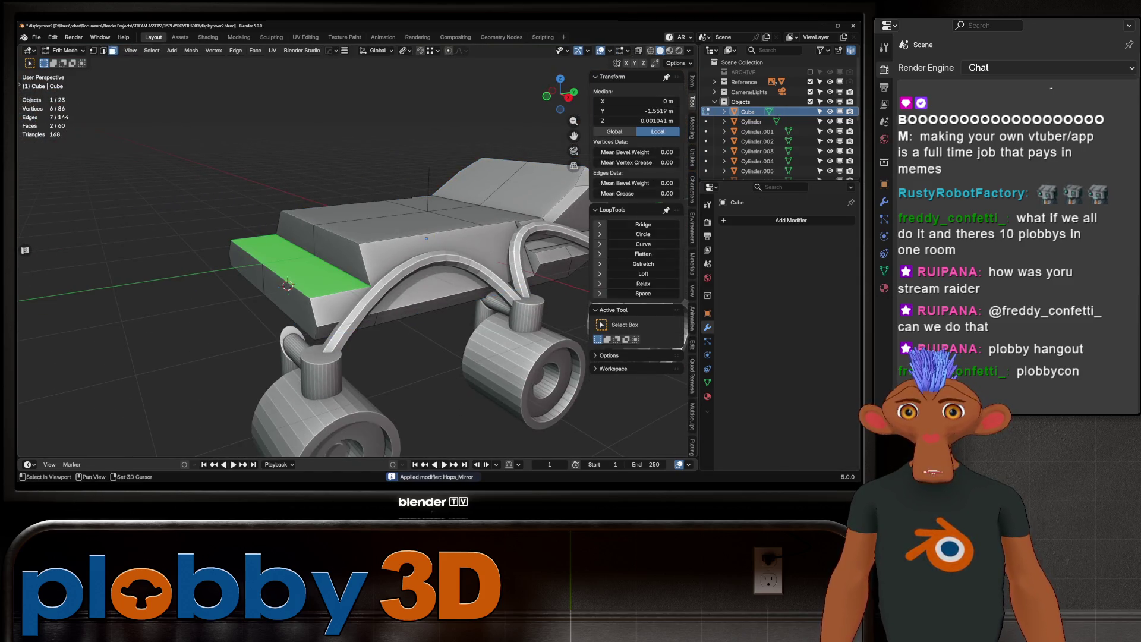
key("p")
left_click(333, 262)
key("Tab")
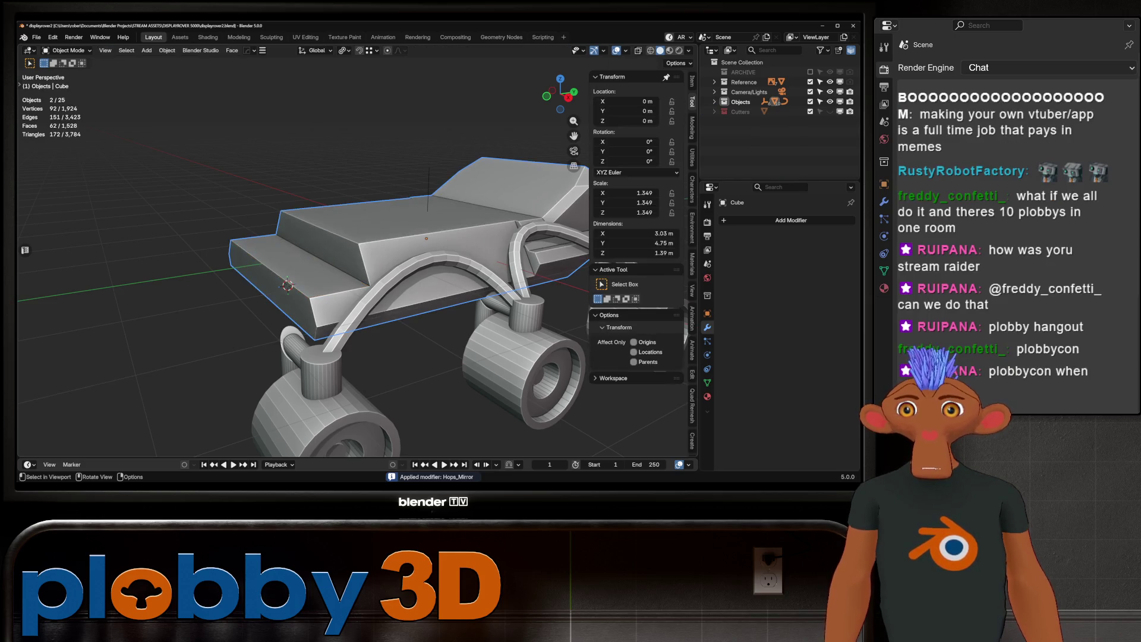
Select Cube.002 in the outliner and set its origin to geometry.
left_click(714, 101)
left_click(753, 121)
right_click(357, 294)
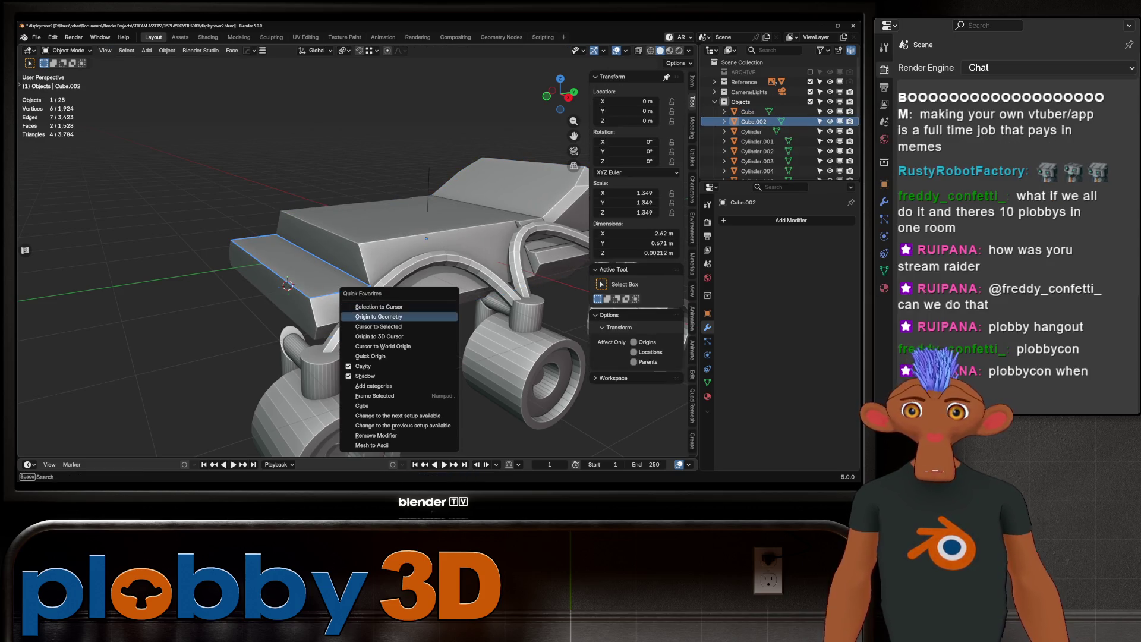
left_click(381, 351)
key("Tab")
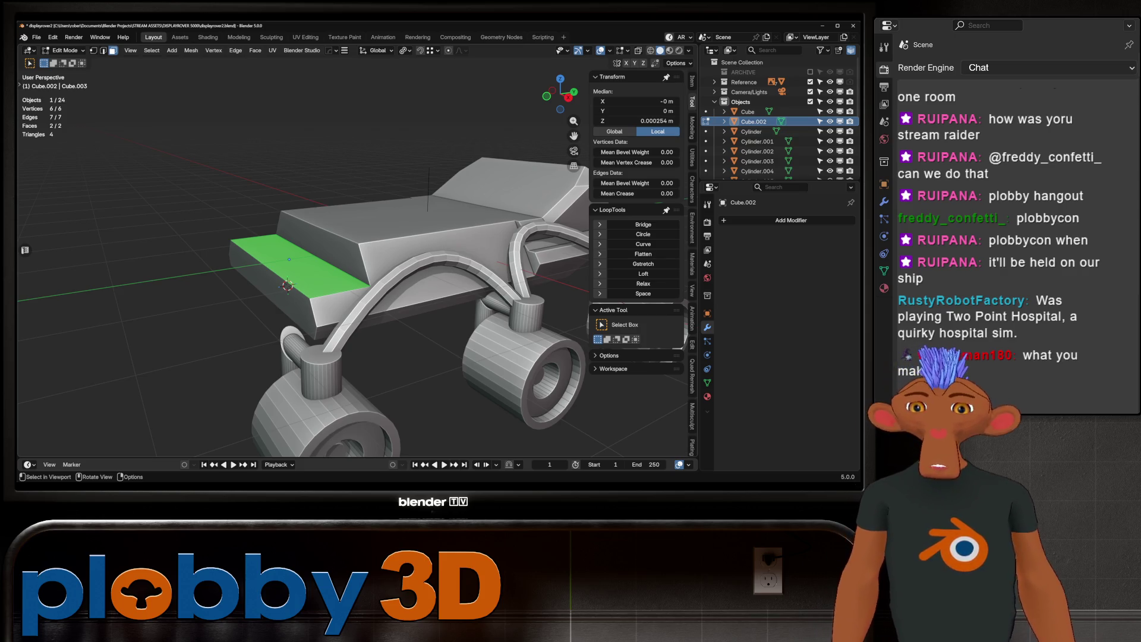
Extrude the front panel face up into a box and bevel its two top front edges.
key("e")
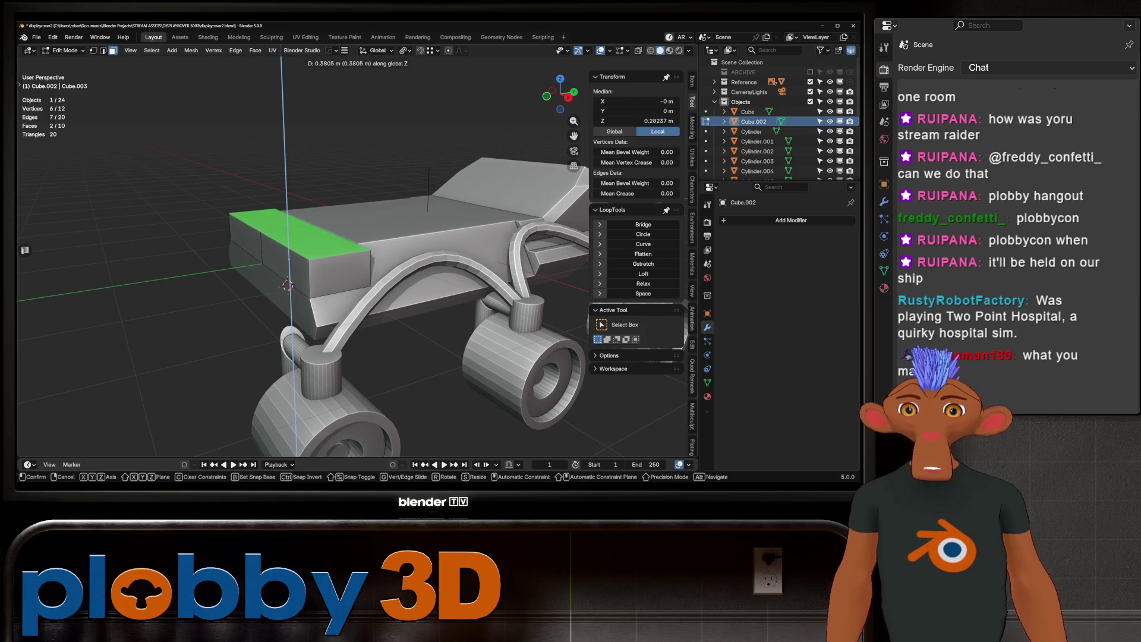
key("Return")
key("2")
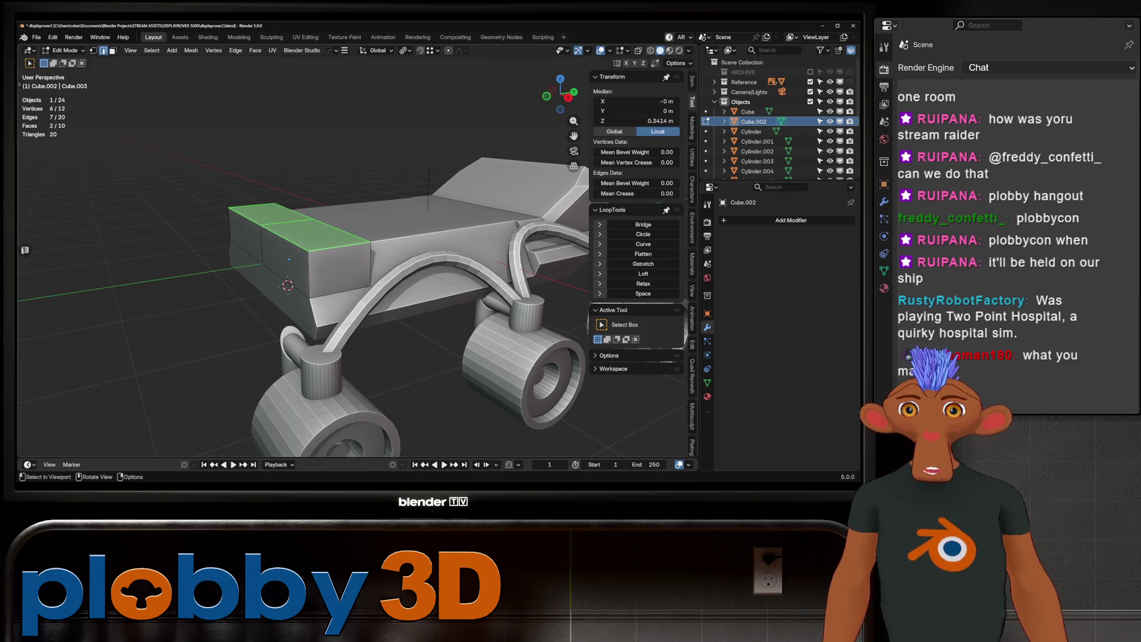
middle_click_drag(298, 268, 428, 273)
key("ctrl+b")
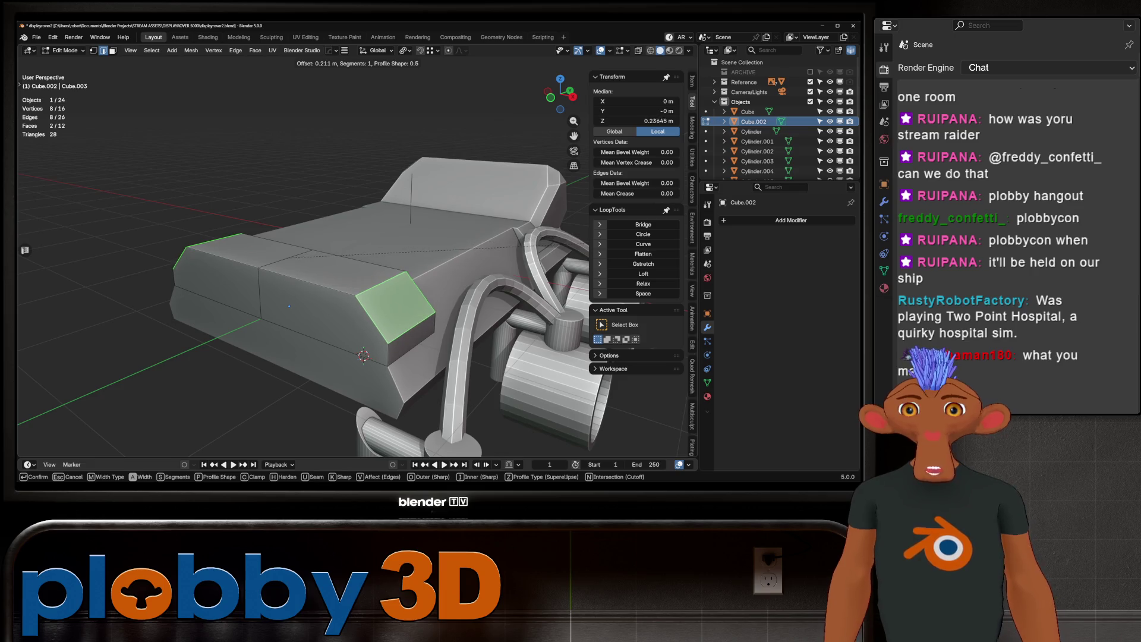
left_click(556, 241)
Select the whole front box and browse the face and modifier lists without applying anything.
mouse_move(556, 241)
middle_mouse_down()
mouse_move(535, 244)
mouse_move(570, 245)
mouse_move(523, 268)
middle_mouse_up()
key("a")
key("3")
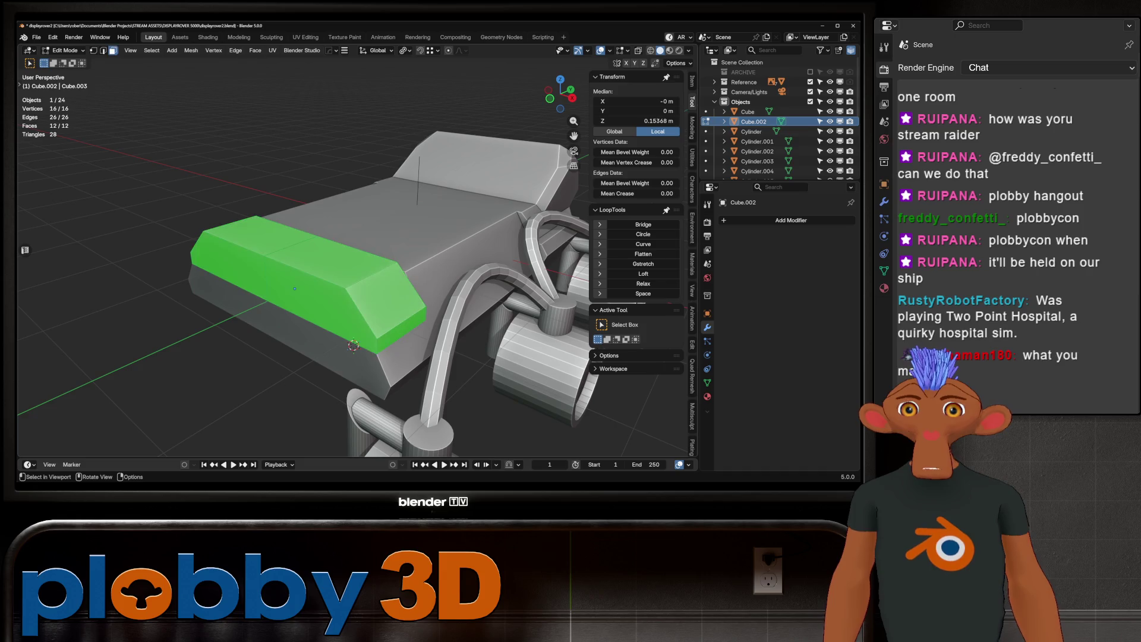
right_click(416, 256)
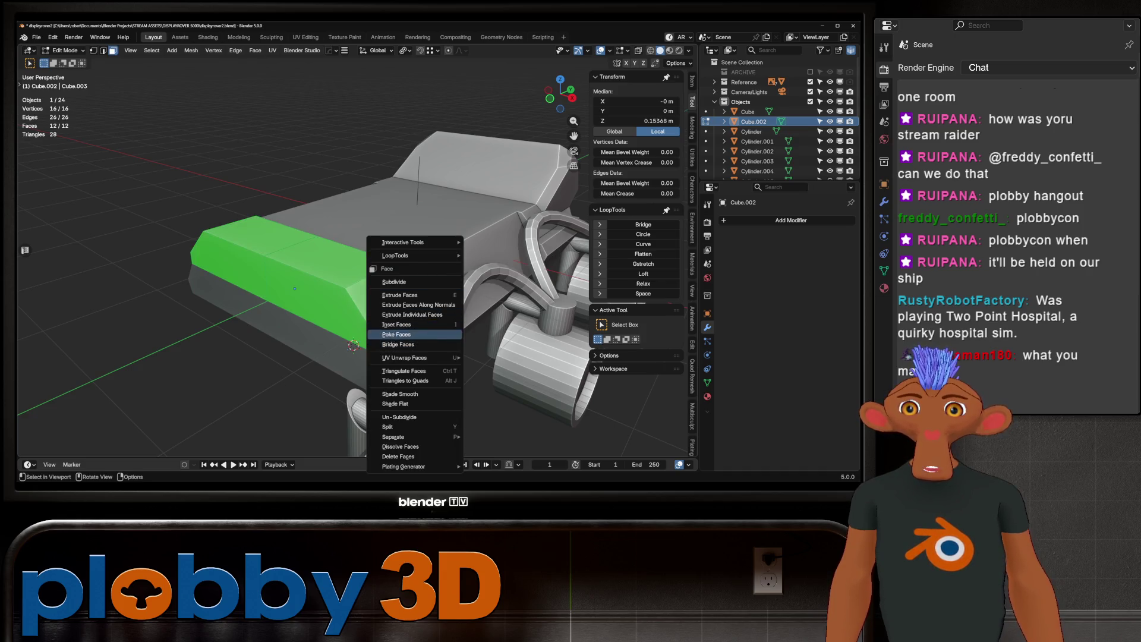
key("Escape")
key("Tab")
left_click(792, 220)
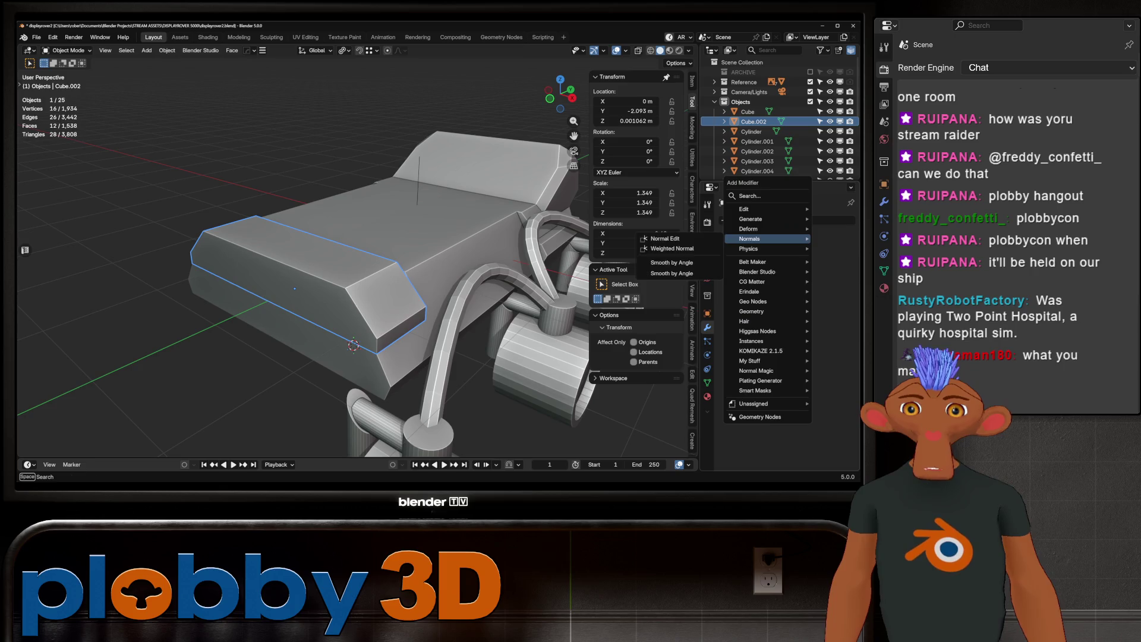
key("Escape")
key("Tab")
Bevel a vertical edge loop on the box side with 2 segments.
middle_click_drag(357, 268, 416, 255)
key("2")
key("alt+a")
left_click(272, 277, "alt")
key("ctrl+b")
scroll(463, 233, "up", 2)
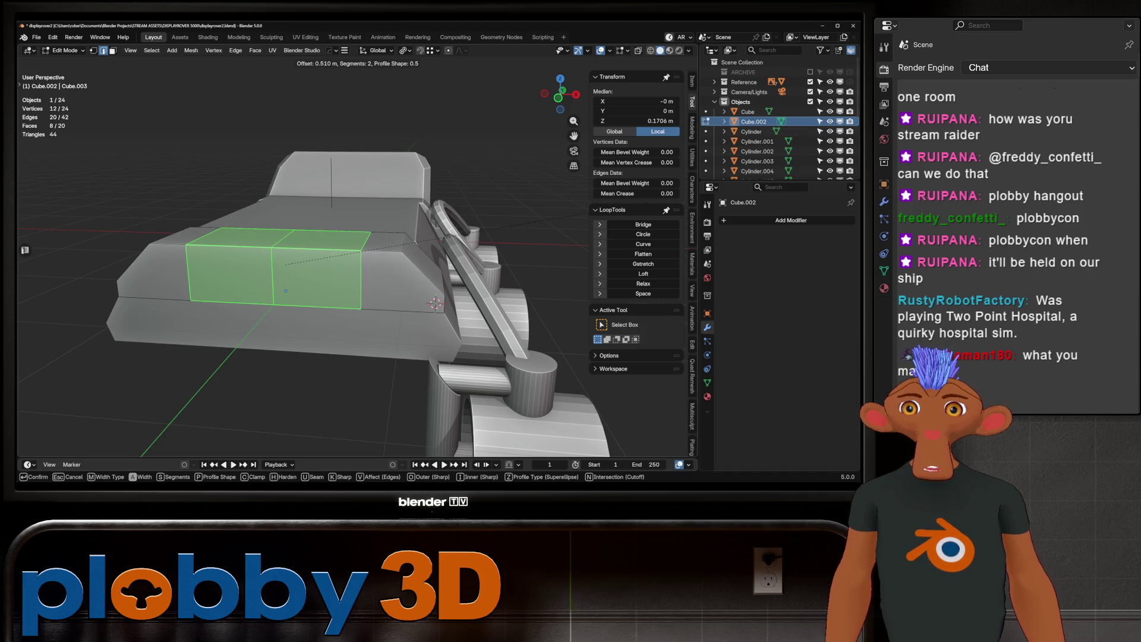
left_click(535, 225)
key("Tab")
middle_click_drag(535, 224, 452, 244)
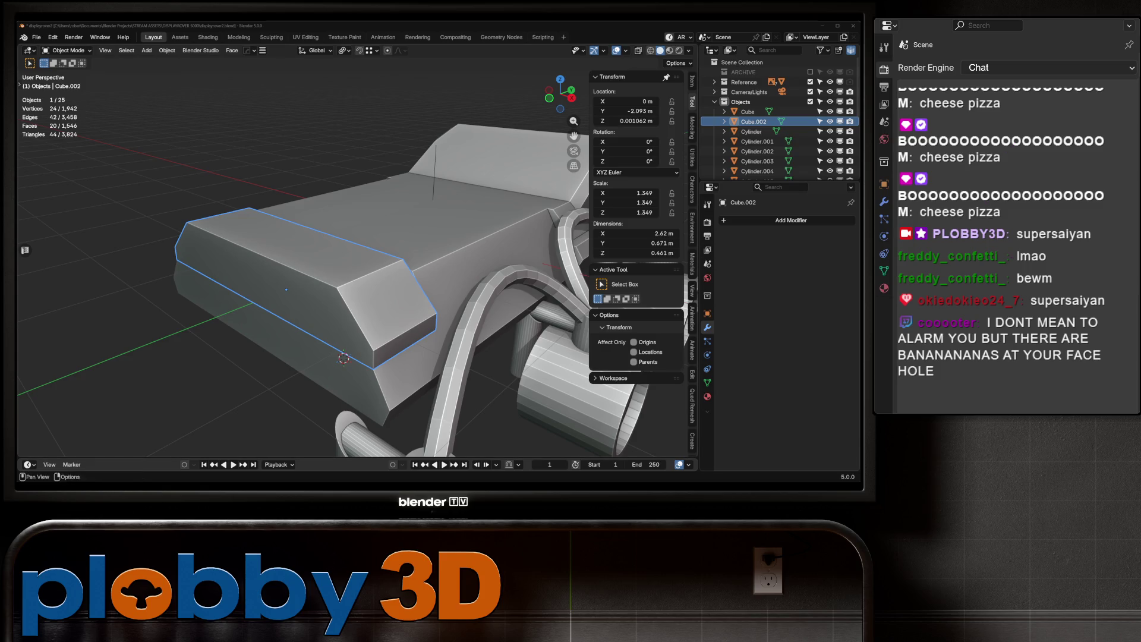
left_click(743, 221)
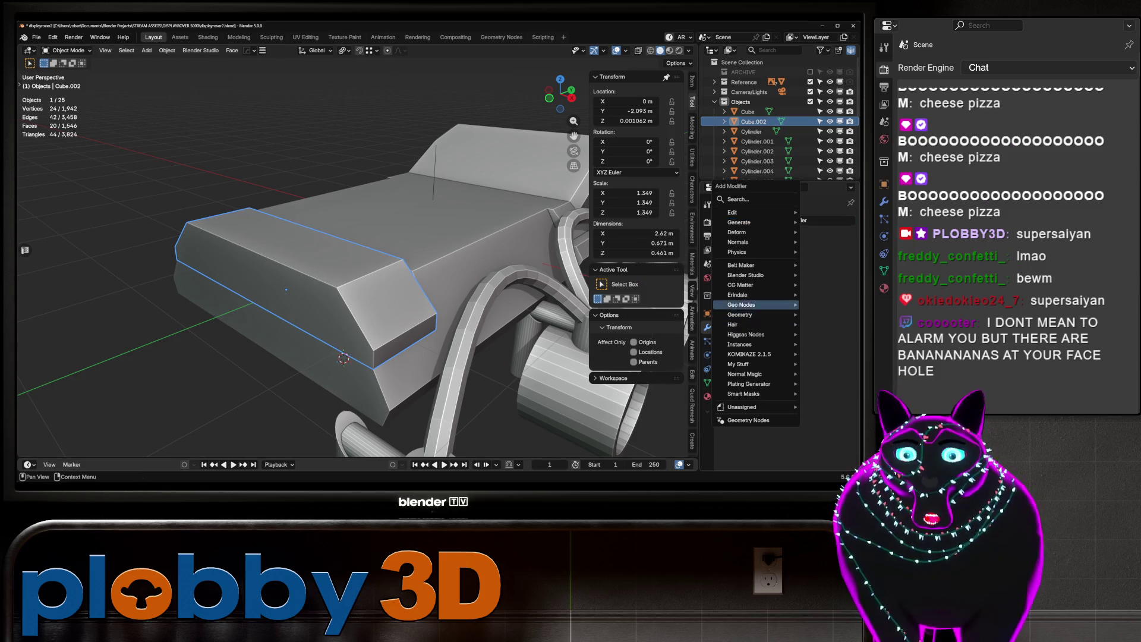
Add a Wireframe modifier to the front box.
mouse_move(746, 275)
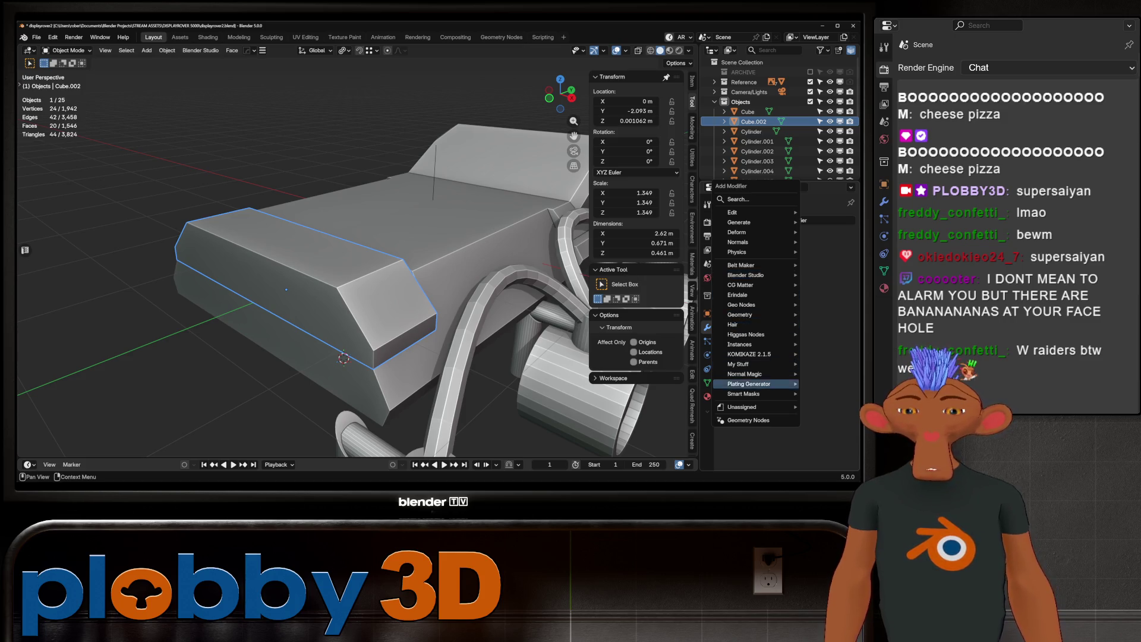
mouse_move(743, 394)
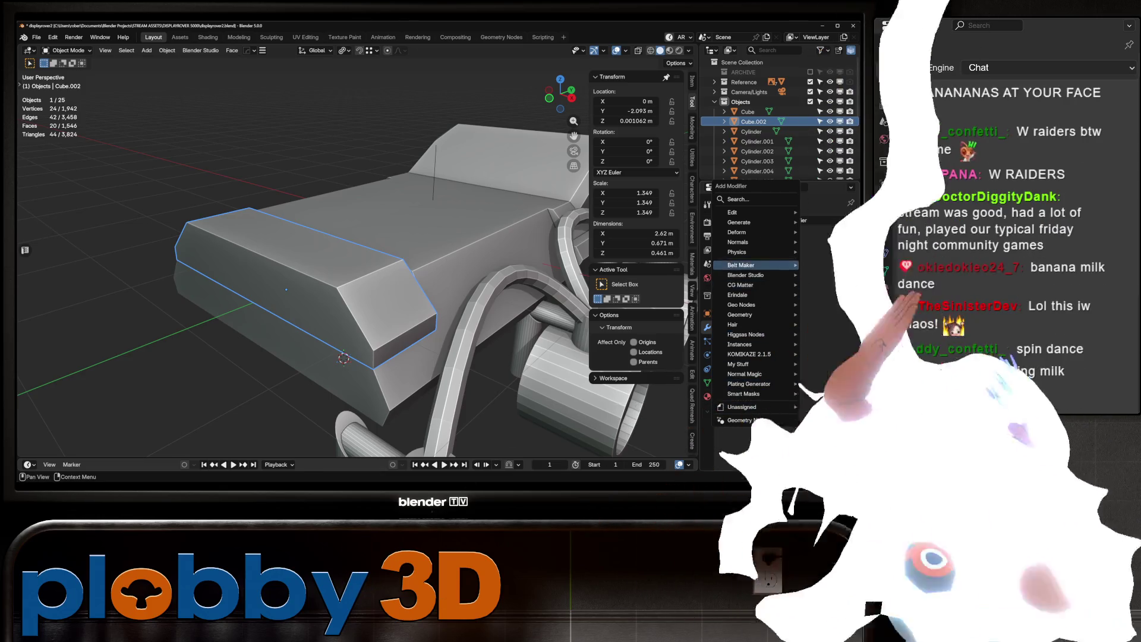
mouse_move(743, 222)
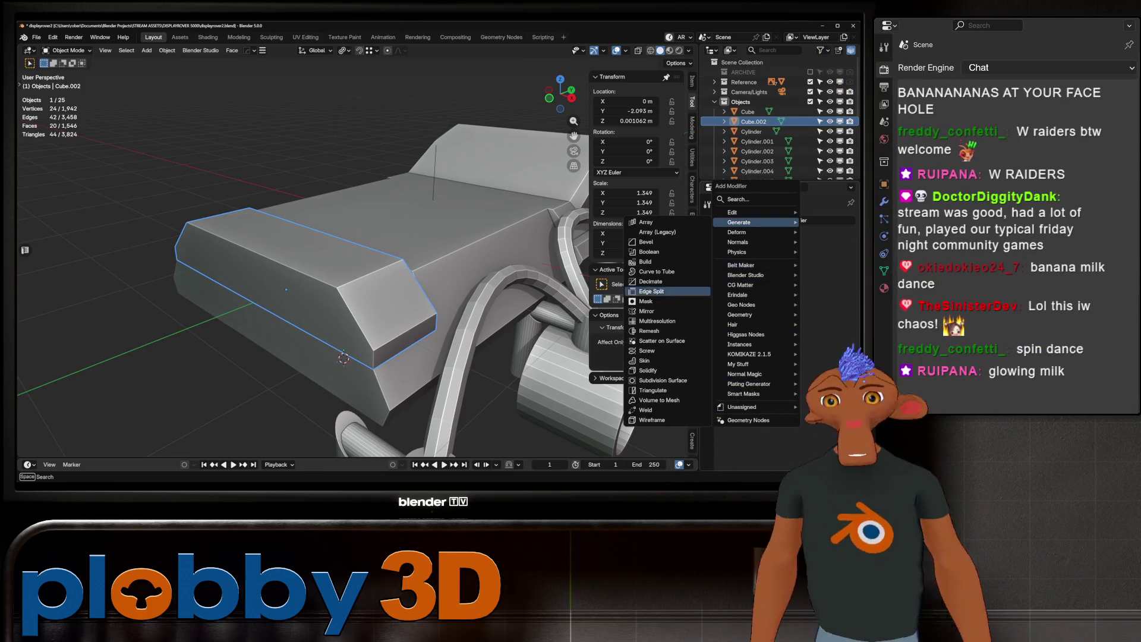
left_click(652, 420)
mouse_move(652, 420)
middle_mouse_down()
mouse_move(475, 410)
mouse_move(428, 357)
mouse_move(386, 333)
middle_mouse_up()
Add a Triangulate modifier and move it above Wireframe in the modifier stack.
left_click(751, 242)
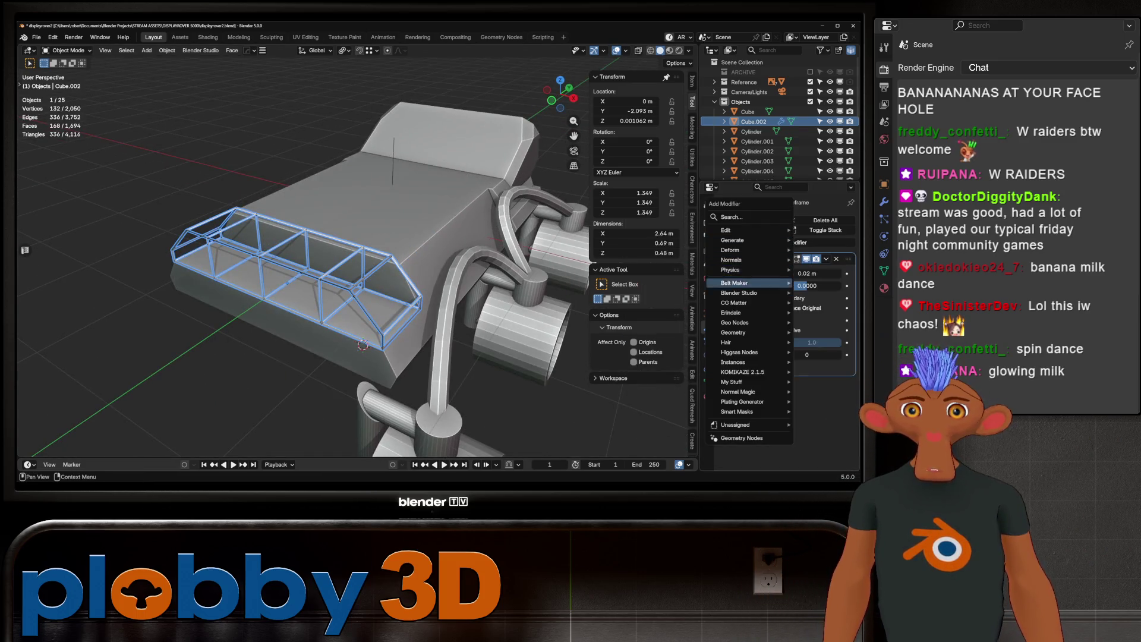
mouse_move(743, 240)
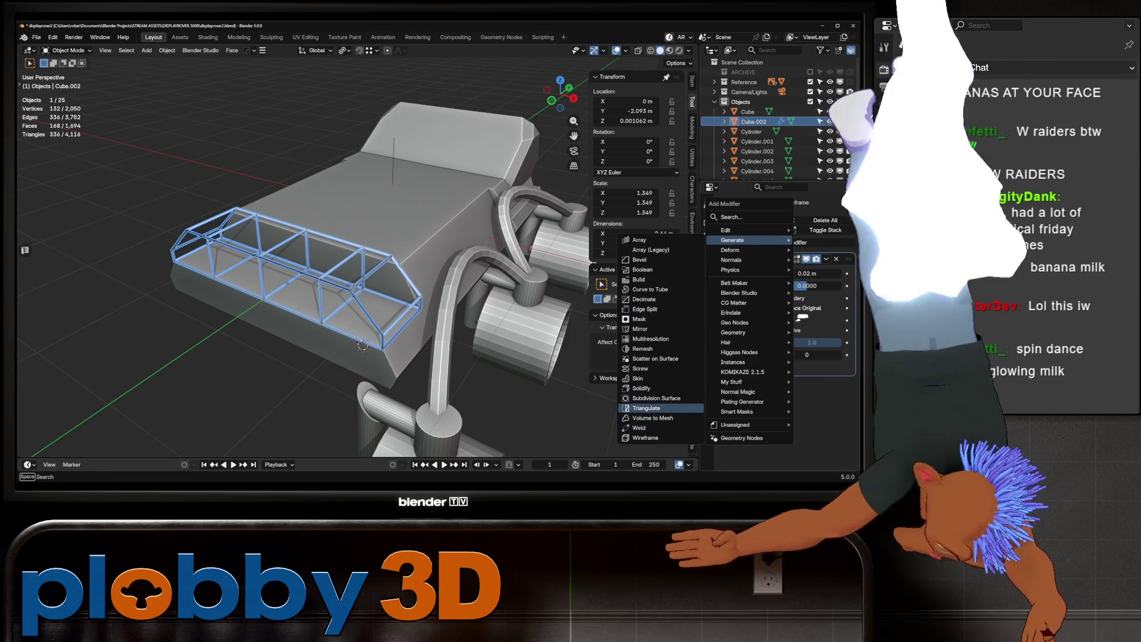
left_click(646, 407)
left_click_drag(848, 383, 849, 259)
mouse_move(297, 267)
middle_mouse_down()
mouse_move(416, 262)
mouse_move(321, 202)
mouse_move(267, 208)
middle_mouse_up()
key("alt+a")
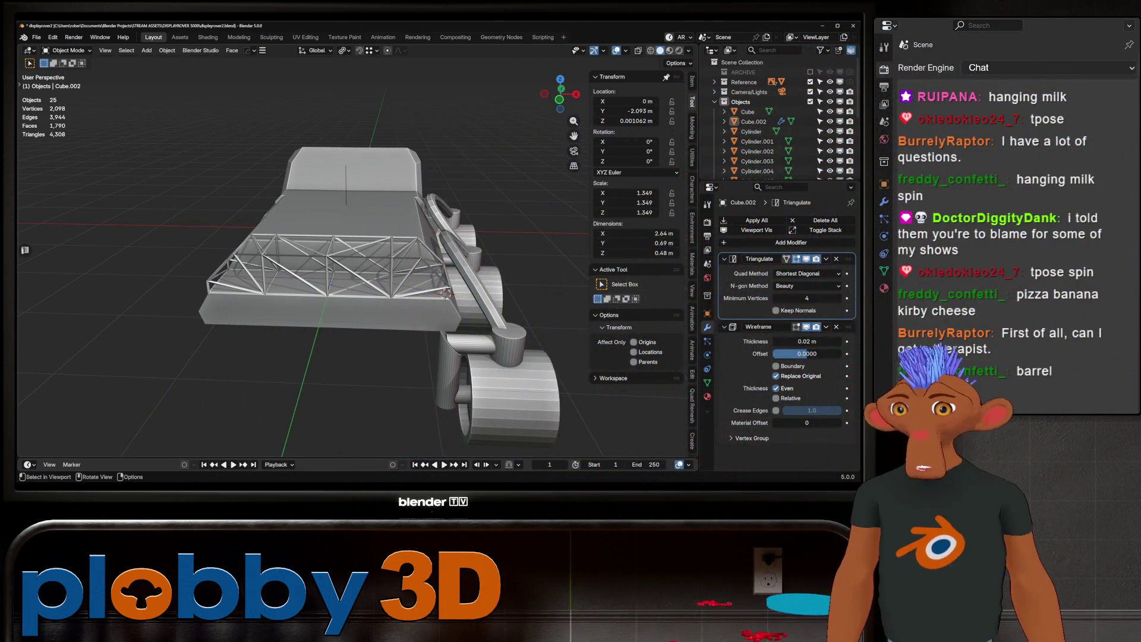
Thicken the Wireframe truss bars from 0.02 m to 0.0346 m.
middle_click_drag(332, 267, 404, 261)
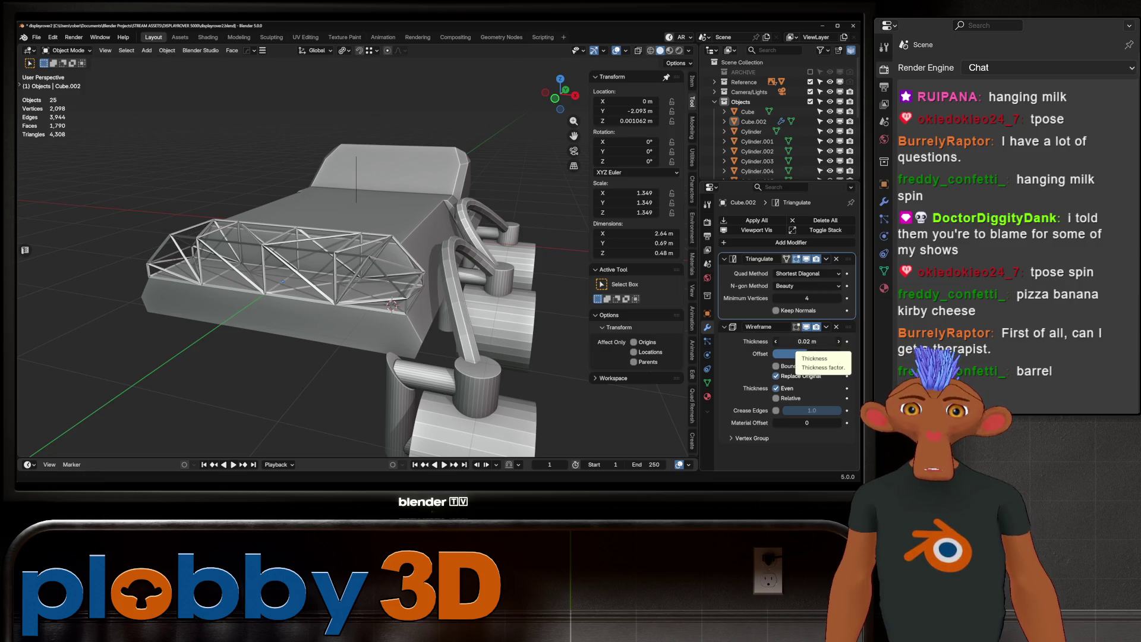
left_click_drag(805, 343, 828, 342)
mouse_move(356, 268)
middle_mouse_down()
mouse_move(211, 261)
mouse_move(179, 232)
middle_mouse_up()
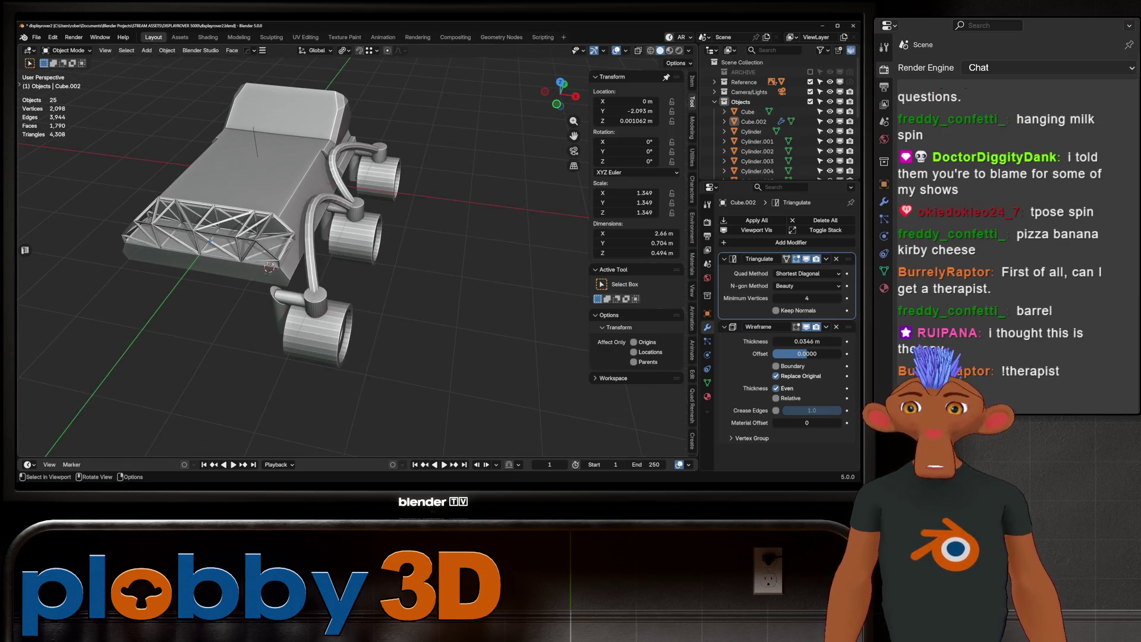
Select the NurbsPath pipe curve in the outliner.
key("Tab")
key("Tab")
scroll(779, 119, "down", 5)
left_click(754, 164)
middle_click_drag(357, 267, 306, 262)
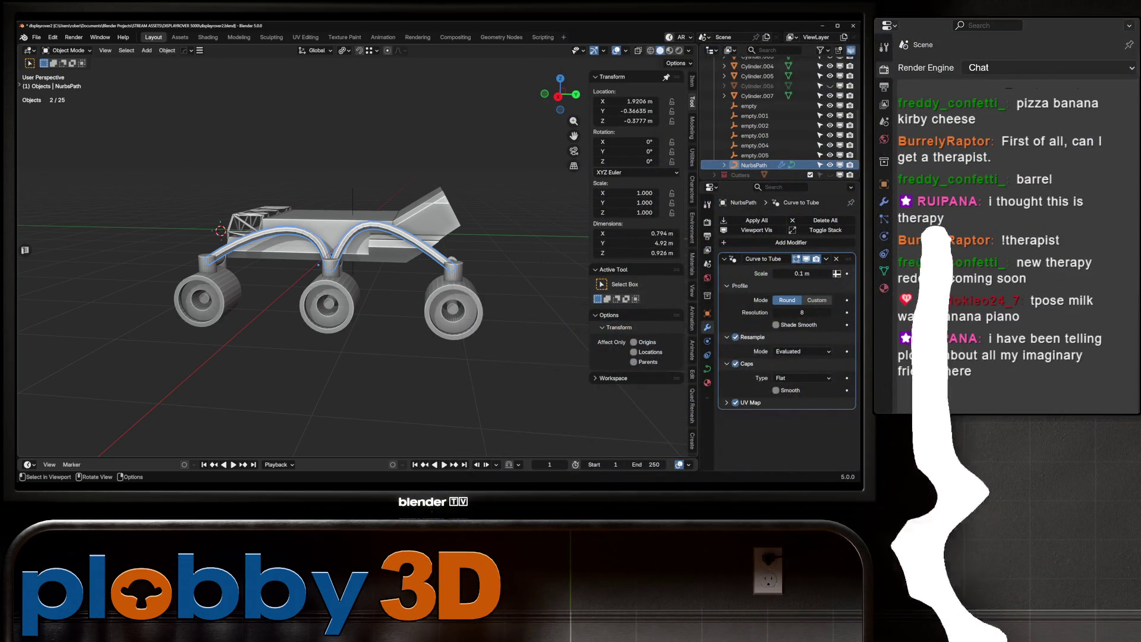
Inspect the NurbsPath tube pipes from several angles, then switch to the Warudo editor.
mouse_move(297, 238)
middle_mouse_down()
mouse_move(357, 327)
mouse_move(285, 226)
middle_mouse_up()
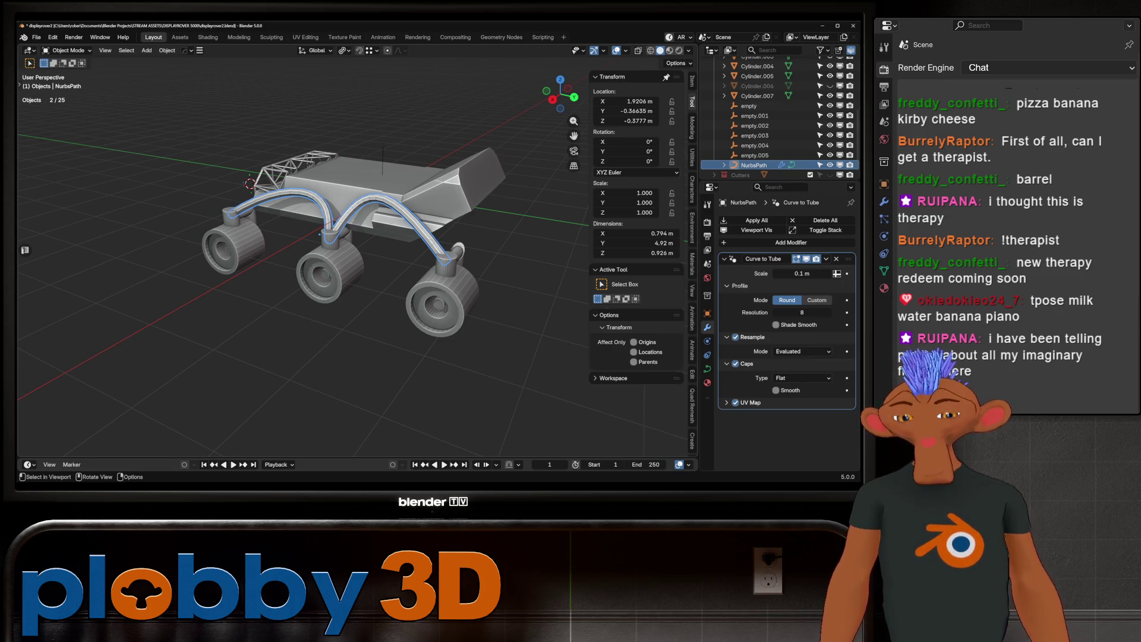
middle_click_drag(285, 226, 392, 250)
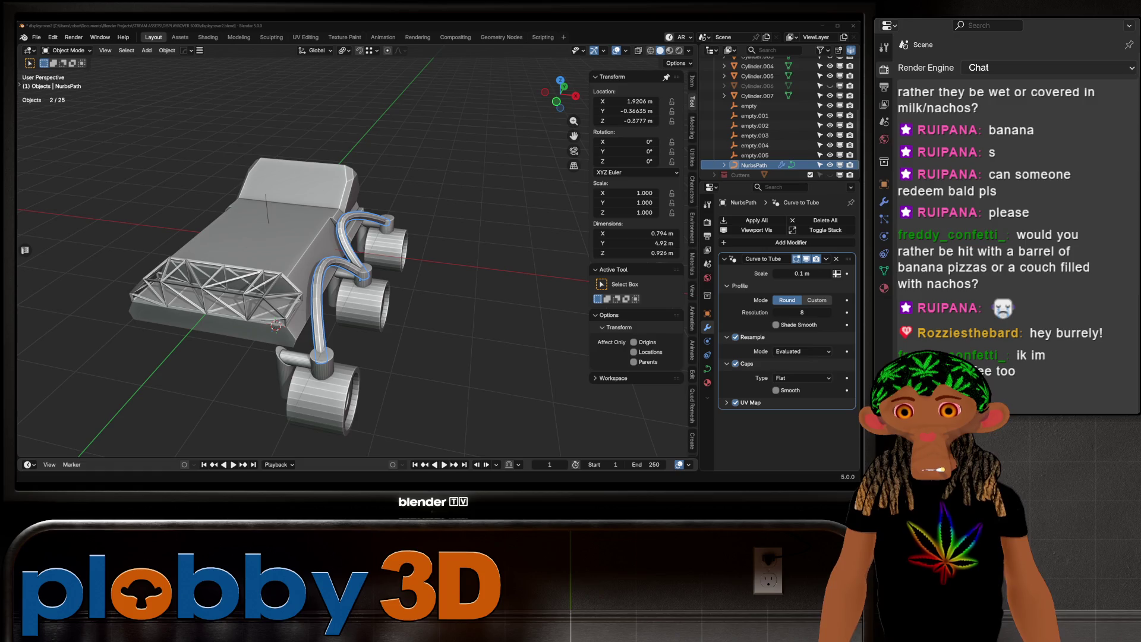
mouse_move(298, 268)
middle_mouse_down()
mouse_move(321, 255)
mouse_move(309, 238)
mouse_move(267, 268)
mouse_move(306, 270)
middle_mouse_up()
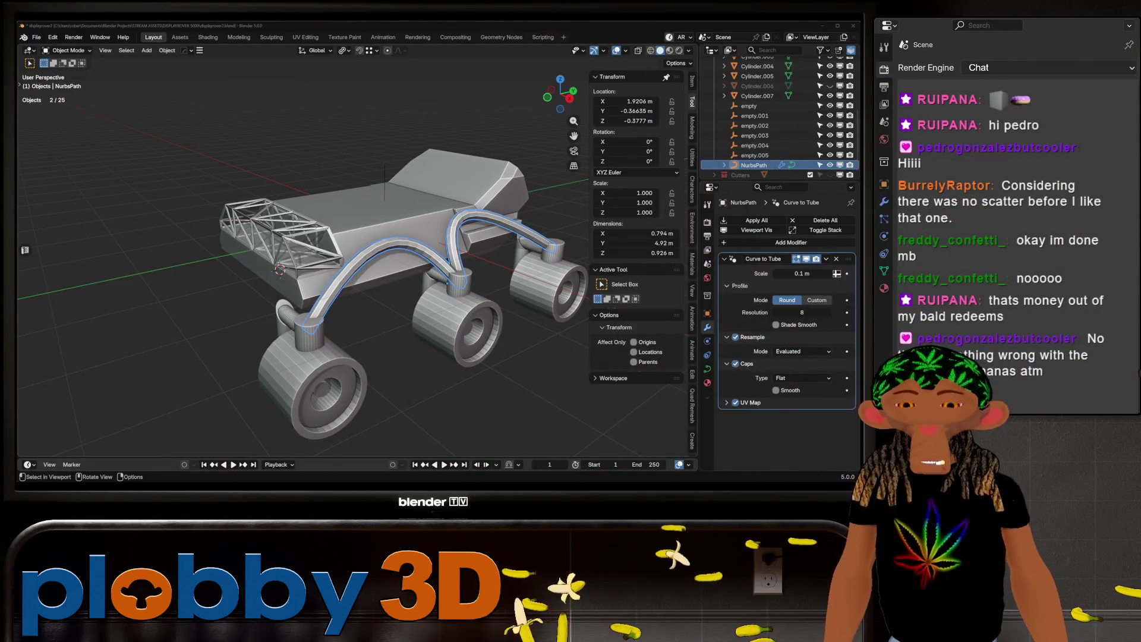
mouse_move(357, 267)
middle_mouse_down()
mouse_move(380, 267)
mouse_move(351, 250)
mouse_move(386, 255)
mouse_move(422, 237)
mouse_move(356, 250)
middle_mouse_up()
scroll(309, 268, "up", 5)
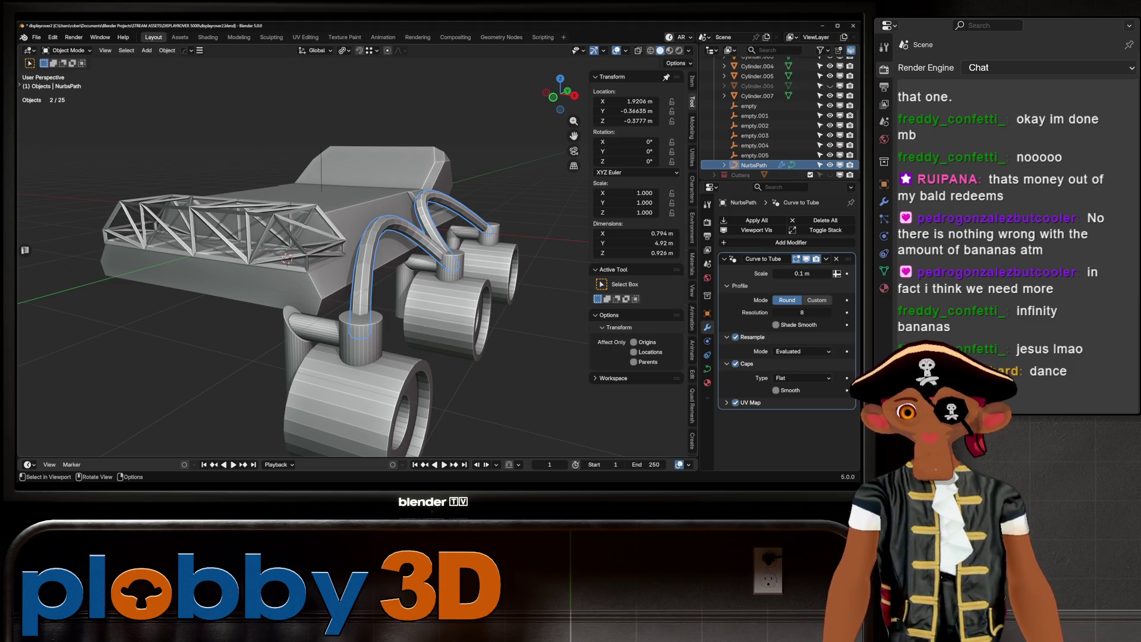
mouse_move(286, 267)
middle_mouse_down()
mouse_move(256, 279)
mouse_move(226, 321)
mouse_move(285, 232)
middle_mouse_up()
scroll(351, 256, "up", 6)
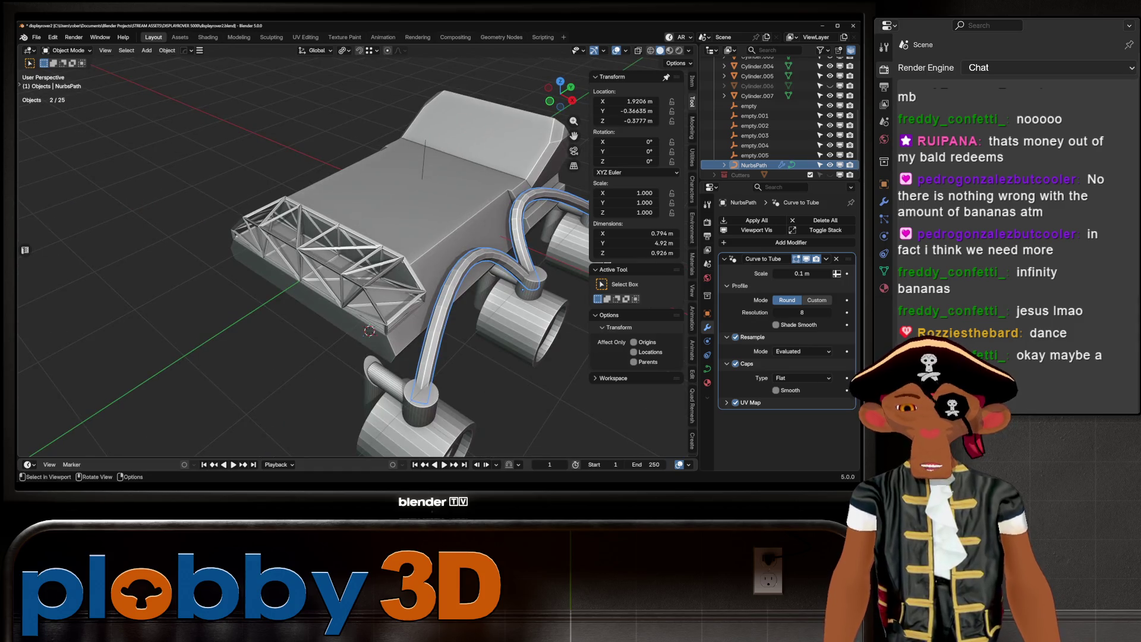
middle_click_drag(351, 255, 333, 262)
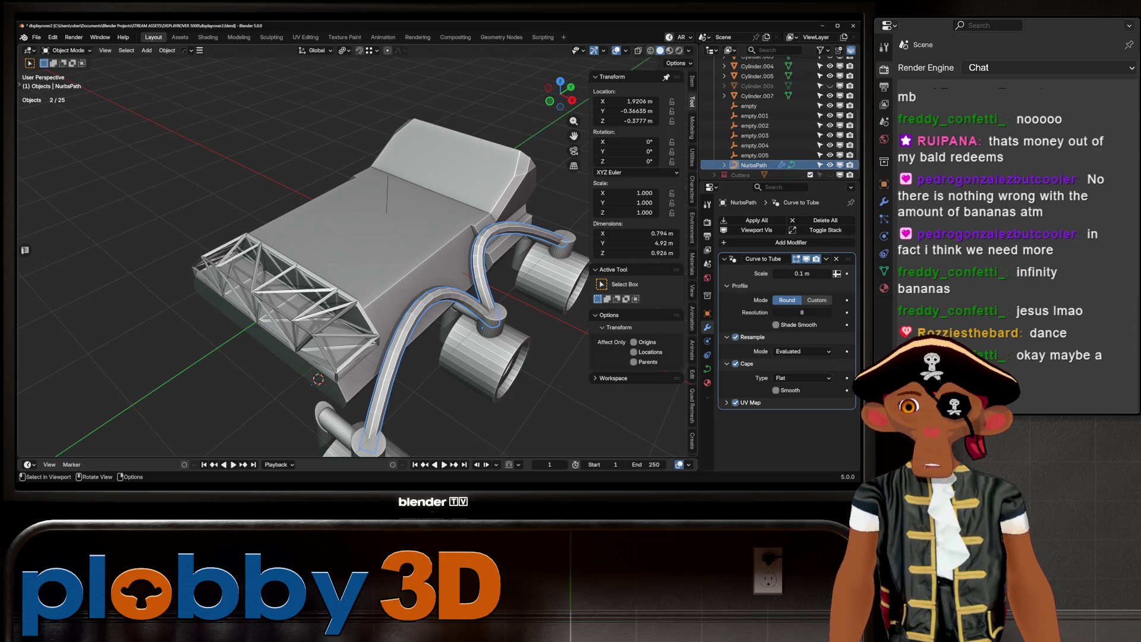
mouse_move(333, 262)
middle_mouse_down("shift")
mouse_move(333, 226)
mouse_move(324, 277)
middle_mouse_up("shift")
scroll(333, 226, "up", 4)
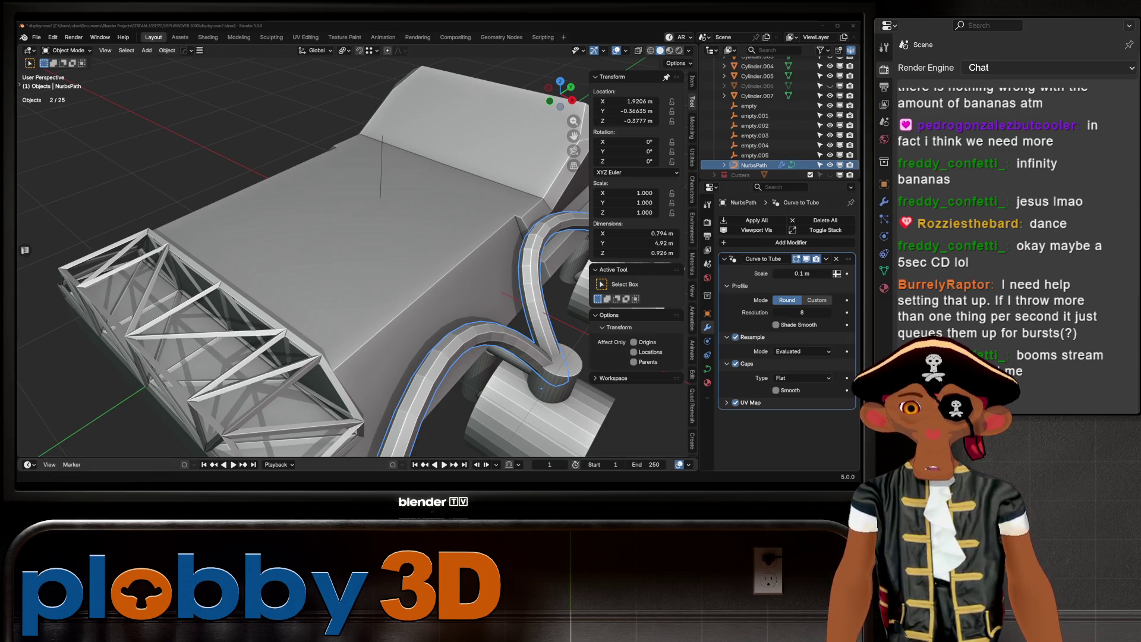
key("alt+Tab")
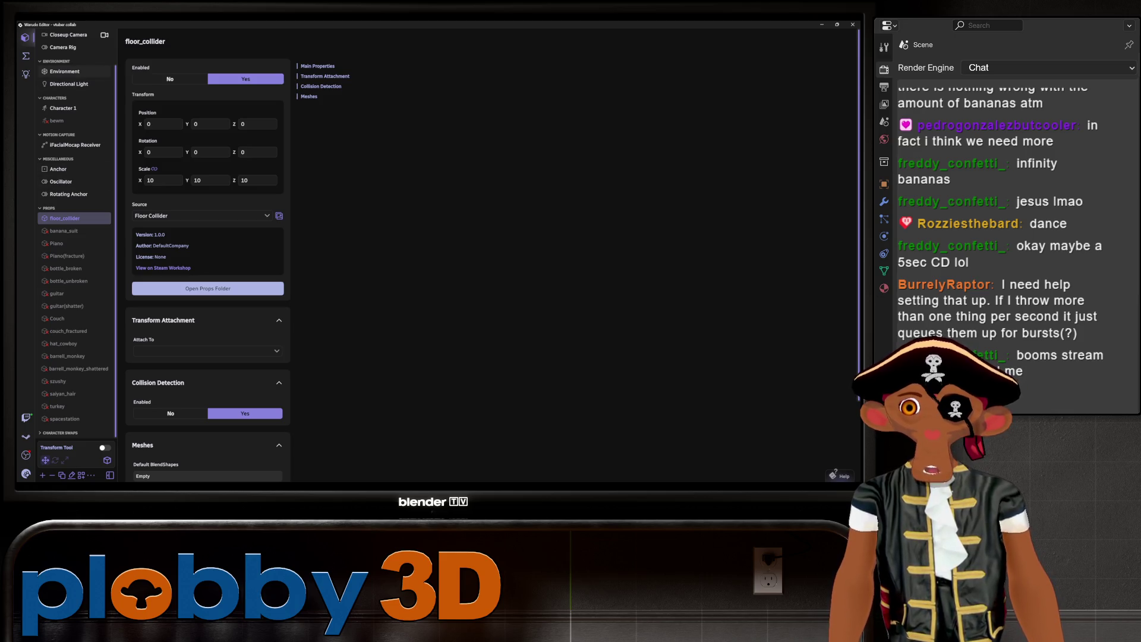
Show the Blueprints list and load the Redeems blueprint's node graph.
scroll(71, 247, "up", 2)
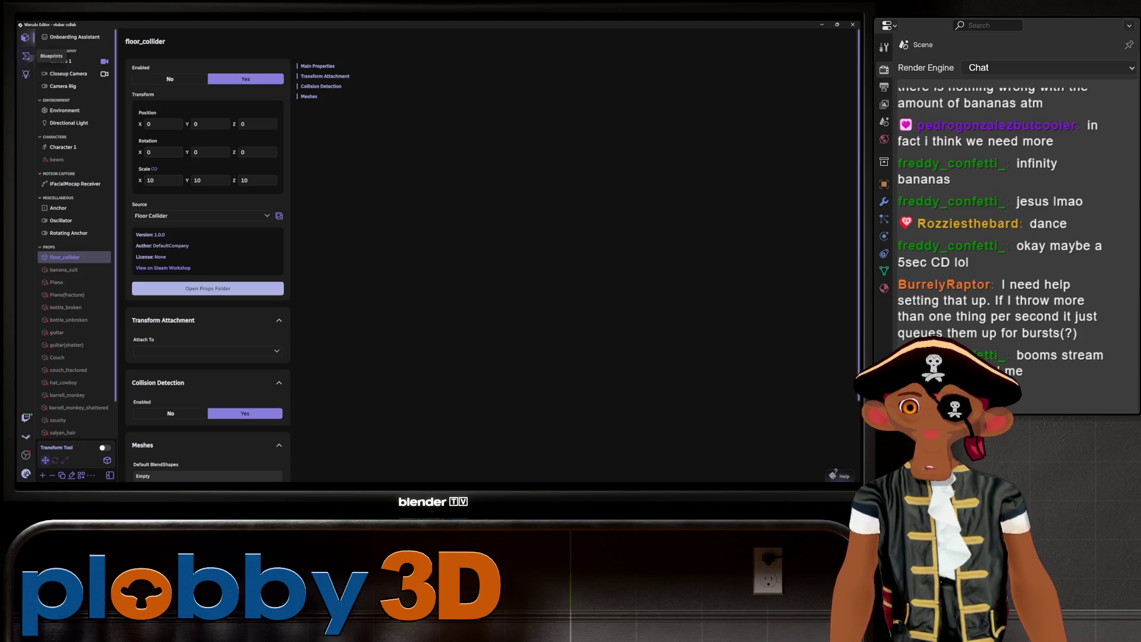
left_click(25, 55)
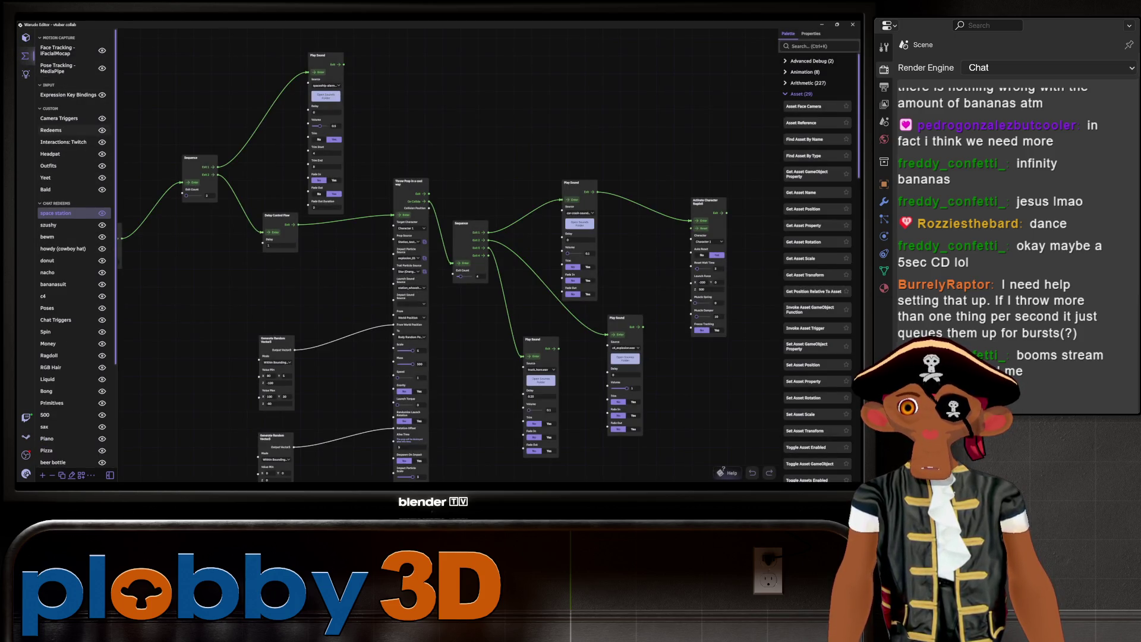
left_click(51, 130)
scroll(598, 375, "up", 5)
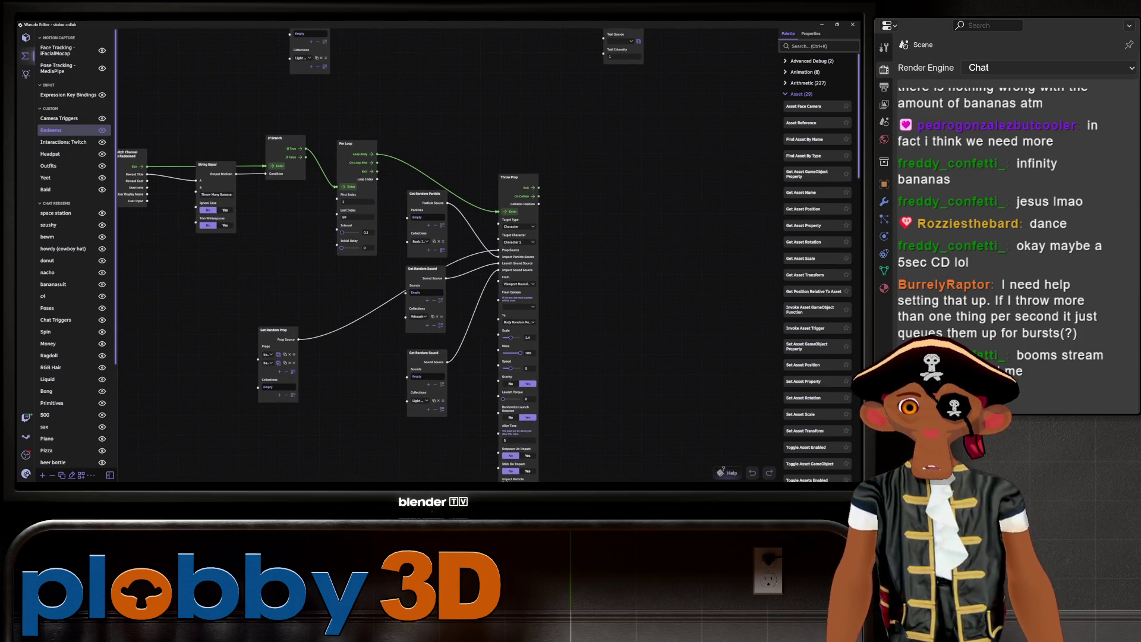
Select the For Loop node and confirm its 1 to 50 range and 0.1 interval.
scroll(263, 150, "up", 5)
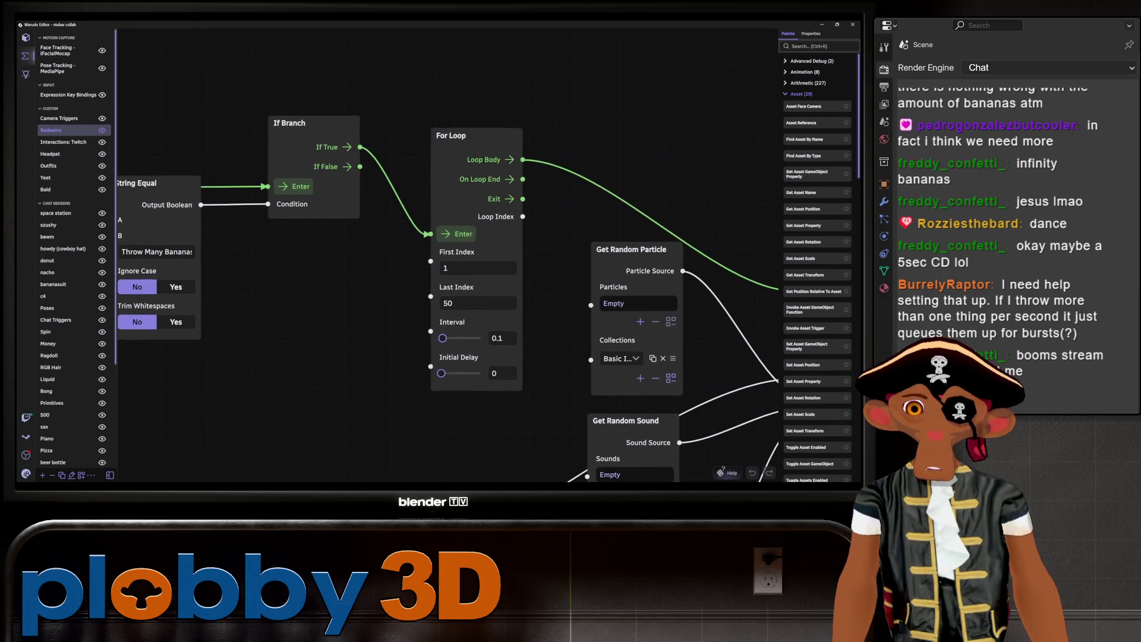
left_click_drag(455, 135, 456, 130)
left_click(290, 123, "shift")
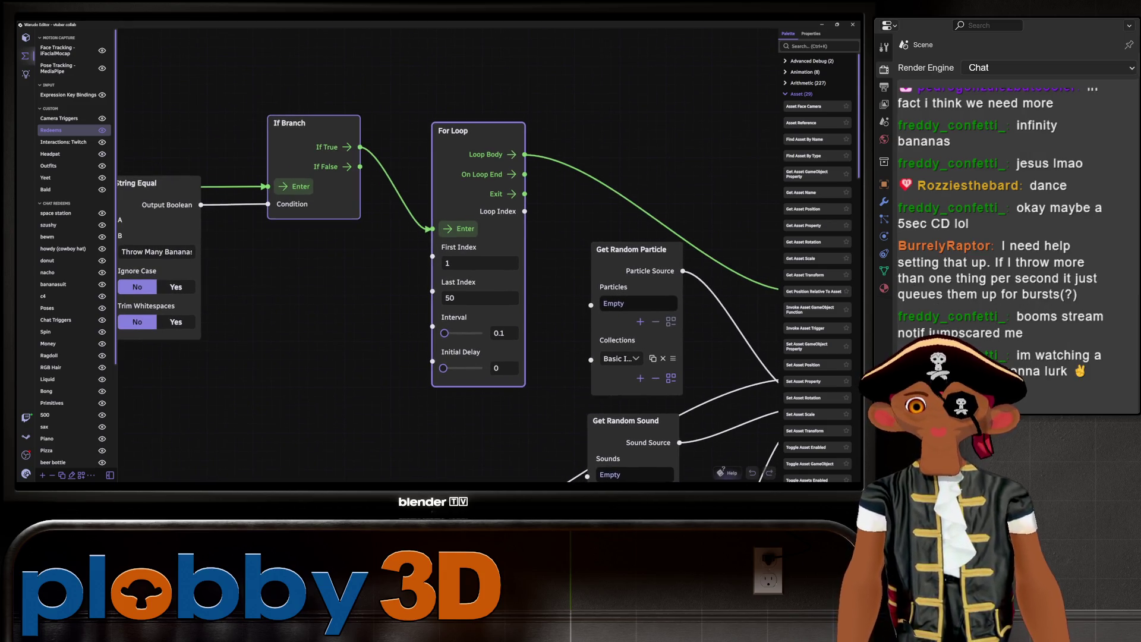
middle_click_drag(428, 255, 295, 268)
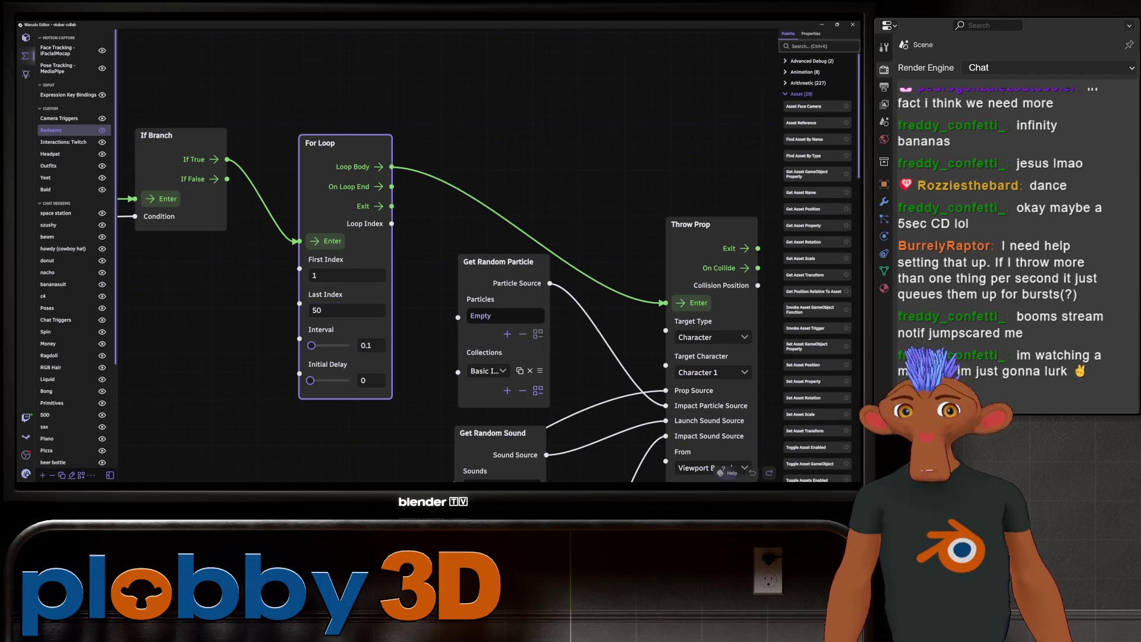
scroll(416, 267, "down", 5)
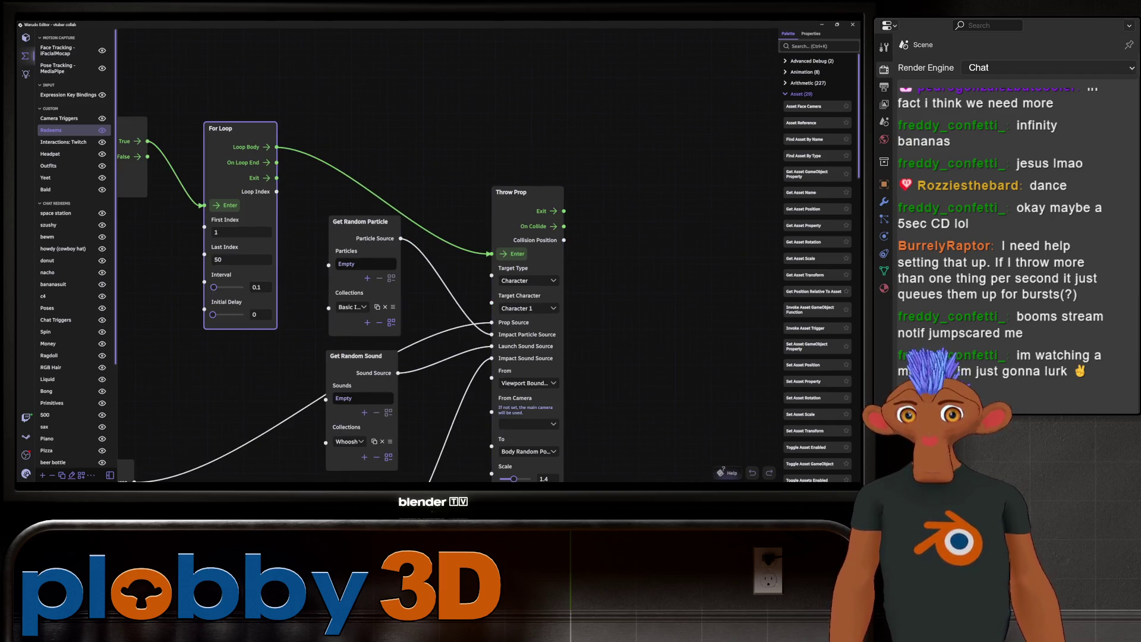
scroll(416, 267, "up", 3)
scroll(299, 126, "down", 3)
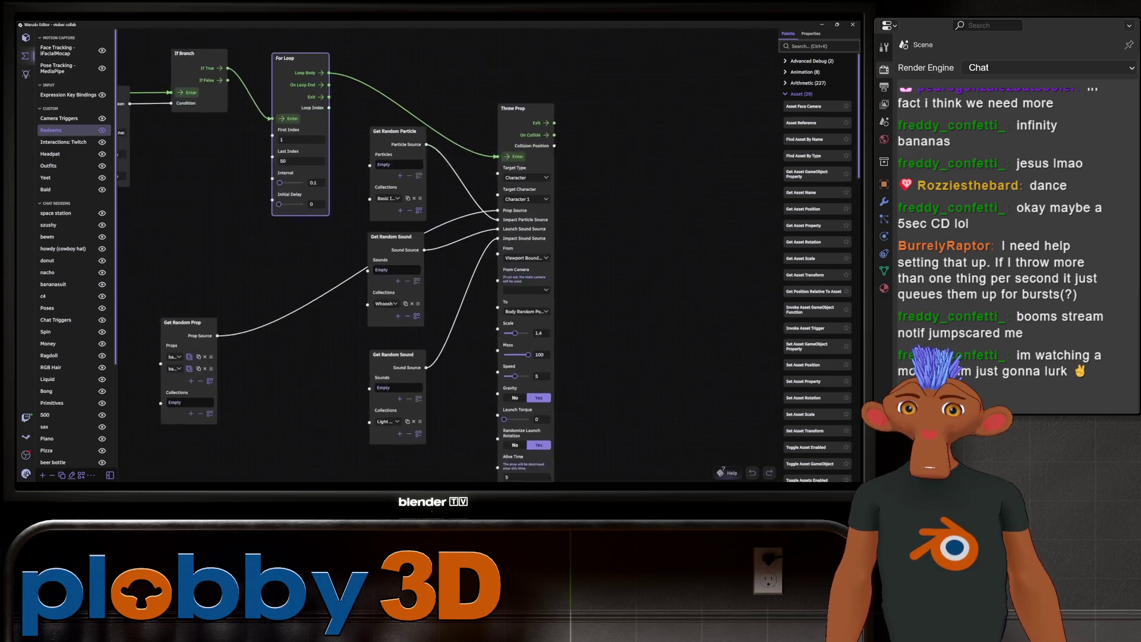
middle_click_drag(416, 267, 442, 296)
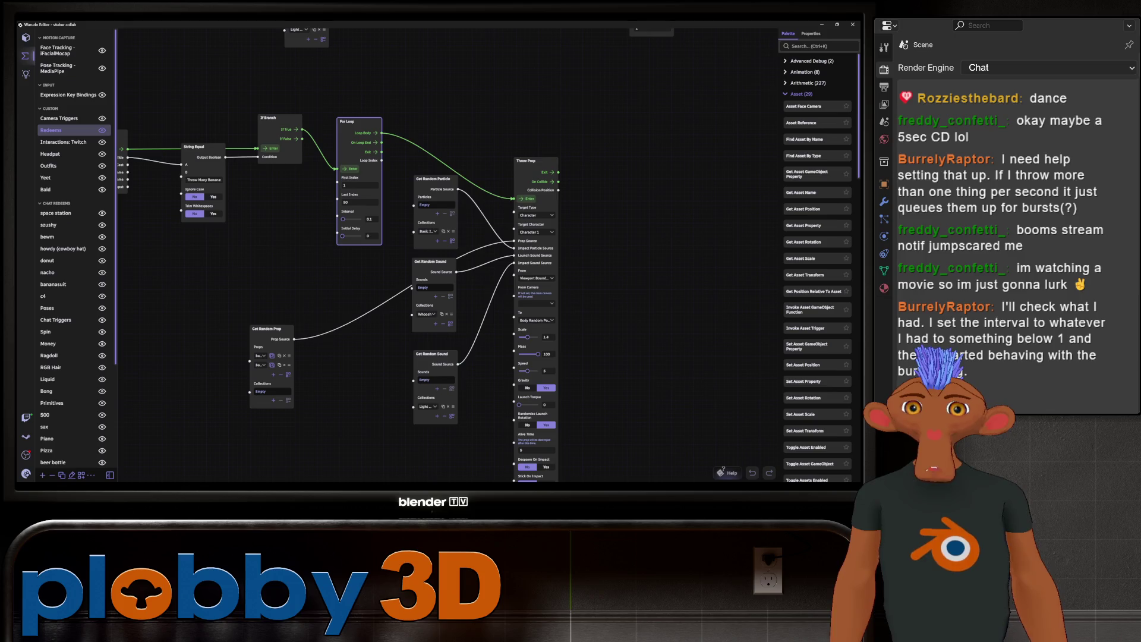
scroll(581, 379, "up", 3)
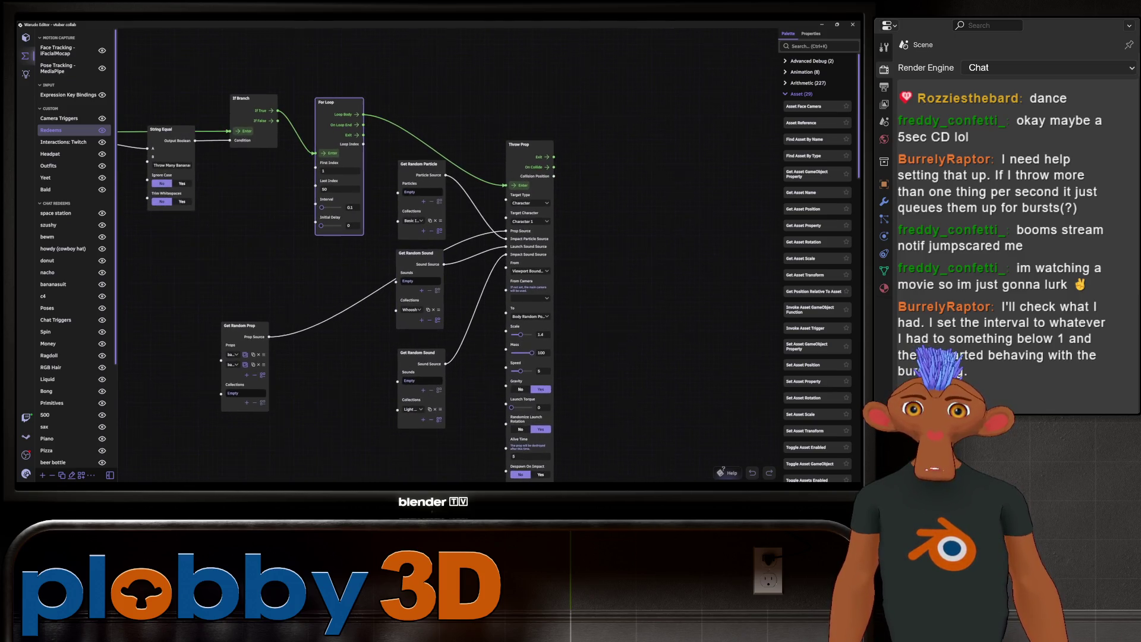
scroll(344, 273, "up", 2)
scroll(348, 262, "up", 5)
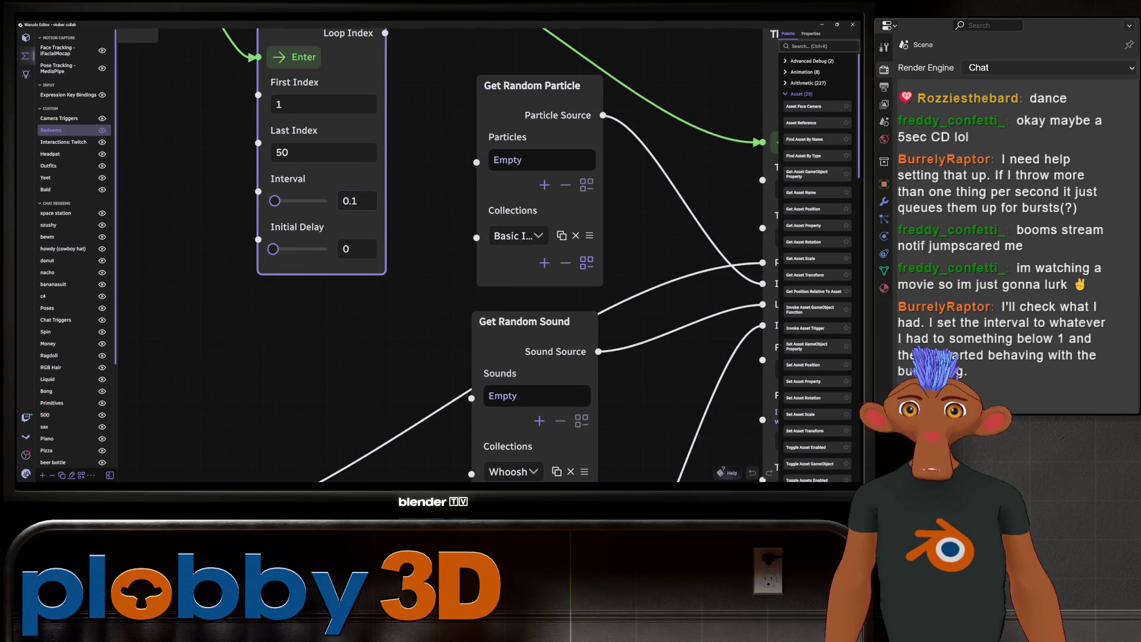
scroll(416, 256, "down", 1)
scroll(356, 178, "up", 1)
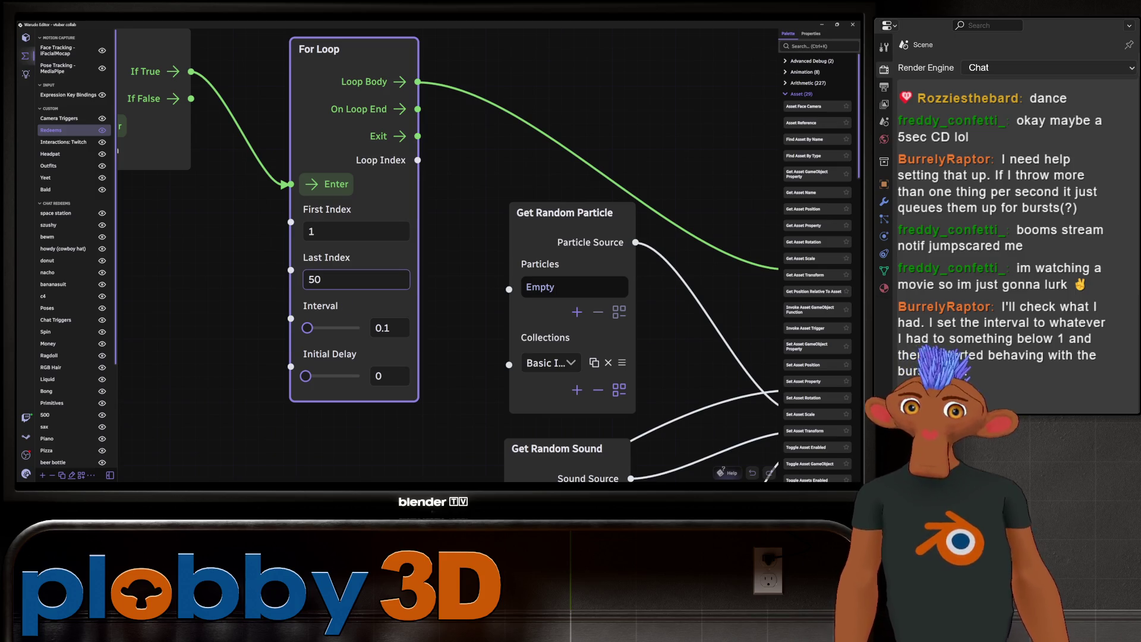
key("Return")
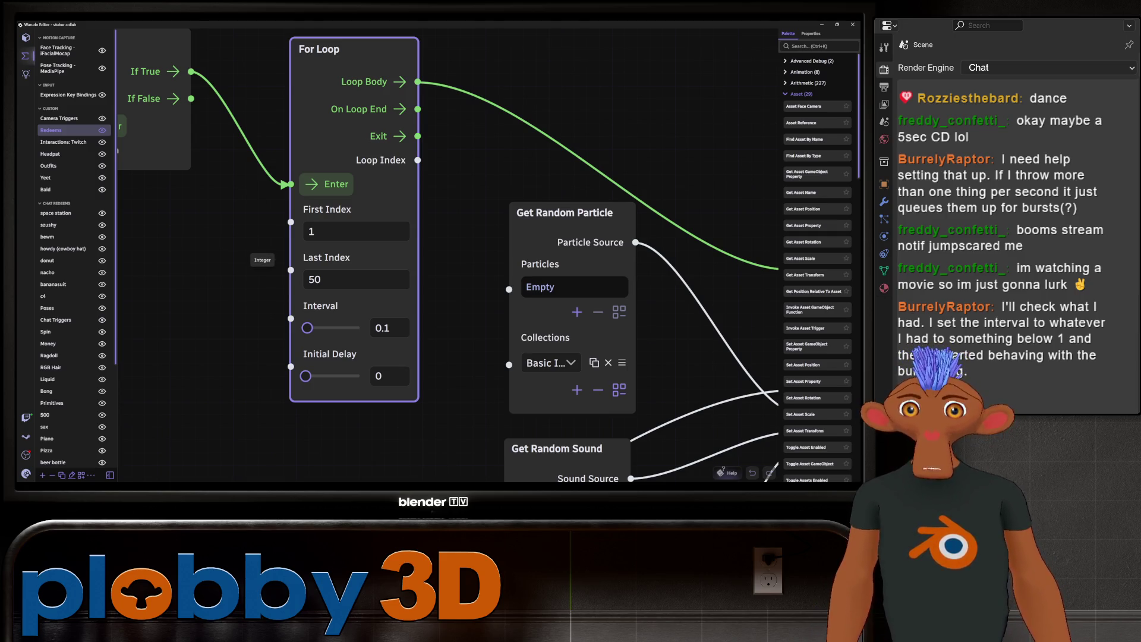
Pan over to the Throw Prop node, then return to Blender.
scroll(282, 227, "down", 5)
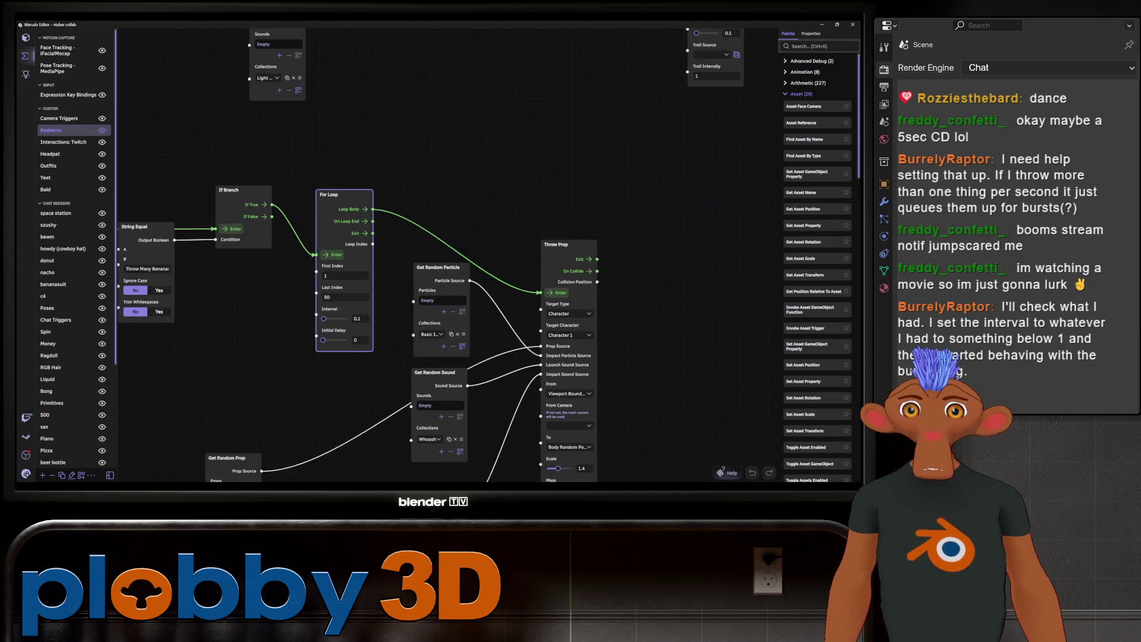
scroll(271, 339, "up", 3)
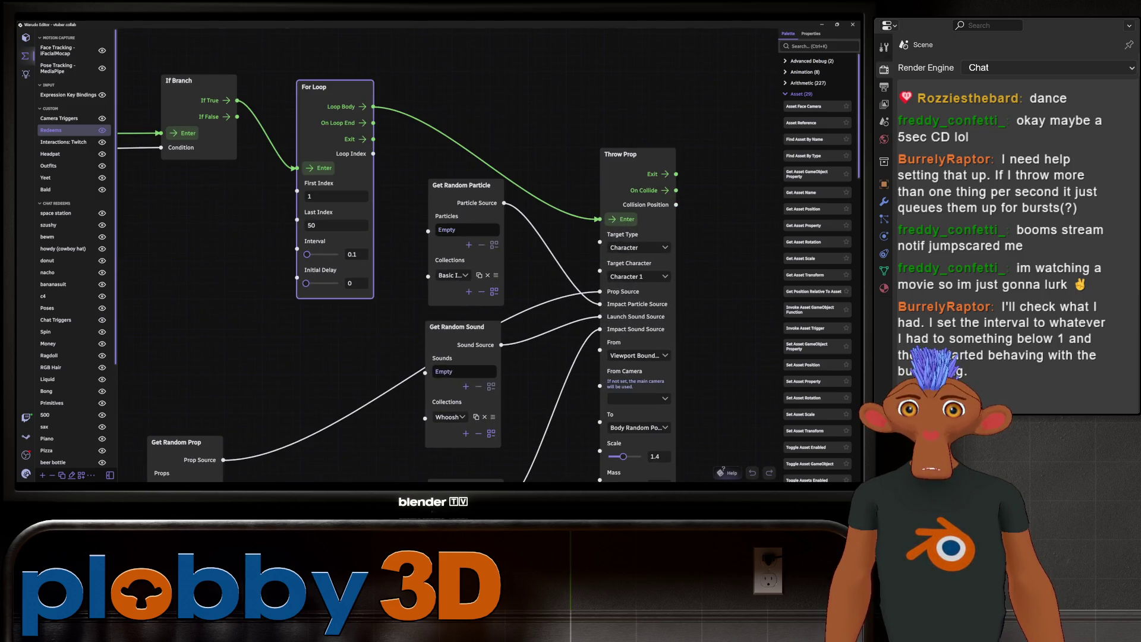
mouse_move(463, 250)
middle_mouse_down()
mouse_move(692, 266)
mouse_move(550, 296)
middle_mouse_up()
middle_click_drag(752, 264, 408, 247)
scroll(573, 255, "down", 3)
scroll(574, 256, "down", 2)
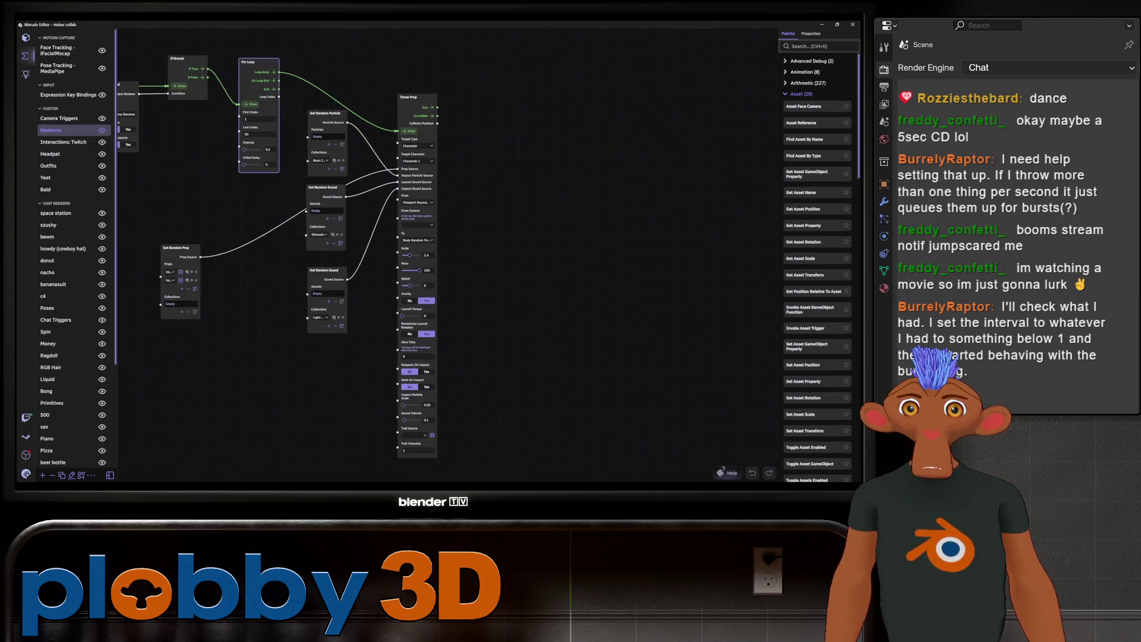
key("alt+Tab")
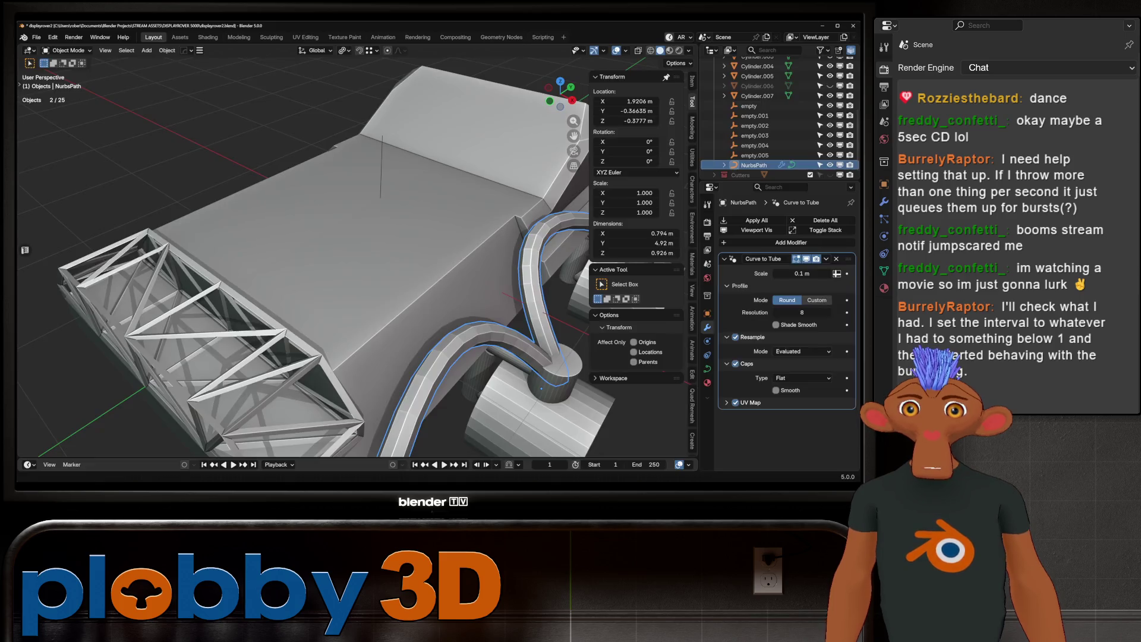
Add a cube mesh, then delete it because it landed in the wrong place.
scroll(357, 267, "down", 3)
scroll(357, 268, "up", 2)
middle_click_drag(356, 268, 594, 274)
middle_click_drag(416, 267, 381, 265)
scroll(297, 268, "down", 3)
middle_click_drag(297, 267, 345, 262)
scroll(345, 262, "up", 5)
scroll(345, 261, "down", 2)
scroll(267, 272, "down", 2)
key("shift+a")
mouse_move(267, 271)
scroll(342, 59, "up", 5)
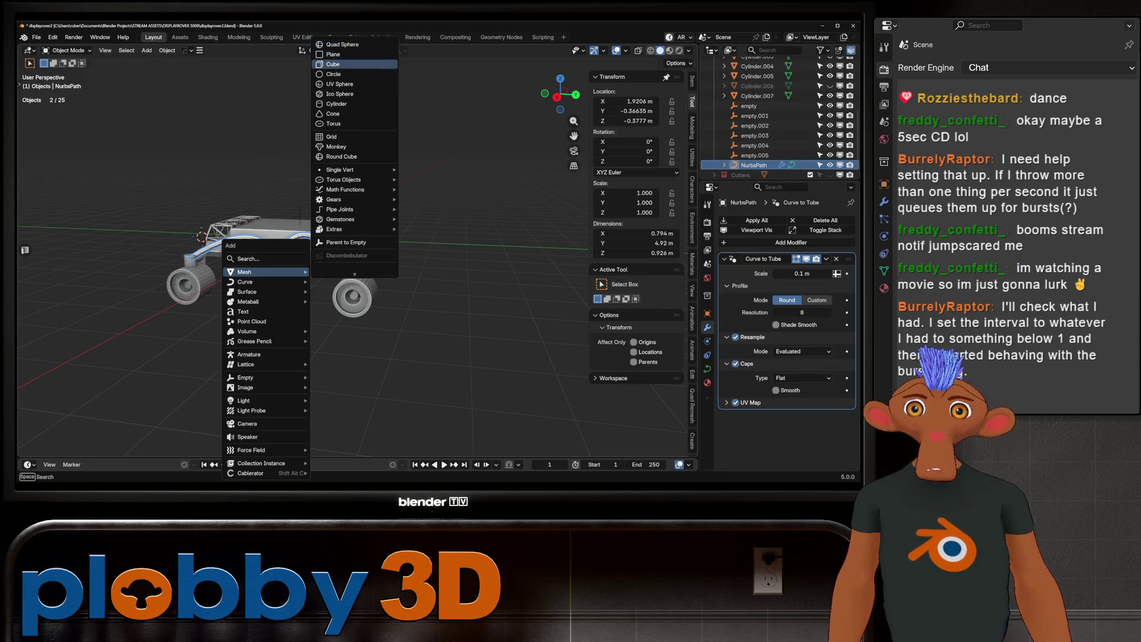
left_click(331, 65)
mouse_move(356, 267)
middle_mouse_down()
mouse_move(517, 262)
mouse_move(381, 240)
middle_mouse_up()
key("Delete")
Add a fresh cube and move it 2.0613 m along Y beside the rover body.
right_click(380, 241)
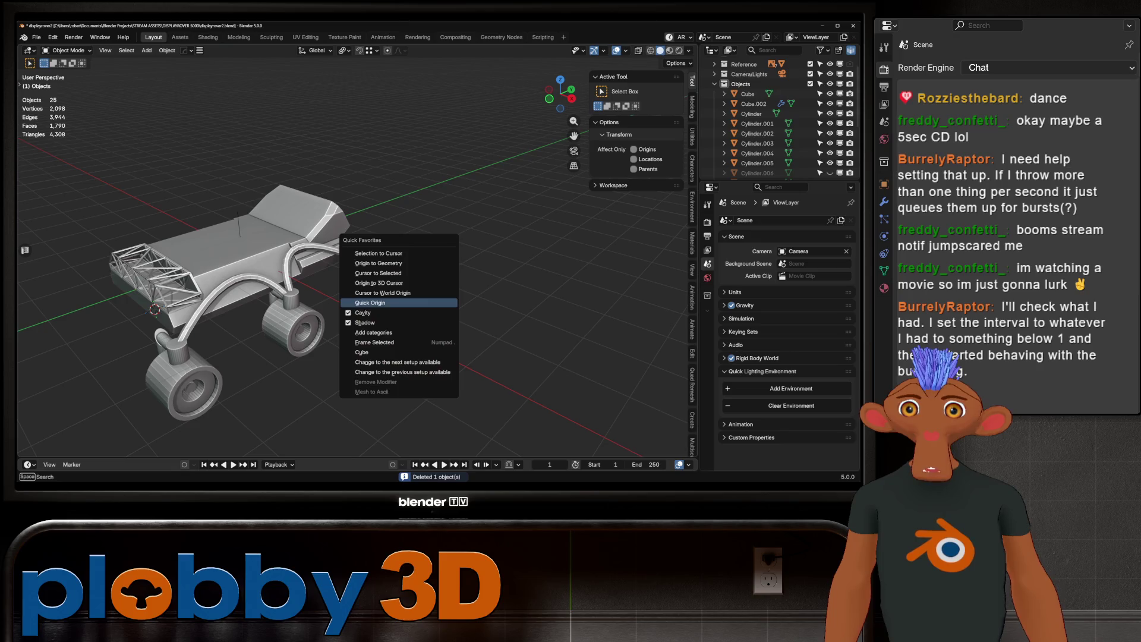
mouse_move(416, 292)
middle_mouse_down()
mouse_move(428, 309)
mouse_move(320, 257)
middle_mouse_up()
key("shift+a")
mouse_move(321, 257)
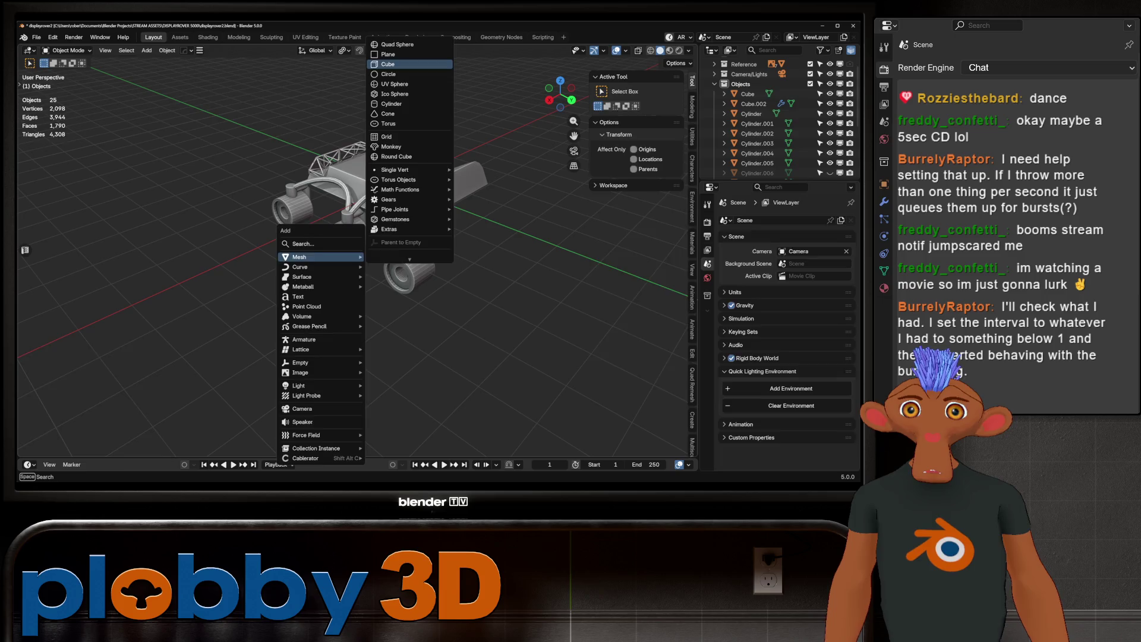
left_click(392, 65)
key("g")
key("y")
left_click(497, 279)
Shrink the new cube to about half size and move it along Y to 1.8461 m.
key("s")
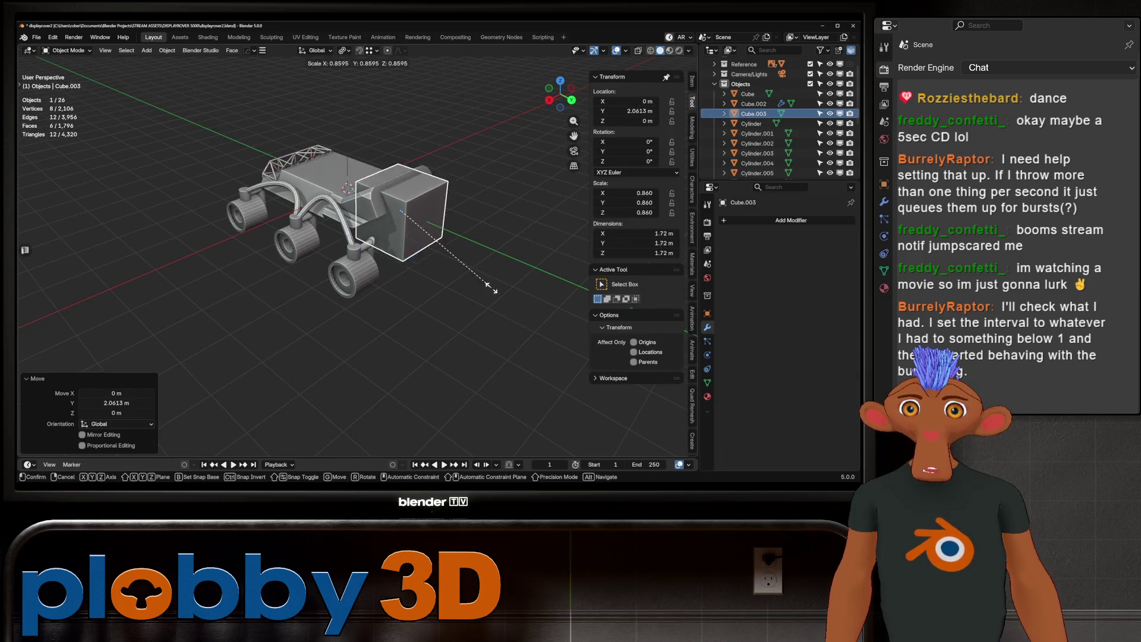
left_click(357, 179)
mouse_move(356, 179)
middle_mouse_down()
mouse_move(333, 190)
mouse_move(362, 196)
mouse_move(318, 197)
middle_mouse_up()
scroll(332, 190, "up", 3)
key("s")
left_click(380, 196)
key("g")
key("y")
left_click(333, 196)
key("g")
key("y")
left_click(315, 190)
Stretch the cube along X, then enlarge it in X and Z only.
scroll(315, 190, "up", 3)
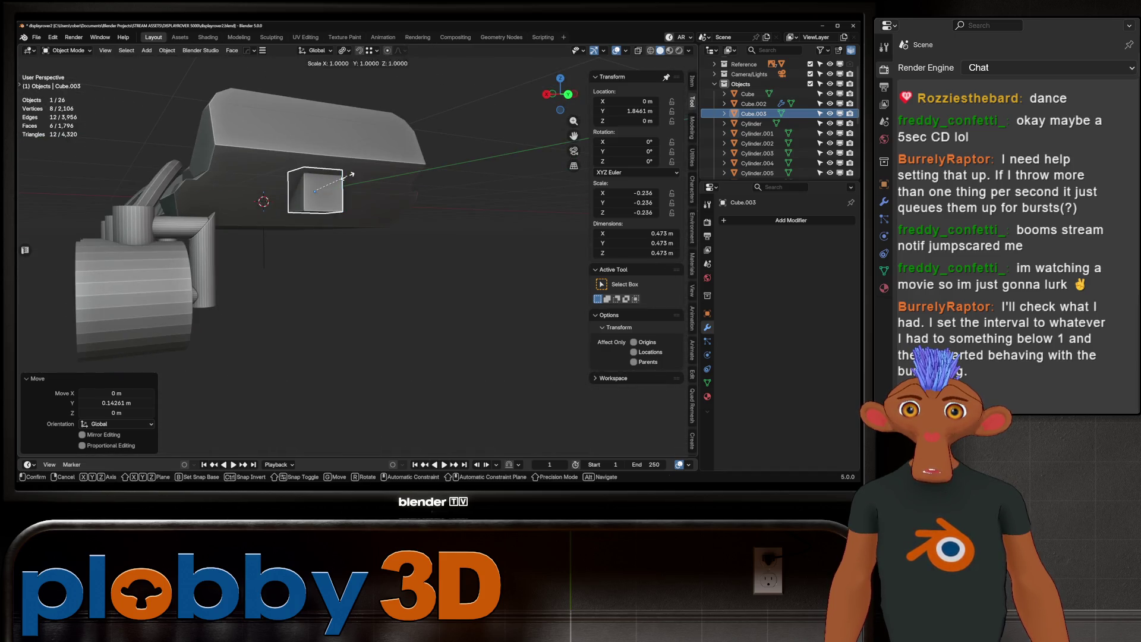
key("s")
key("x")
left_click(397, 206)
key("s")
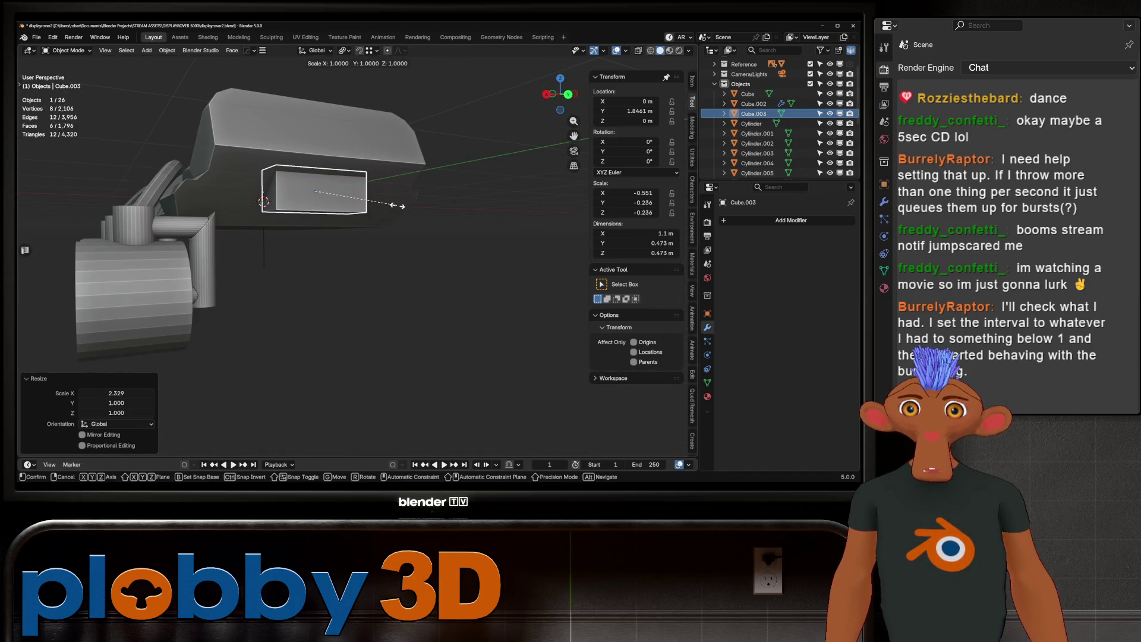
key("shift+y")
left_click(463, 188)
mouse_move(463, 188)
middle_mouse_down()
mouse_move(440, 202)
mouse_move(452, 199)
mouse_move(410, 280)
mouse_move(410, 202)
middle_mouse_up()
Slide the box panel back along Y toward the rover's side.
key("g")
key("y")
key("Return")
key("g")
key("y")
key("Return")
scroll(410, 202, "down", 2)
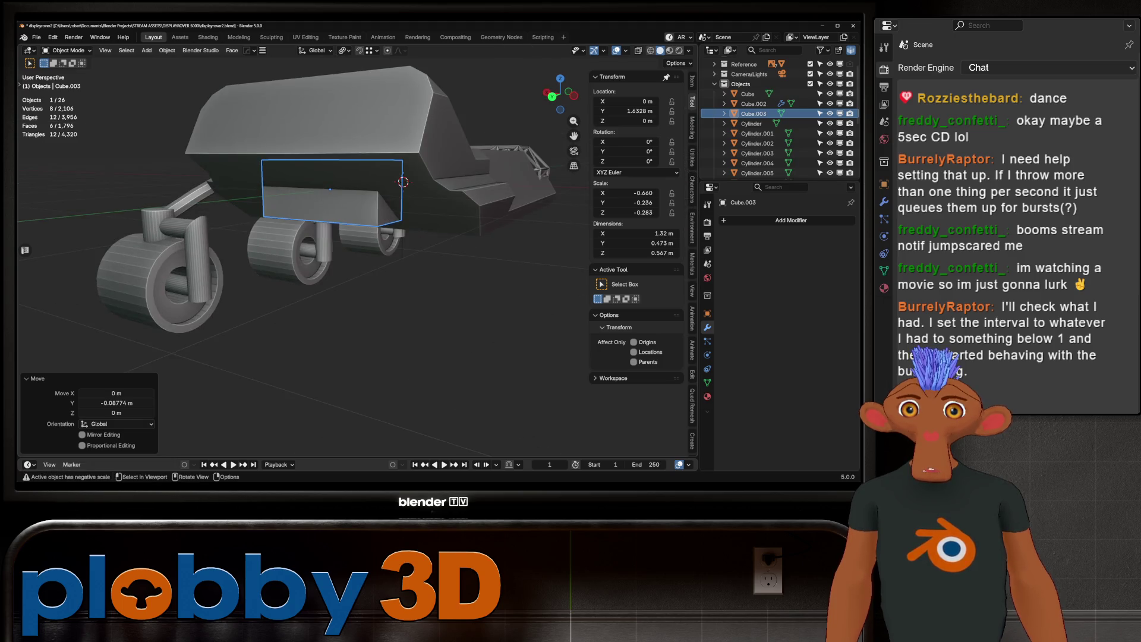
scroll(410, 203, "down", 4)
scroll(410, 202, "up", 5)
Move the box's outer face along Y in Edit Mode.
key("Tab")
key("g")
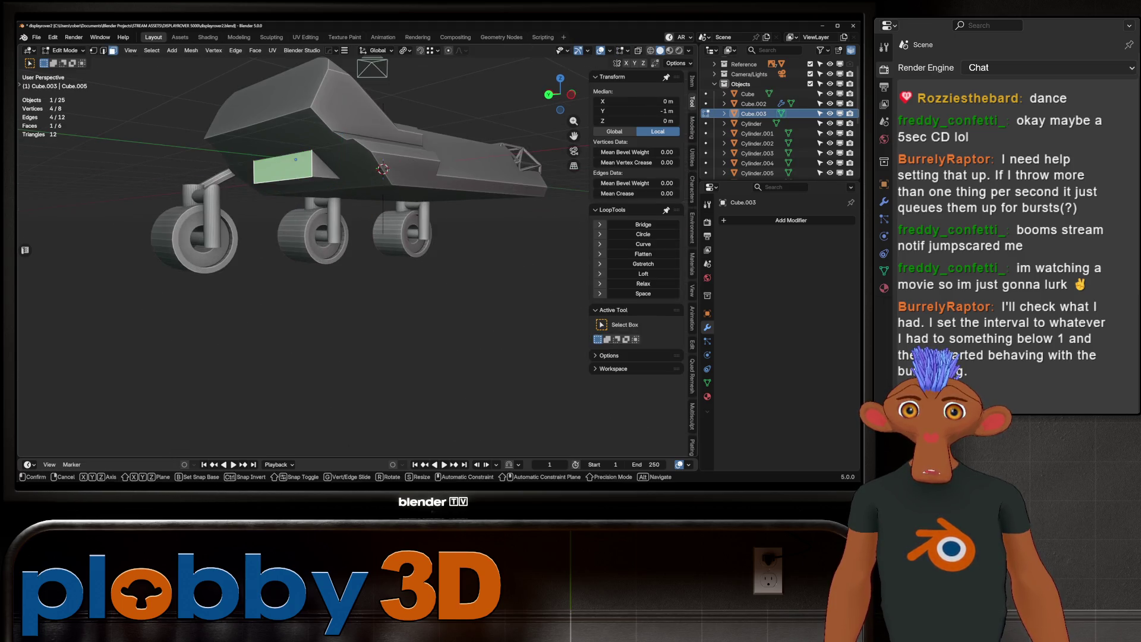
key("y")
key("Return")
key("Tab")
scroll(410, 202, "up", 4)
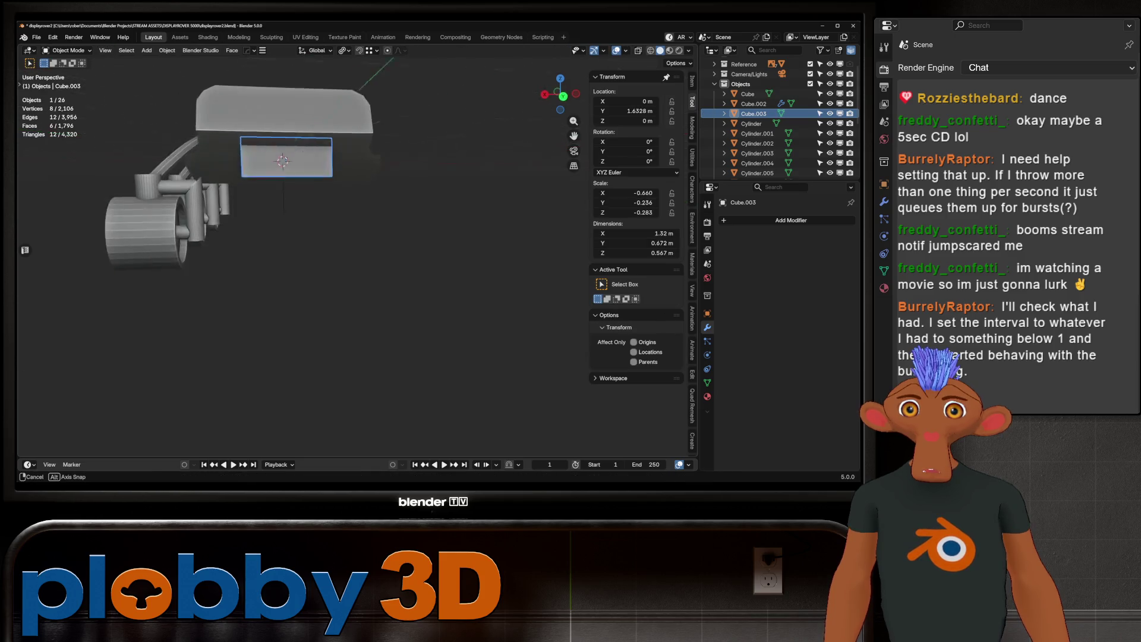
middle_click_drag(410, 203, 345, 181)
scroll(345, 182, "up", 5)
Deepen the box along Y and widen it along X.
key("s")
key("y")
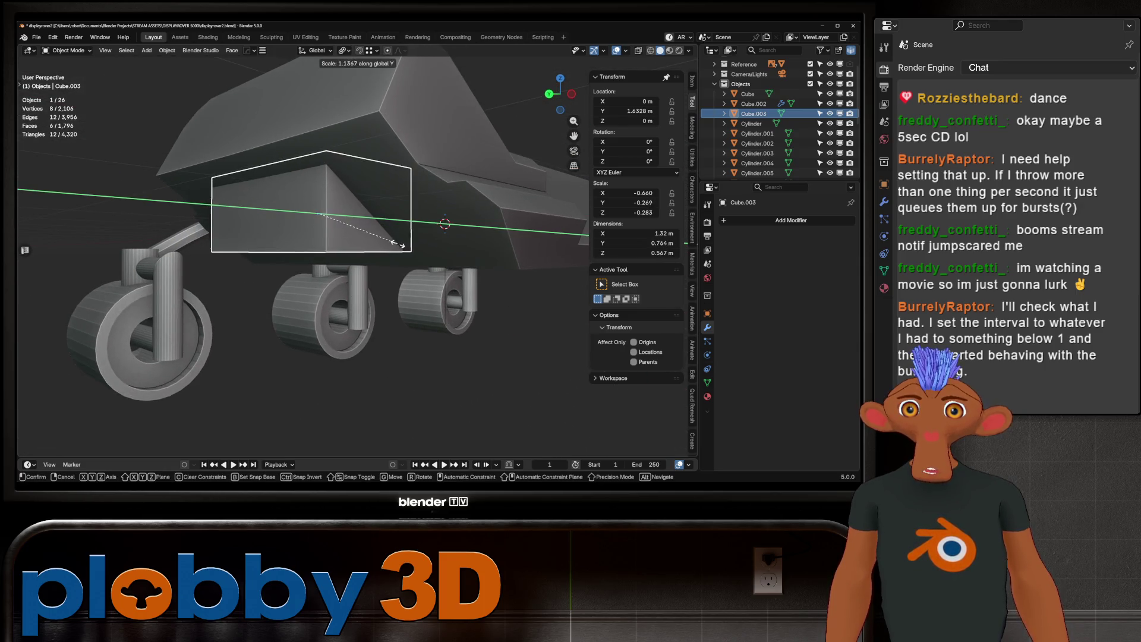
left_click(431, 243)
middle_click_drag(431, 244, 405, 231)
key("s")
key("x")
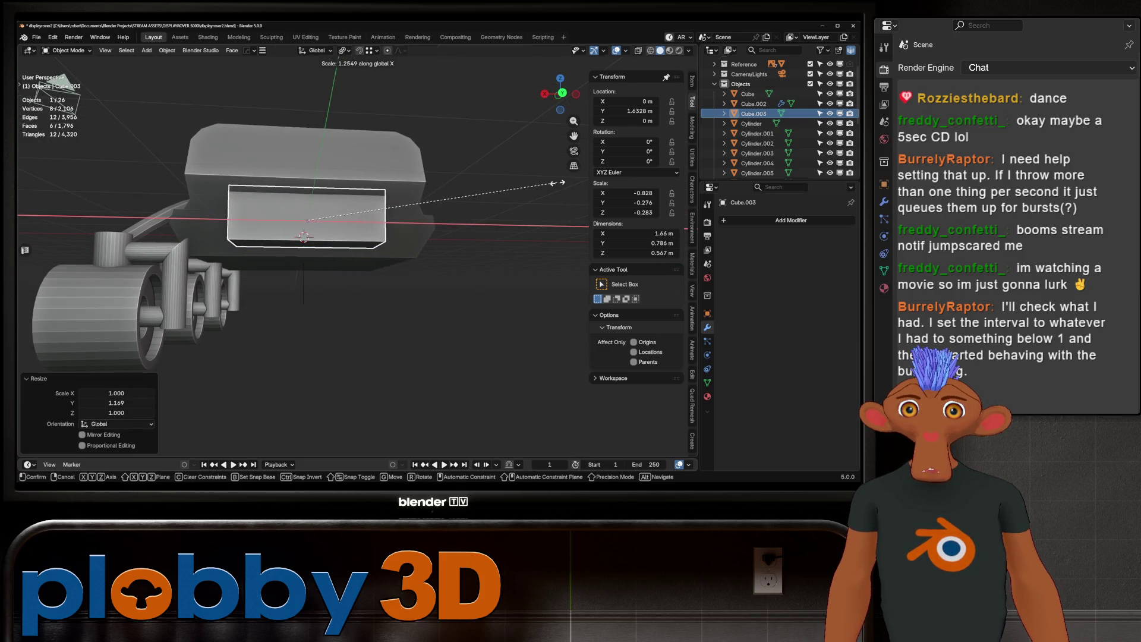
key("Return")
scroll(303, 238, "down", 5)
mouse_move(303, 238)
middle_mouse_down()
mouse_move(279, 235)
mouse_move(321, 196)
middle_mouse_up()
Apply rotation and scale so the 1.66 × 0.786 × 0.567 m panel has scale 1.000.
key("ctrl+a")
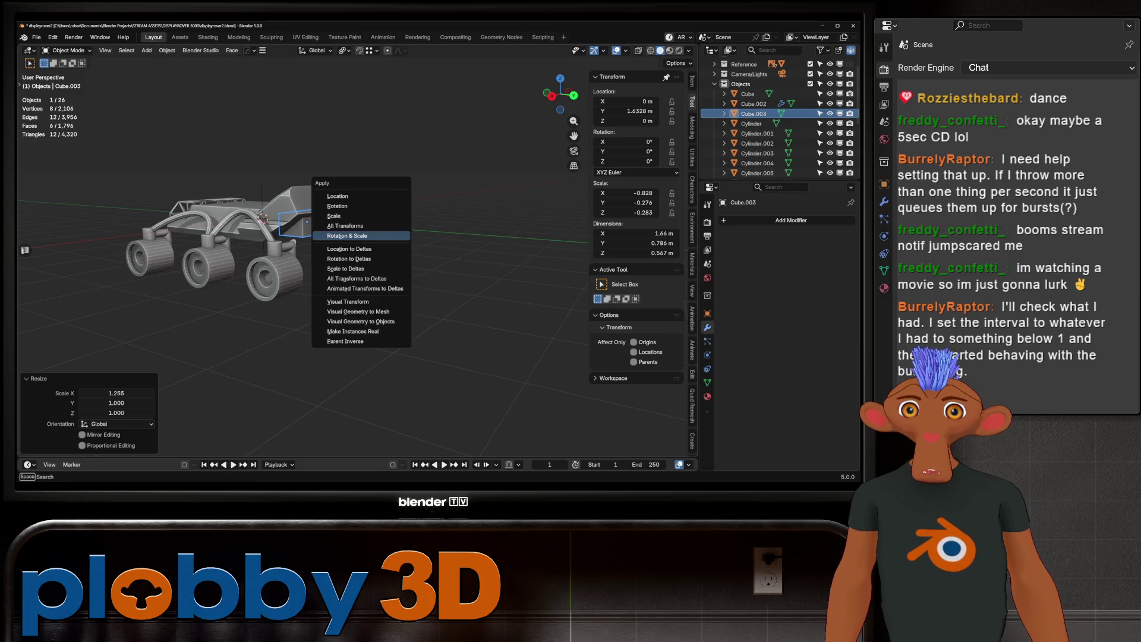
left_click(339, 208)
key("Tab")
key("Tab")
mouse_move(262, 199)
middle_mouse_down()
mouse_move(350, 191)
mouse_move(225, 200)
mouse_move(333, 187)
middle_mouse_up()
scroll(267, 199, "up", 5)
scroll(249, 202, "down", 4)
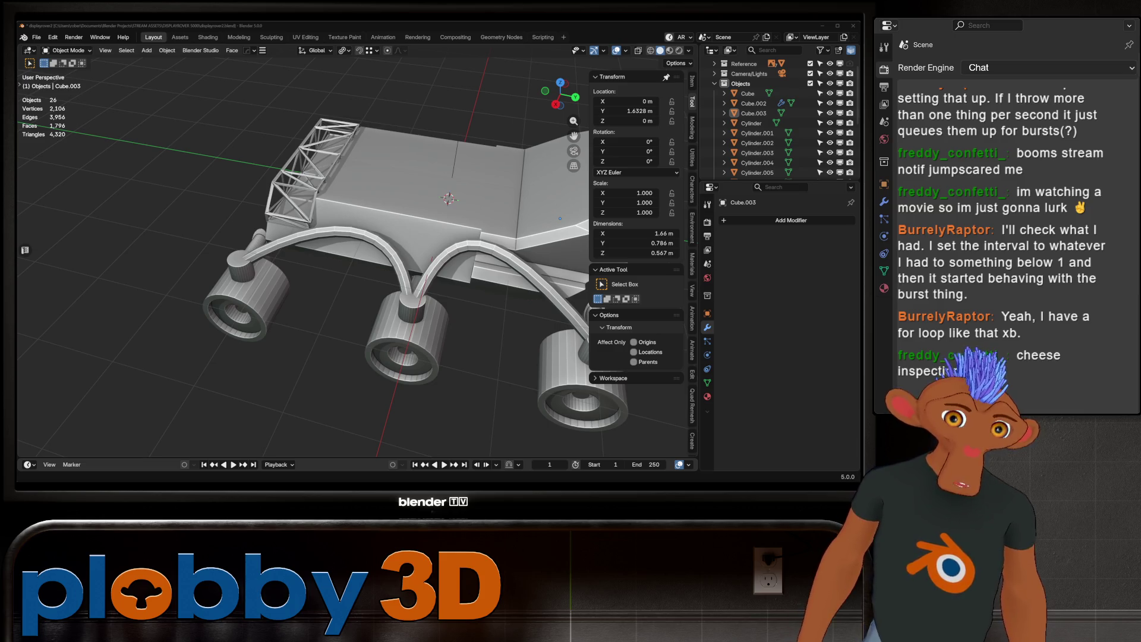
Zoom out to view the rover's new tube pipes running to the wheels.
scroll(356, 249, "down", 3)
Apply Shade Auto Smooth to the selected wheel cylinders.
mouse_move(357, 250)
middle_mouse_down()
mouse_move(280, 262)
mouse_move(184, 235)
mouse_move(333, 196)
mouse_move(309, 214)
mouse_move(333, 202)
mouse_move(324, 250)
middle_mouse_up()
scroll(357, 250, "up", 3)
scroll(333, 196, "down", 3)
scroll(309, 214, "up", 4)
left_click(324, 279)
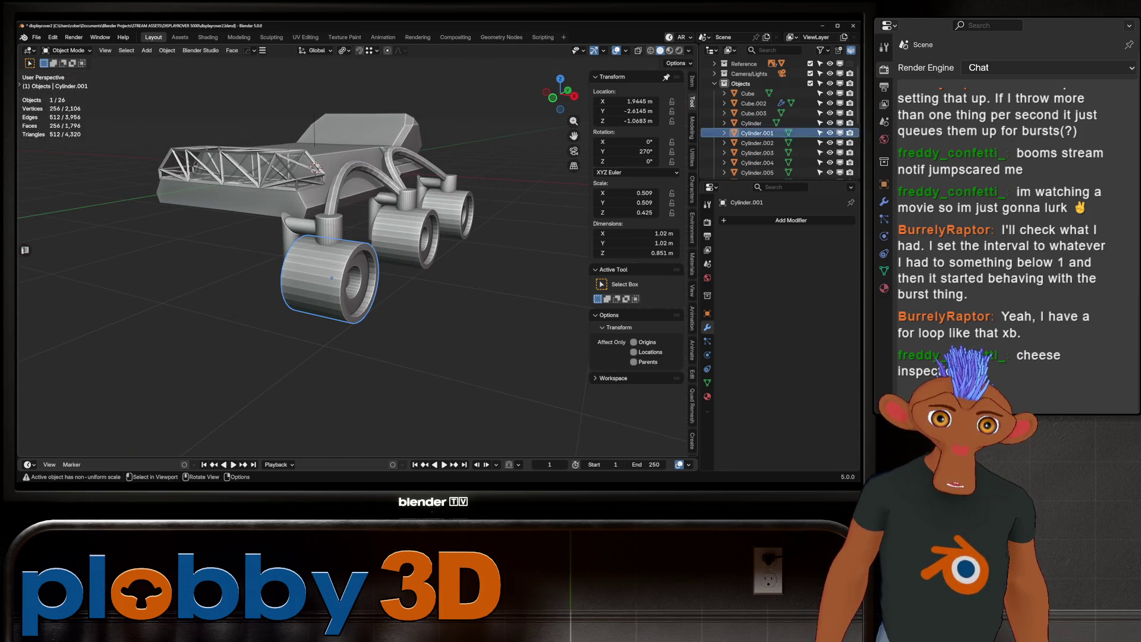
scroll(767, 119, "down", 2)
left_click(757, 94, "shift")
right_click(416, 244)
left_click(416, 244)
middle_click_drag(416, 243, 330, 285)
Auto smooth the wheel brackets Cylinder.007, Cylinder and Cylinder.004.
left_click(330, 292)
right_click(325, 262)
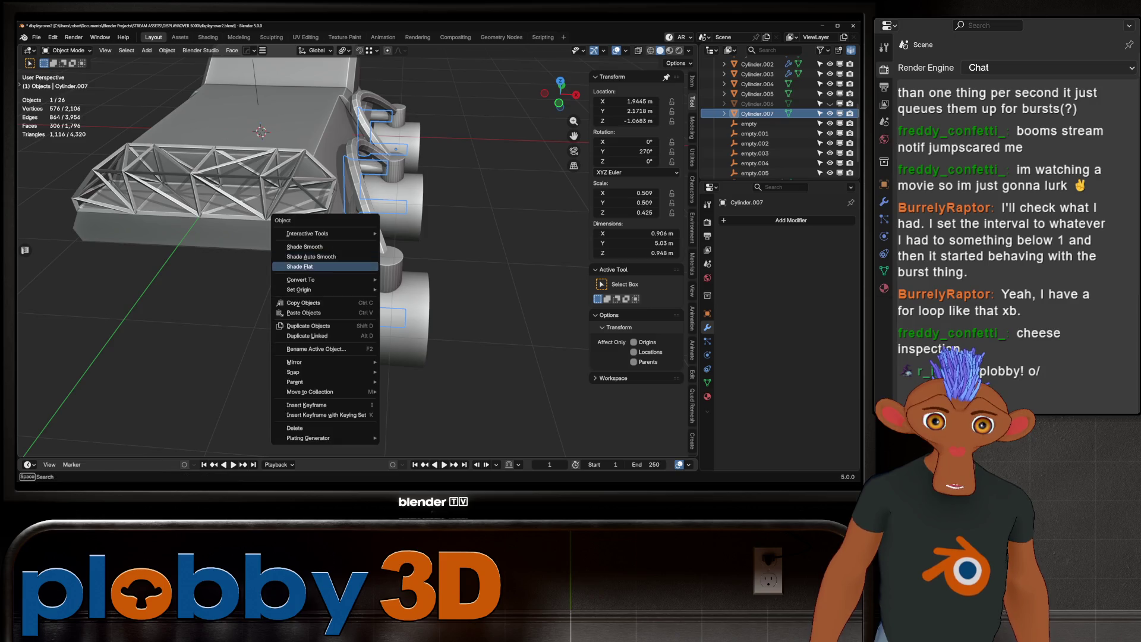
left_click(326, 263)
left_click(360, 269)
right_click(360, 268)
left_click(357, 268)
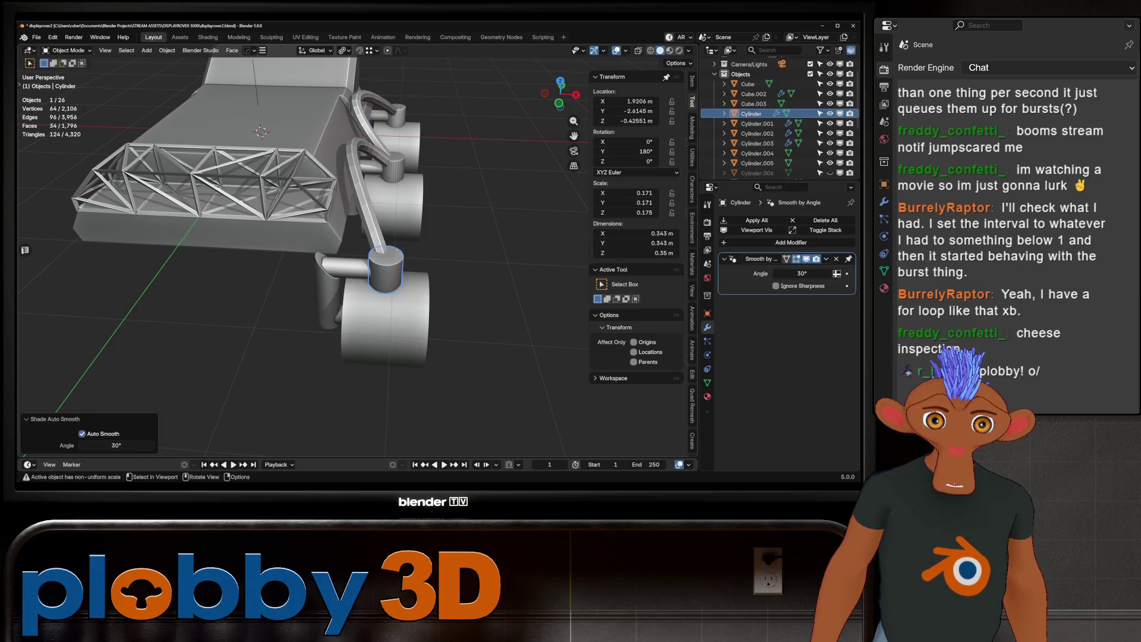
middle_click_drag(357, 268, 309, 214)
left_click(288, 173)
left_click(250, 201)
right_click(250, 202)
left_click(214, 204)
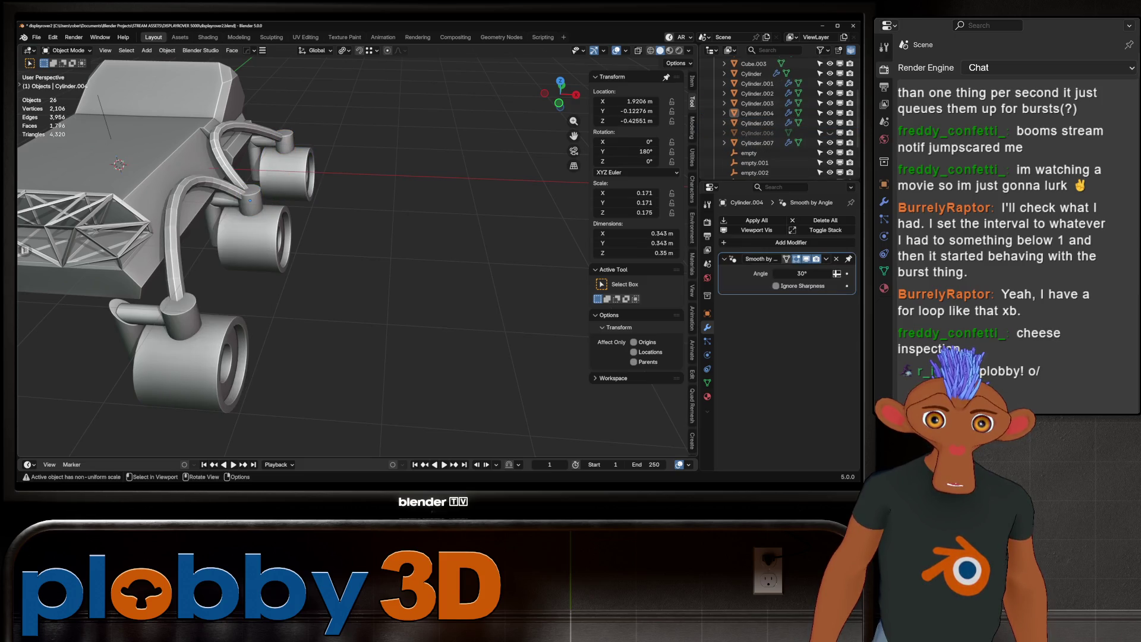
Leave the NurbsPath pipe curve unchanged, review the rover, and deselect everything.
left_click(179, 193)
right_click(179, 194)
key("Escape")
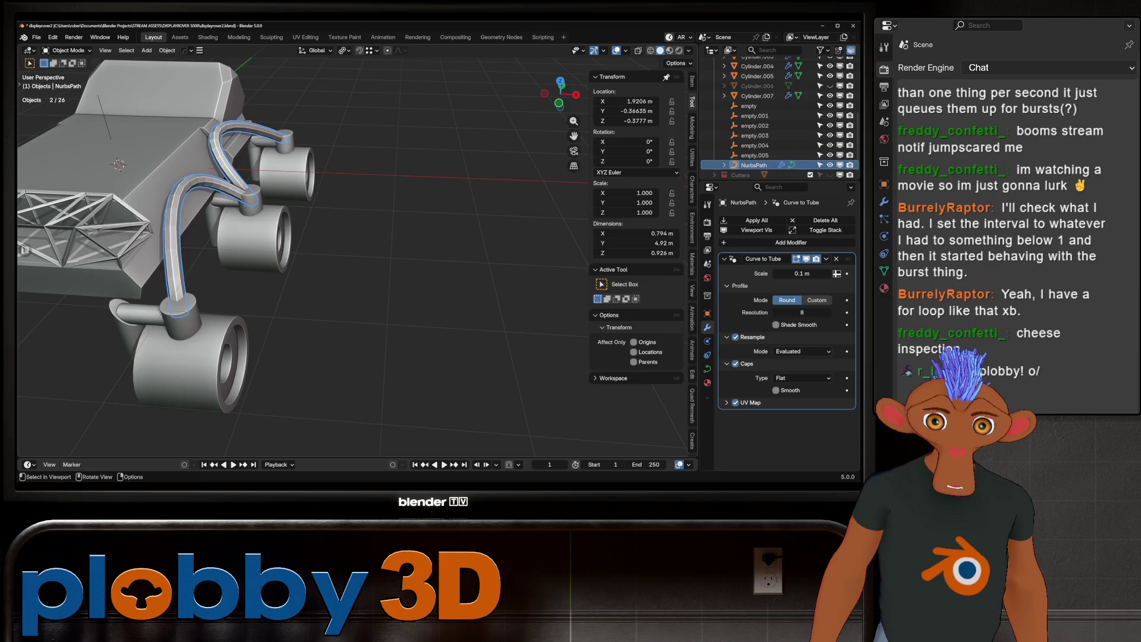
middle_click_drag(356, 267, 71, 268)
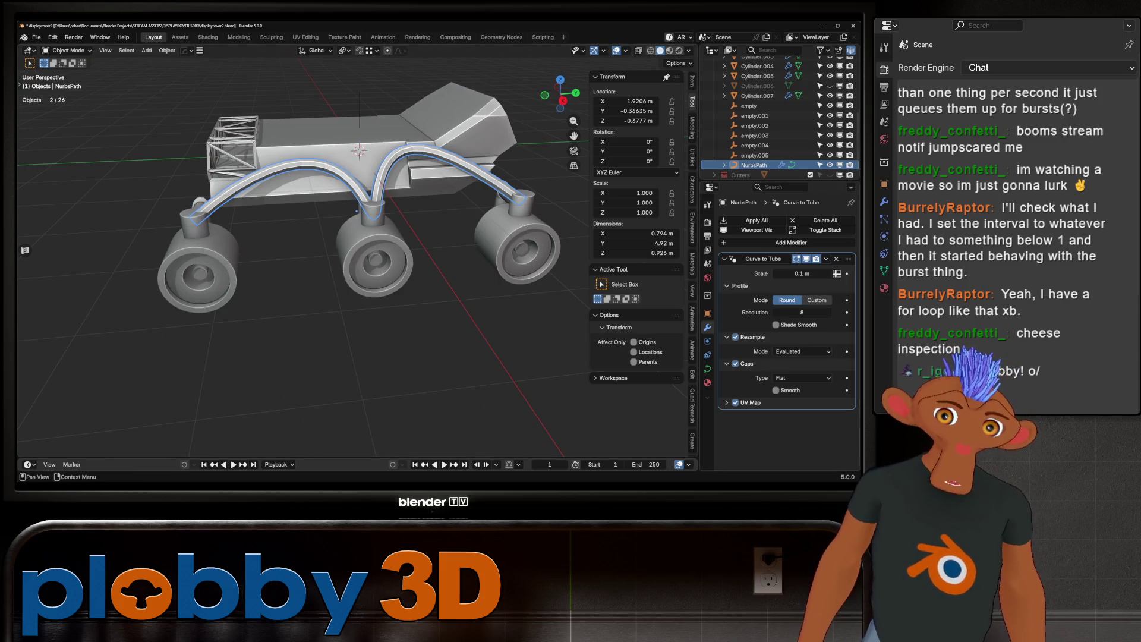
key("alt+a")
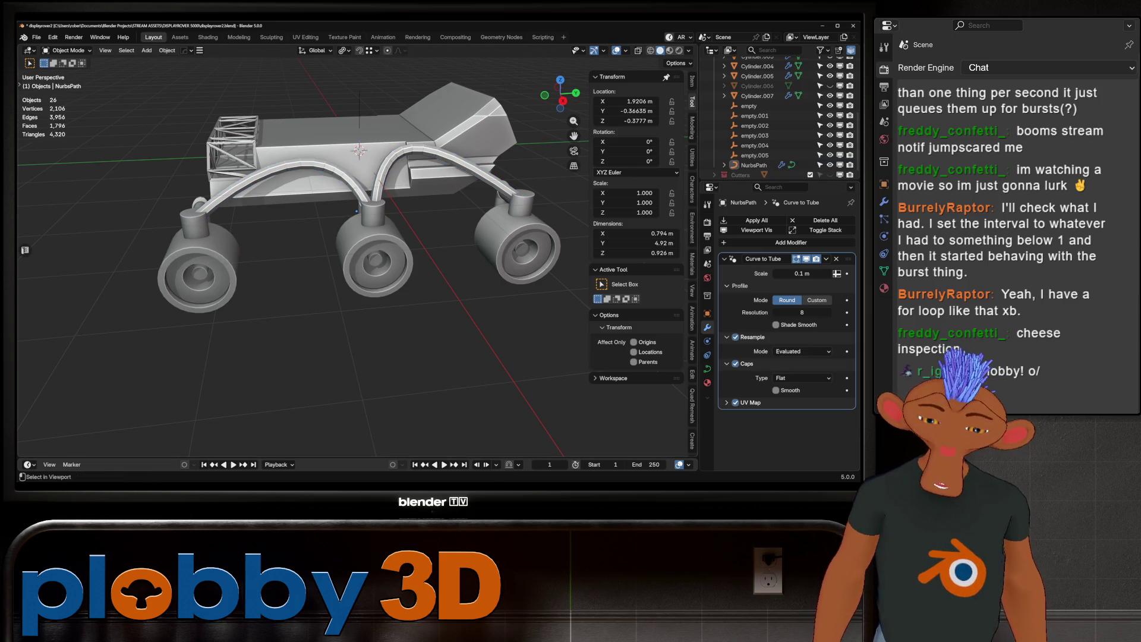
Save a new numbered version of the file and try applying the pipe's modifiers.
key("ctrl+alt+s")
left_click(752, 221)
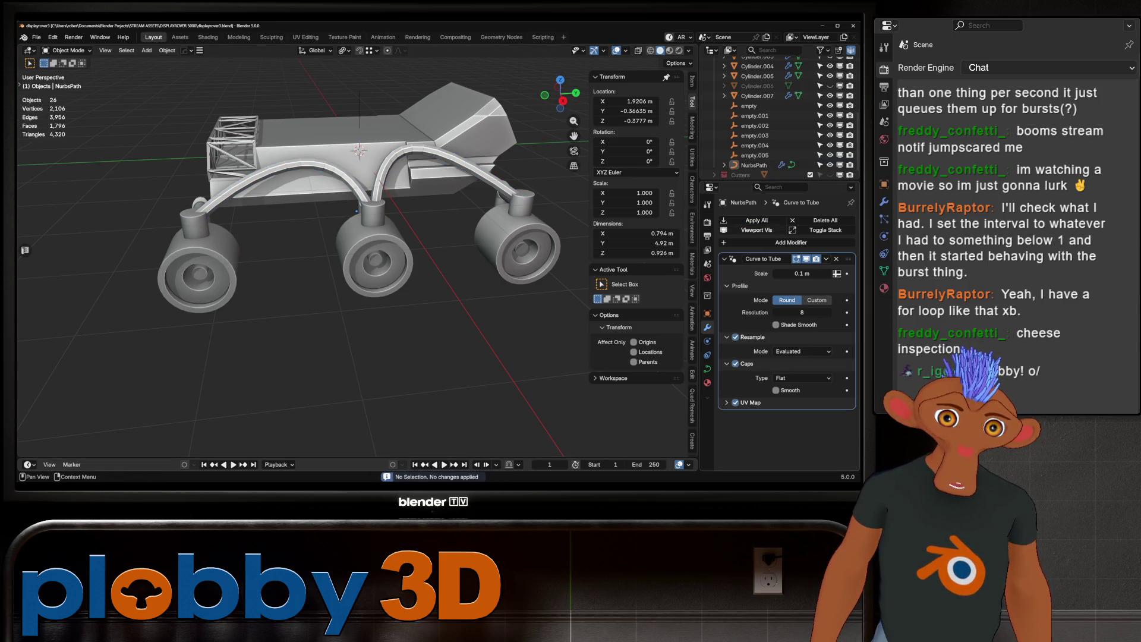
key("Tab")
key("Tab")
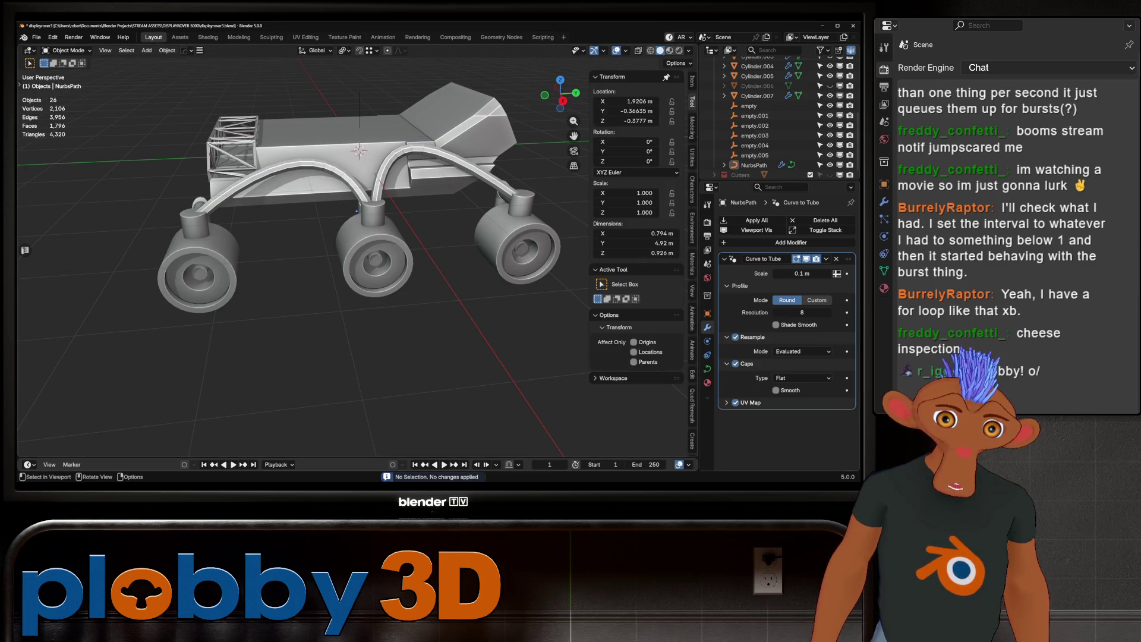
Convert the NurbsPath pipe curve into a mesh.
left_click(317, 172)
right_click(317, 188)
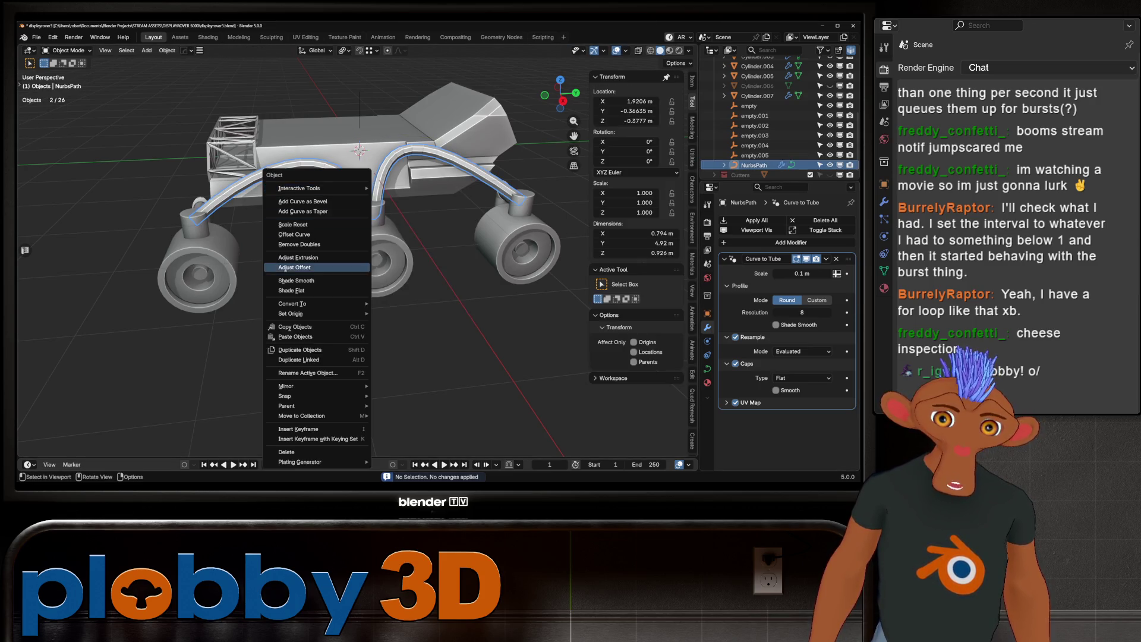
left_click(394, 303)
middle_click_drag(394, 303, 351, 300)
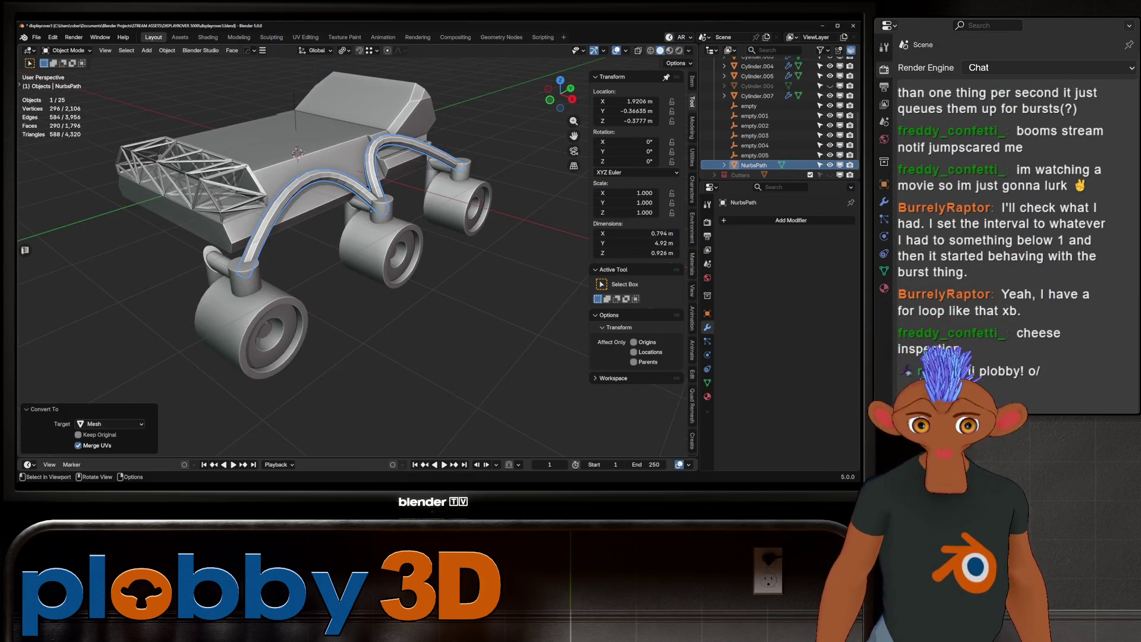
middle_click_drag(351, 300, 393, 297)
Inspect the converted pipe's joint at the middle wheel in Edit Mode, then return to Object Mode.
key("Tab")
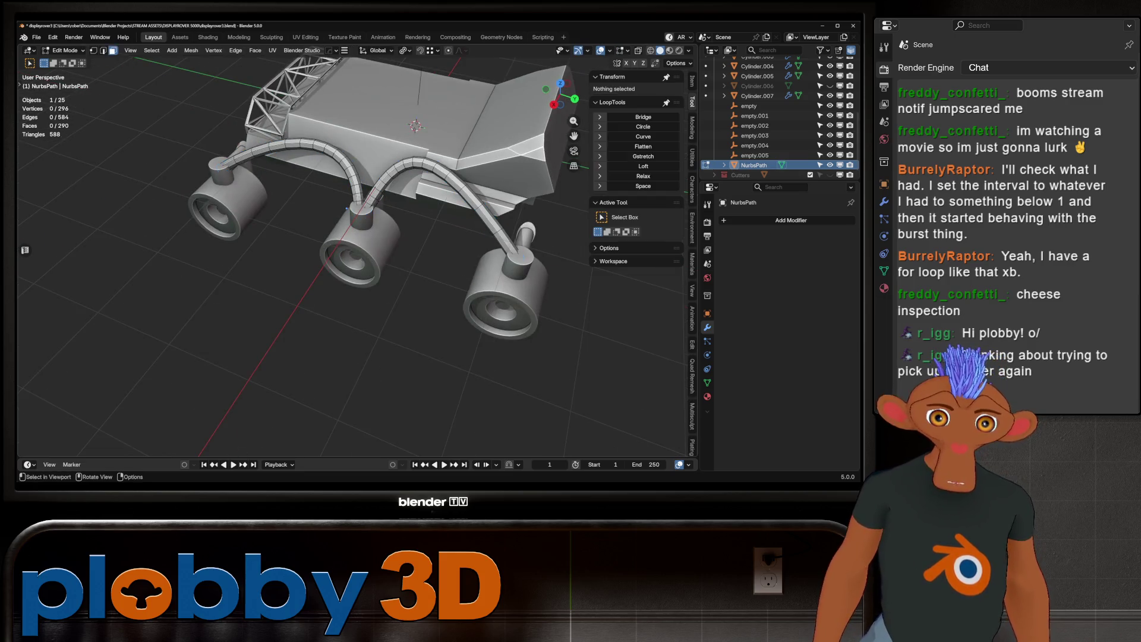
scroll(347, 208, "up", 8)
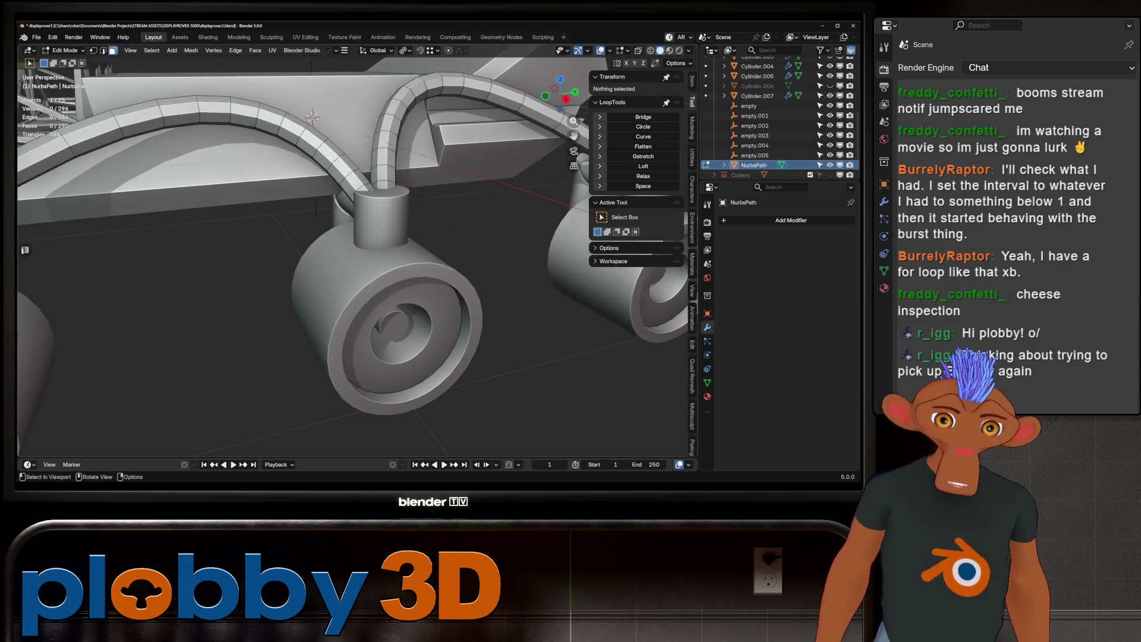
middle_click_drag(311, 238, 323, 321, "shift")
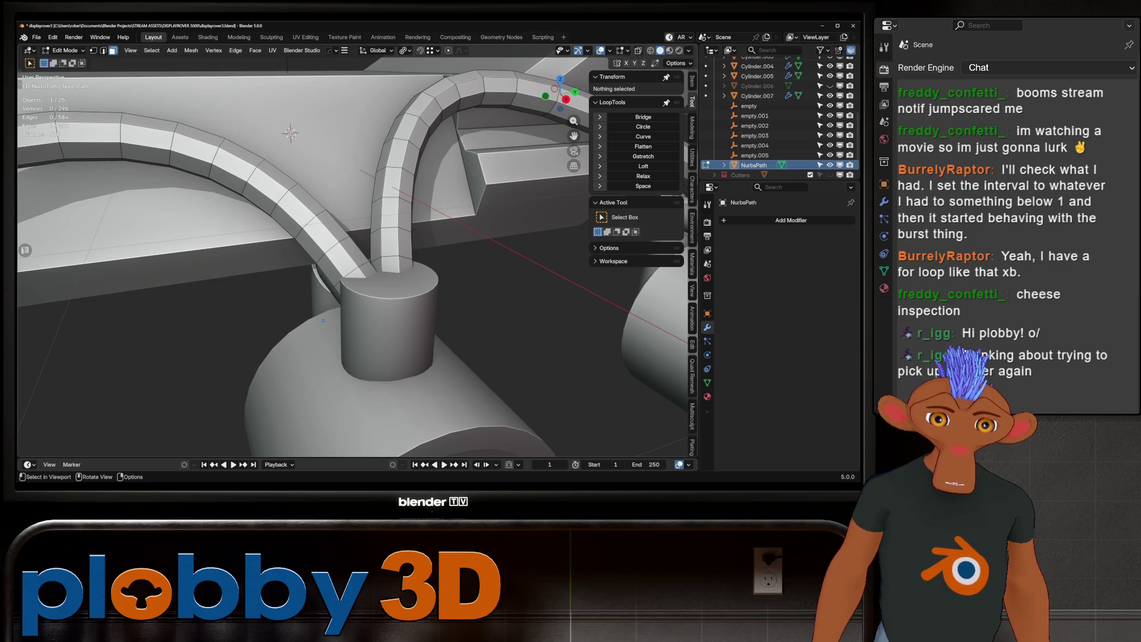
mouse_move(322, 320)
middle_mouse_down()
mouse_move(296, 306)
mouse_move(297, 345)
mouse_move(282, 253)
middle_mouse_up()
key("Tab")
scroll(297, 345, "down", 5)
scroll(283, 251, "up", 2)
right_click(282, 250)
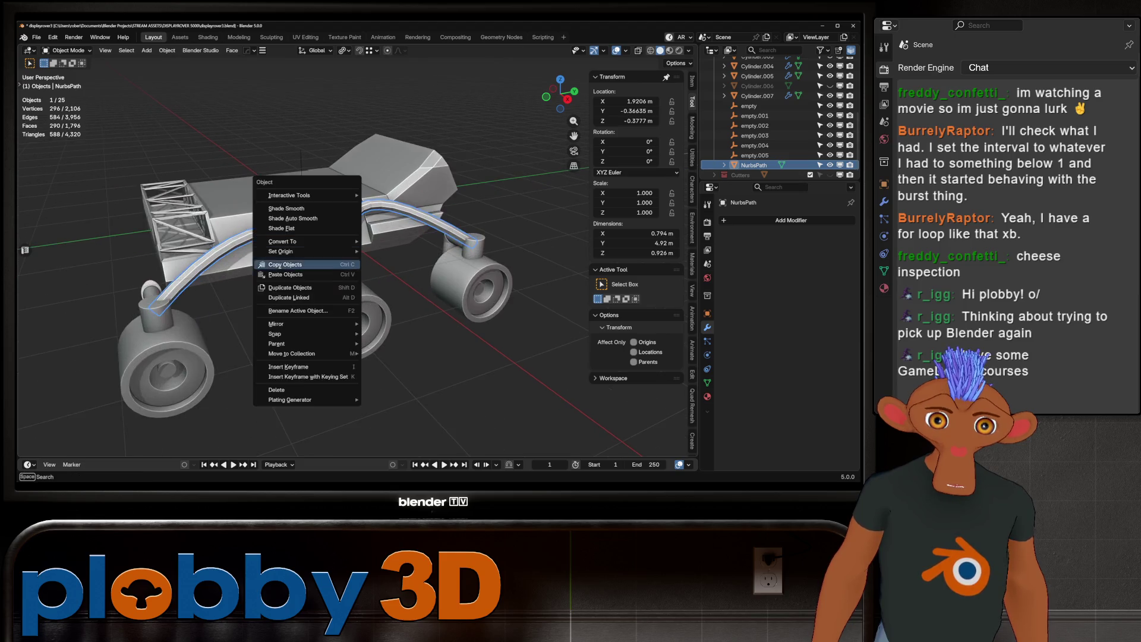
Apply Shade Auto Smooth to the pipes and the rover body Cube.
left_click(293, 218)
key("alt+a")
mouse_move(292, 218)
middle_mouse_down()
mouse_move(214, 223)
mouse_move(149, 255)
mouse_move(297, 232)
mouse_move(333, 214)
middle_mouse_up()
left_click(148, 256)
right_click(149, 255)
left_click(149, 255)
scroll(285, 249, "up", 8)
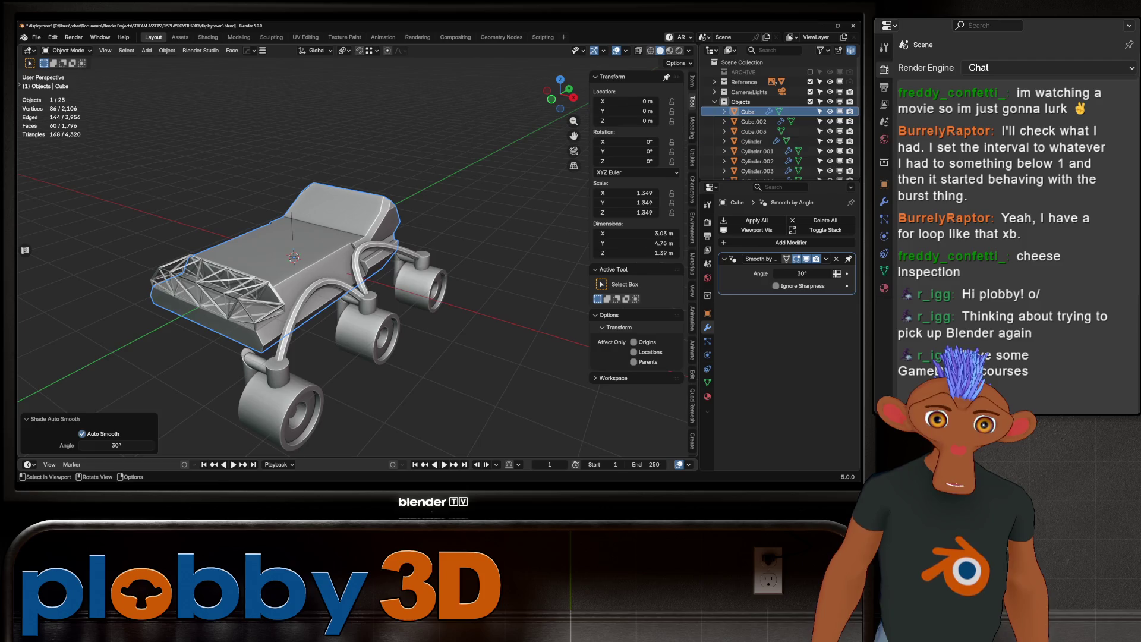
Delete the six empties, empty through empty.005, from the Outliner.
left_click(279, 395)
mouse_move(333, 267)
middle_mouse_down()
mouse_move(368, 220)
mouse_move(374, 119)
middle_mouse_up()
scroll(778, 119, "down", 3)
left_click(749, 114)
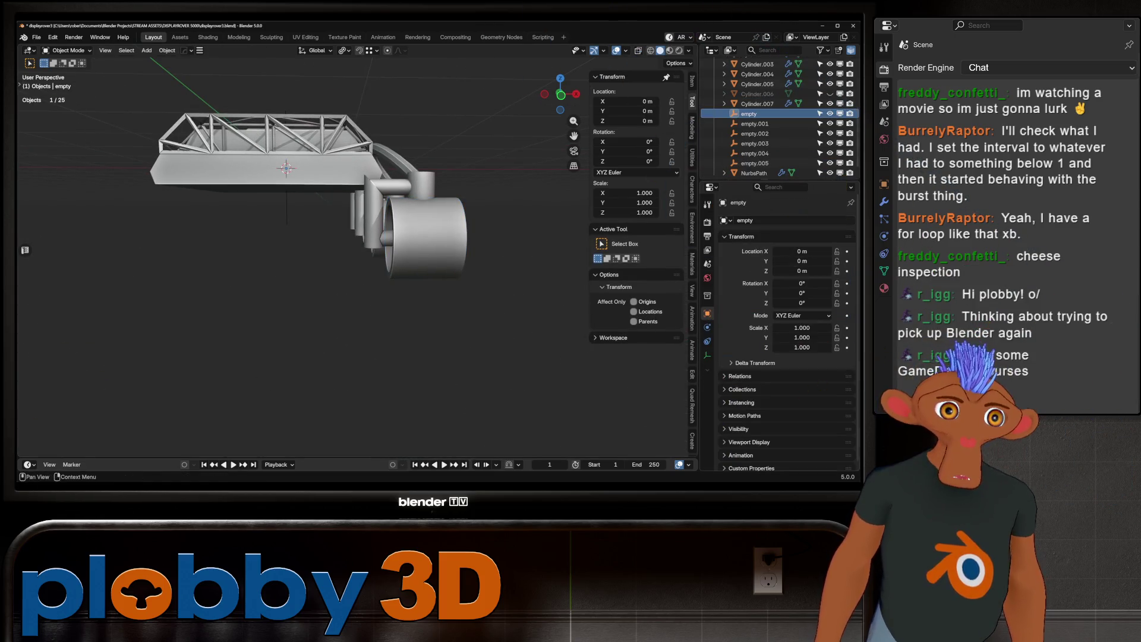
left_click(755, 163, "shift")
key("x")
Leave only the front wheel Cylinder.001 selected.
middle_click_drag(357, 238, 375, 196)
left_click(390, 347)
left_click(446, 290, "shift")
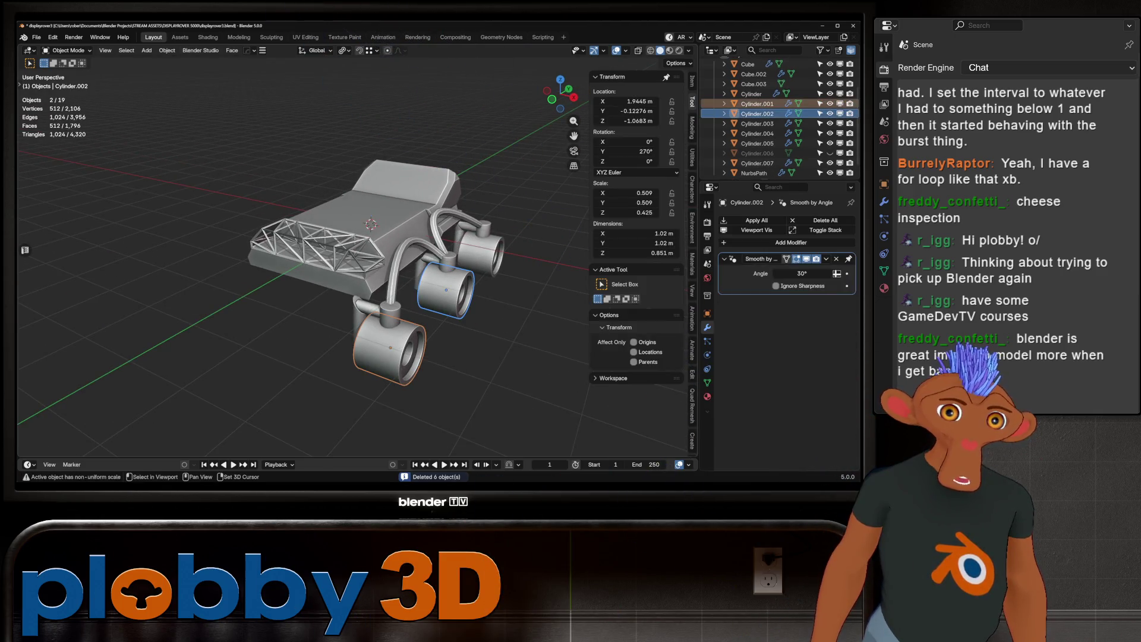
left_click(757, 103)
scroll(772, 119, "up", 1)
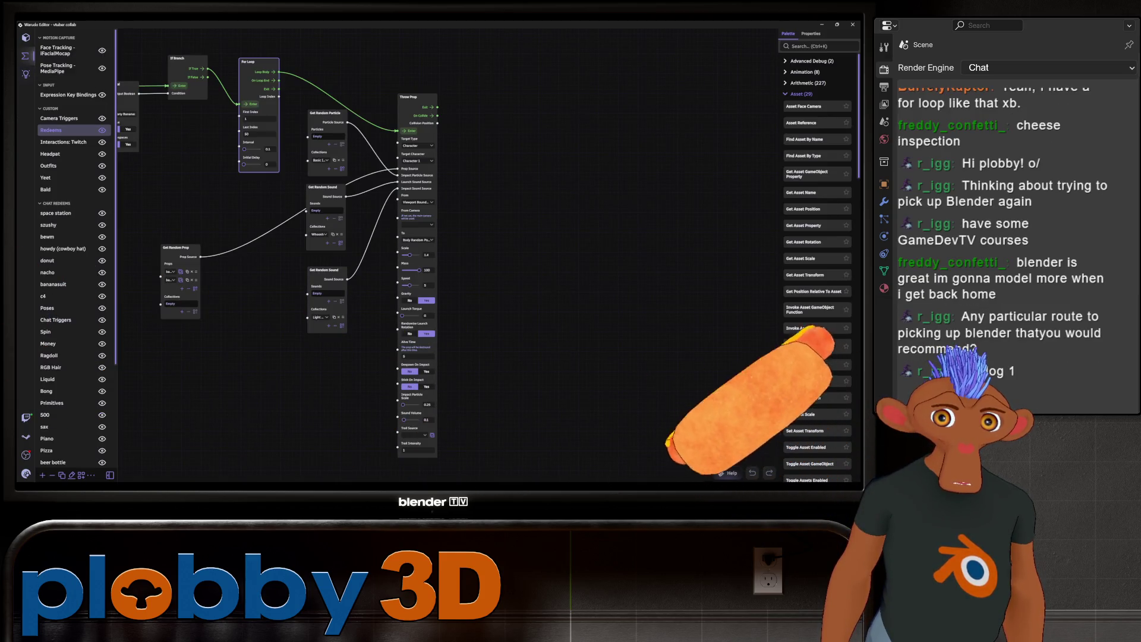
Select Character 1 in Warudo's Scene list and raise its Position Y from 0.0167 to 0.4367.
left_click(25, 74)
left_click(25, 37)
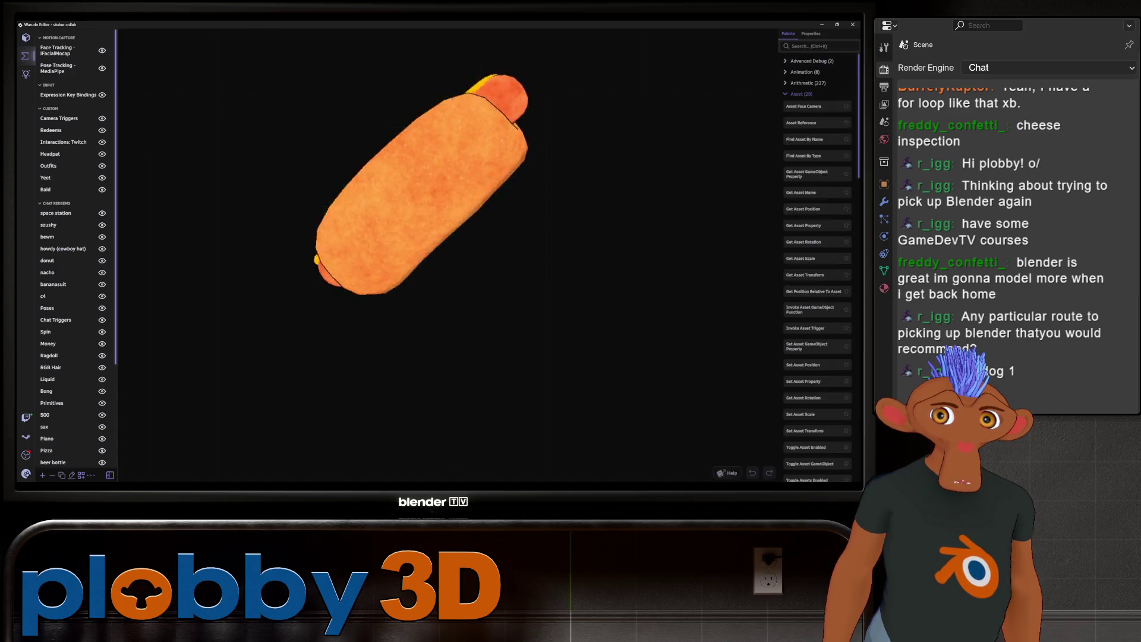
left_click(64, 257)
left_click(63, 146)
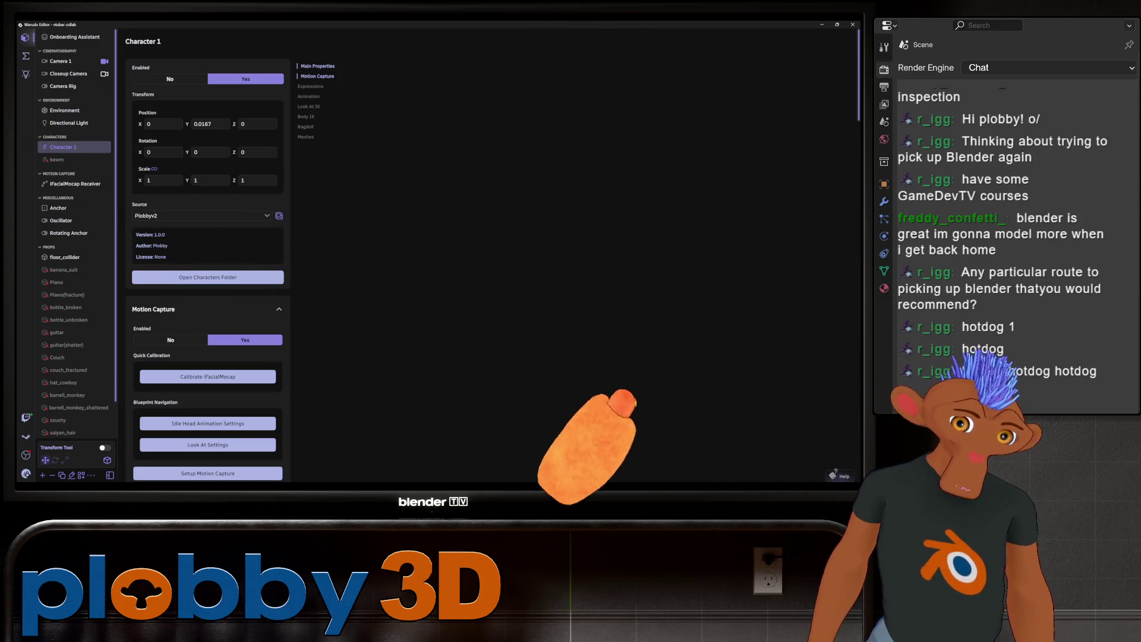
left_click(946, 582)
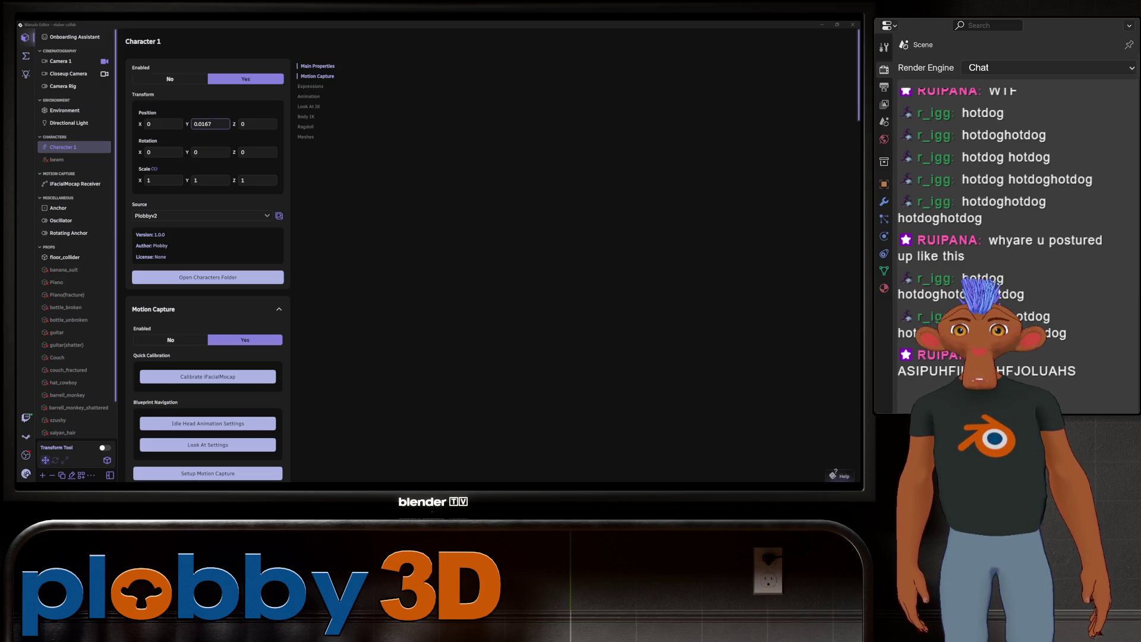
left_click_drag(211, 124, 227, 124)
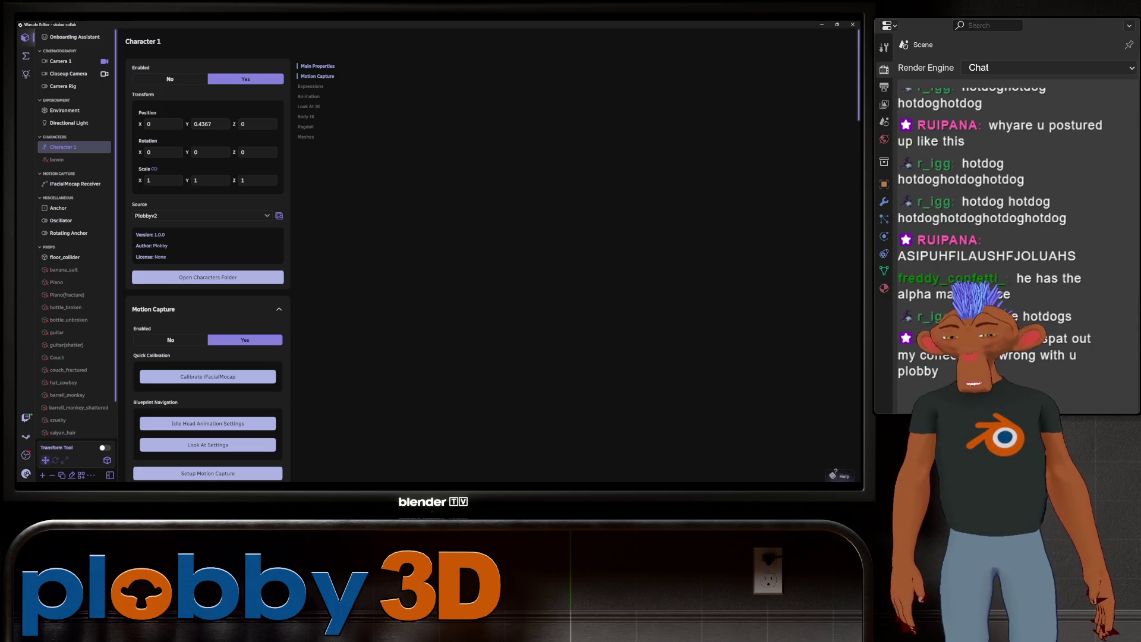
left_click(936, 575)
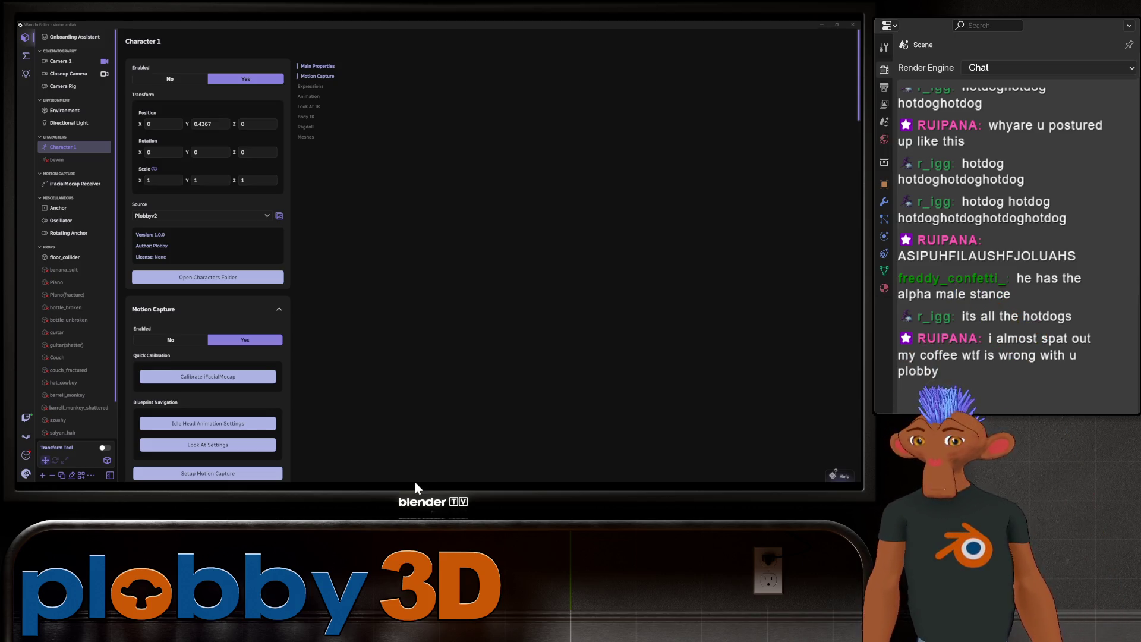
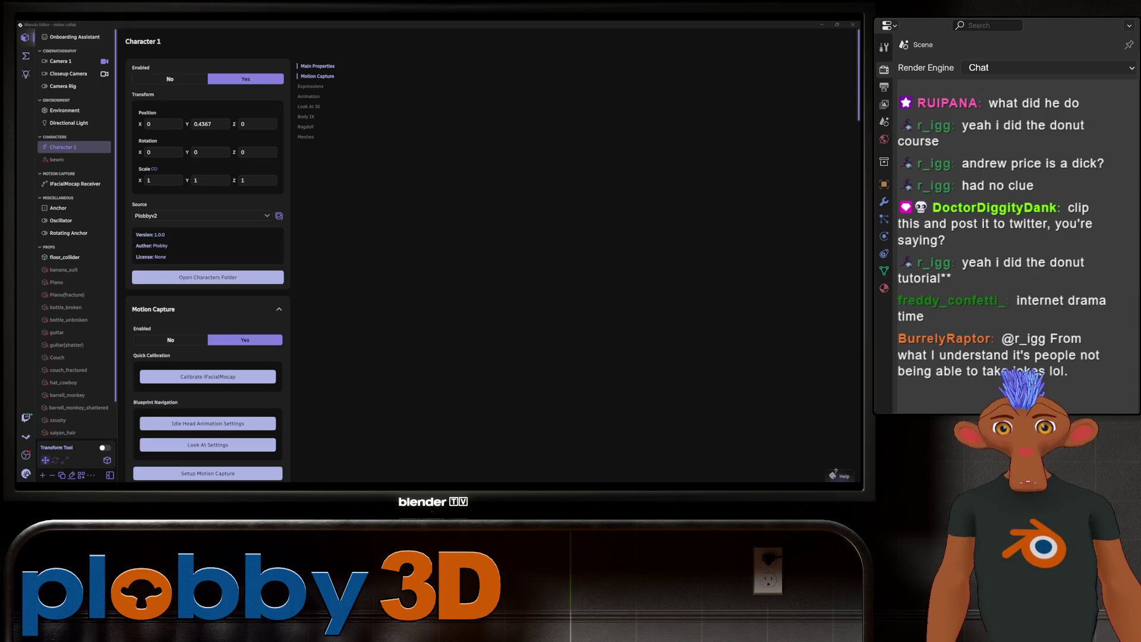
Switch from Plobby to the Blender rover scene and orbit to a low side-on view.
key("alt+Tab")
middle_click_drag(386, 267, 422, 235)
middle_click_drag(357, 267, 398, 240)
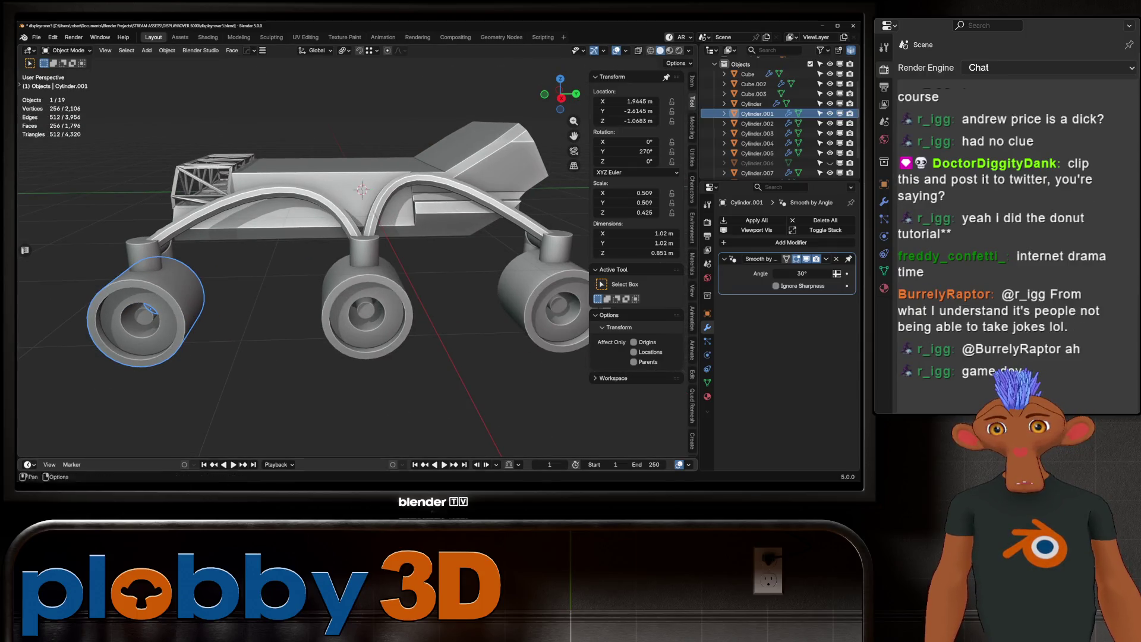
middle_click_drag(357, 267, 393, 250)
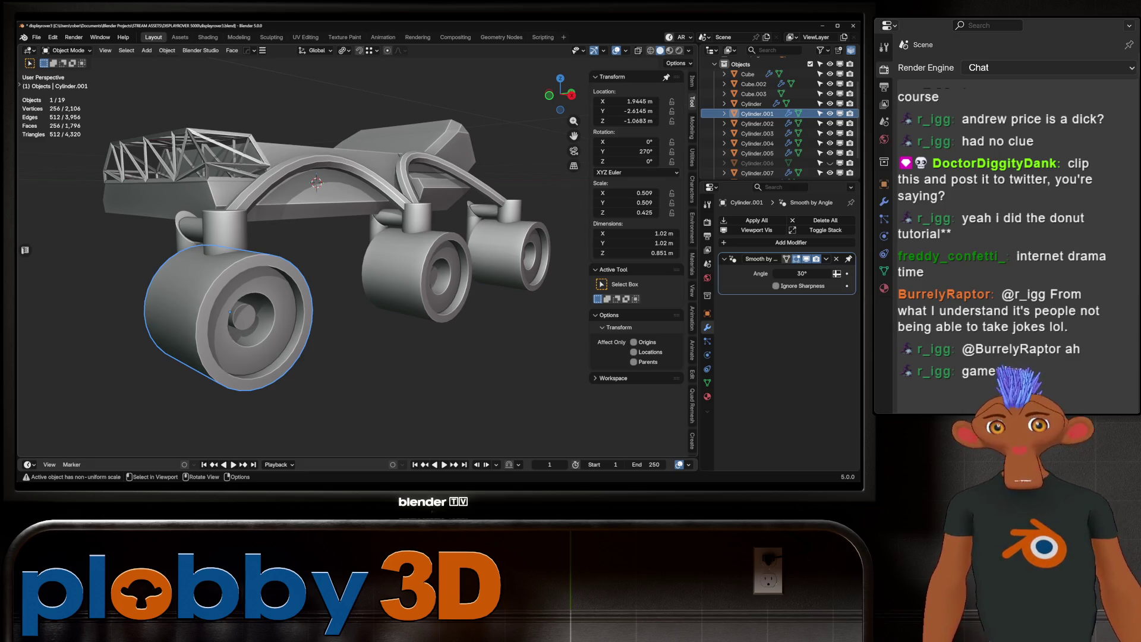
scroll(297, 250, "up", 5)
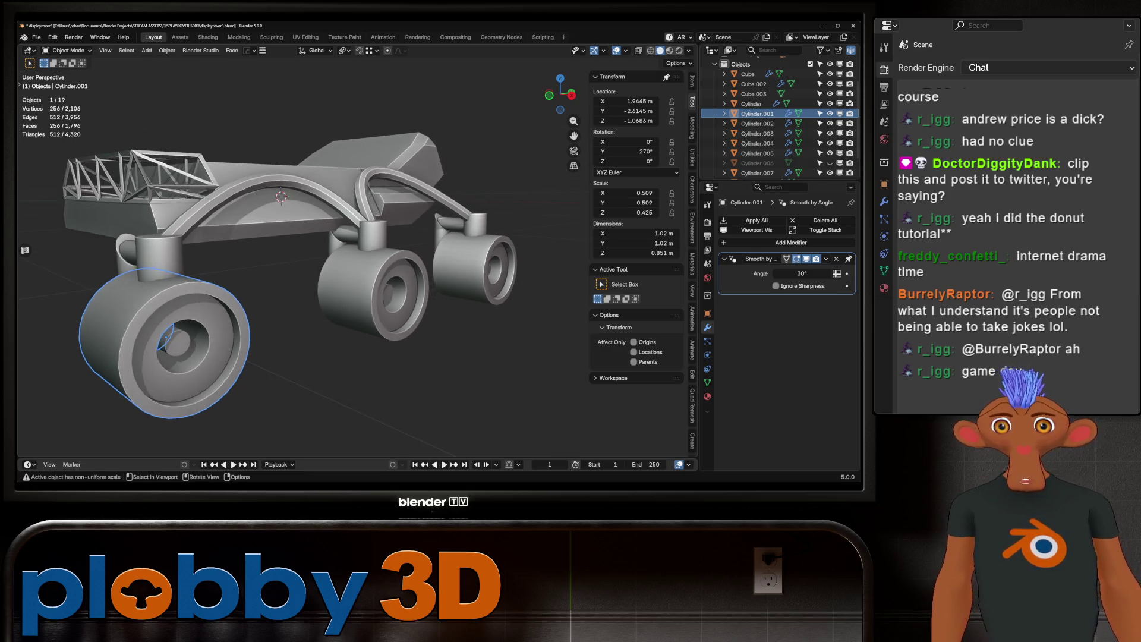
scroll(297, 249, "down", 5)
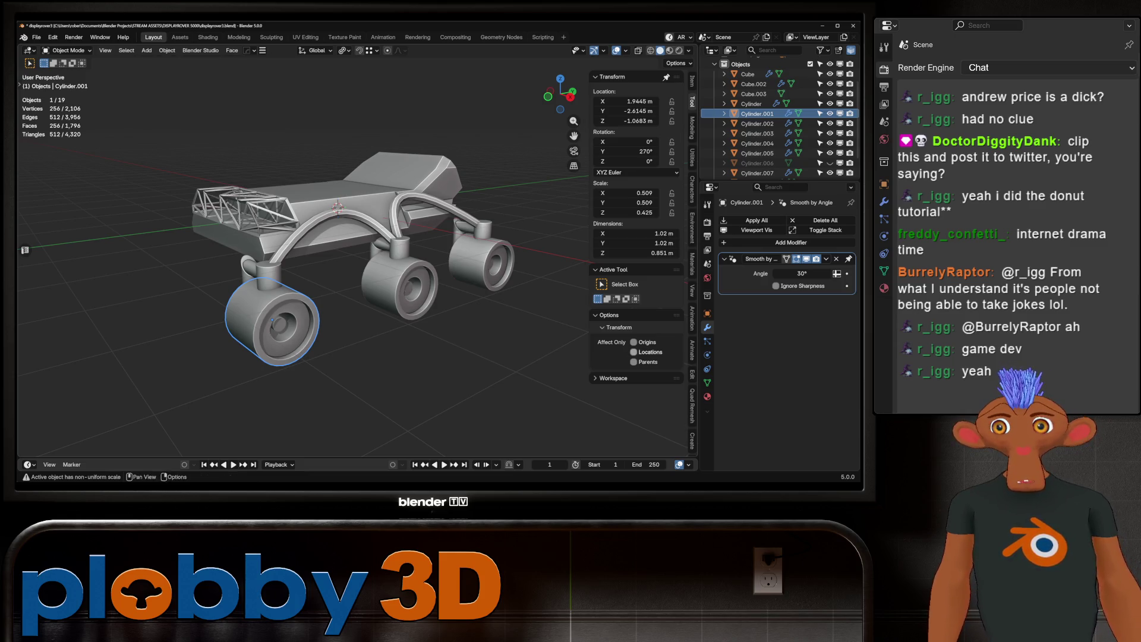
Apply rotation and scale to the front wheel after abandoning a first mirror attempt.
mouse_move(357, 268)
middle_mouse_down()
mouse_move(321, 255)
mouse_move(428, 250)
middle_mouse_up()
key("alt+x")
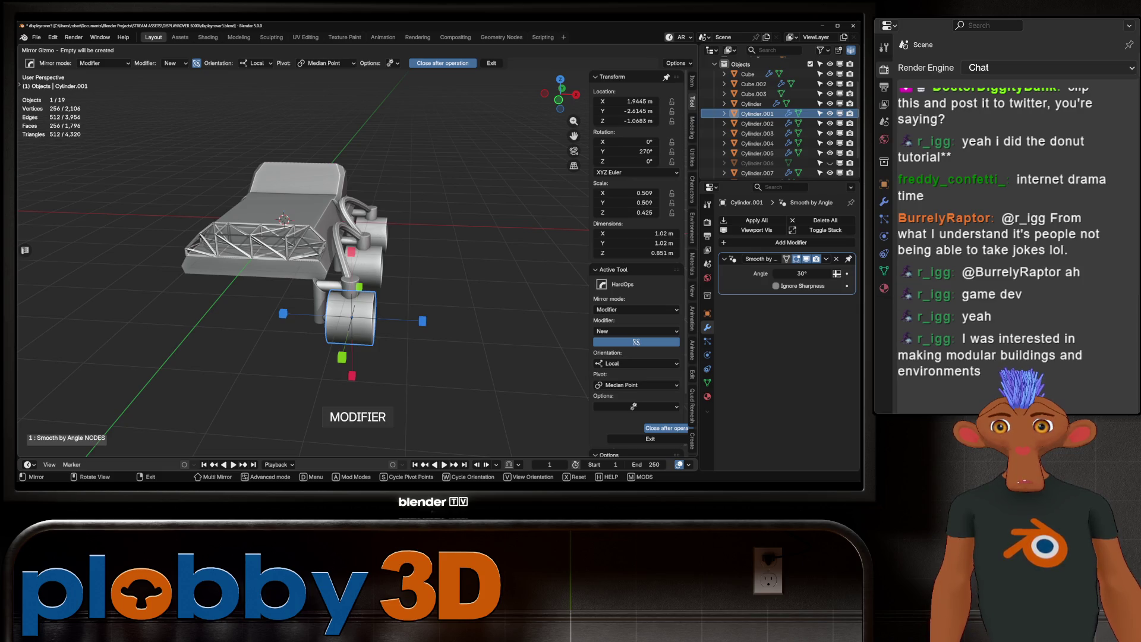
key("Escape")
key("ctrl+a")
key("Return")
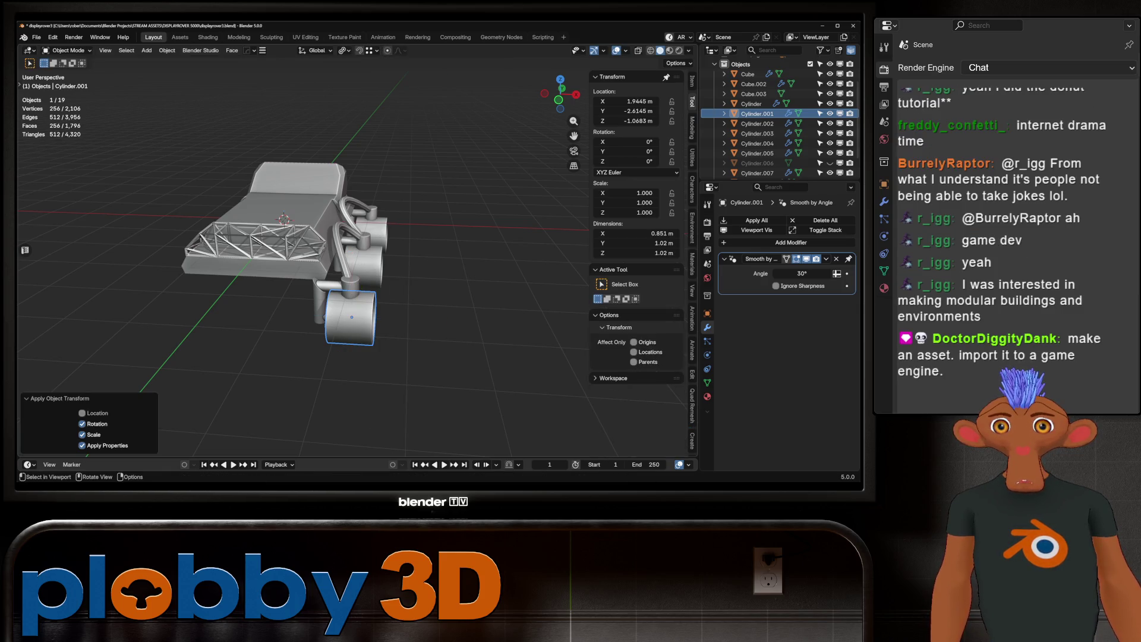
Apply rotation and scale to the other wheels and suspension parts.
left_click(364, 264, "shift")
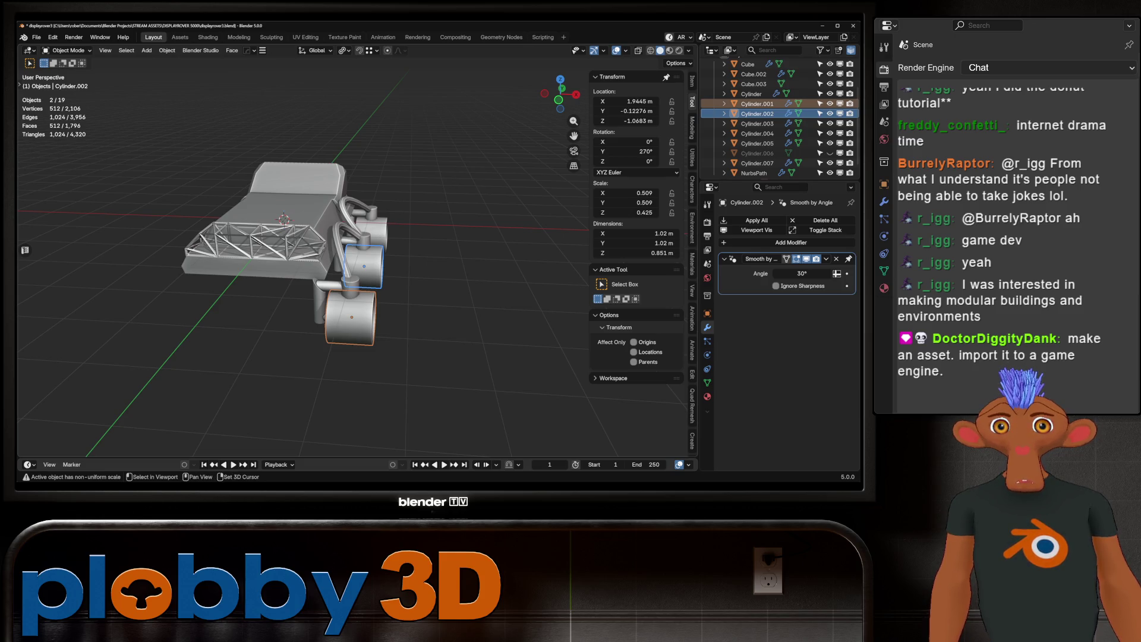
left_click_drag(416, 178, 309, 363)
key("ctrl+a")
left_click(380, 288)
Mirror the front wheel across the Cube body with HardOps and delete the leftover empty.
left_click(351, 315)
key("alt+x")
left_click(280, 319)
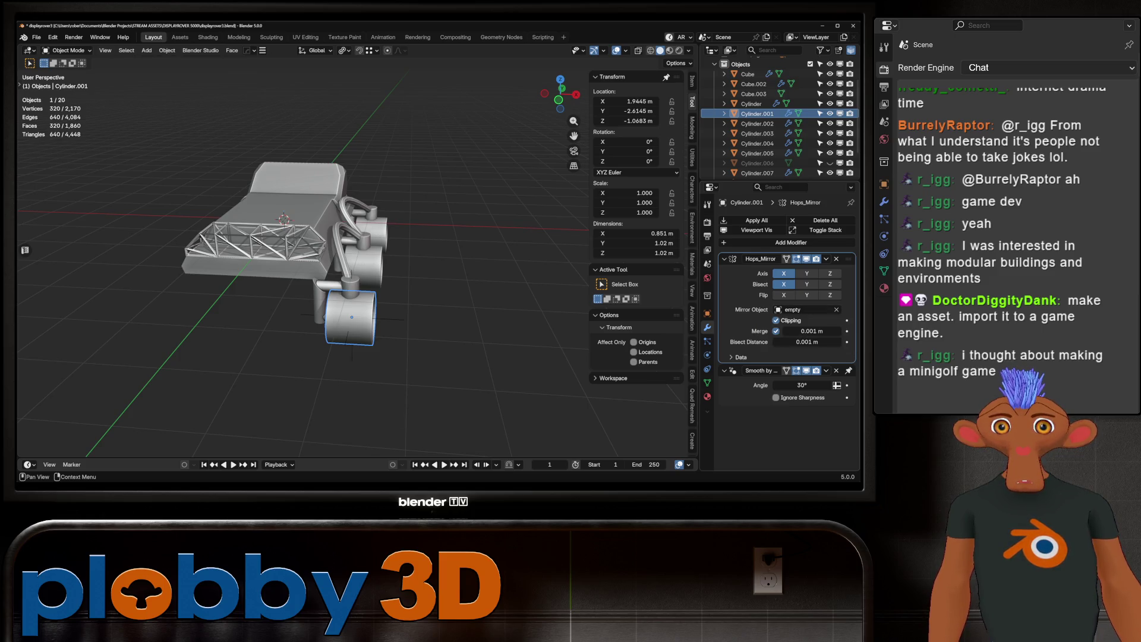
key("e")
left_click(300, 260)
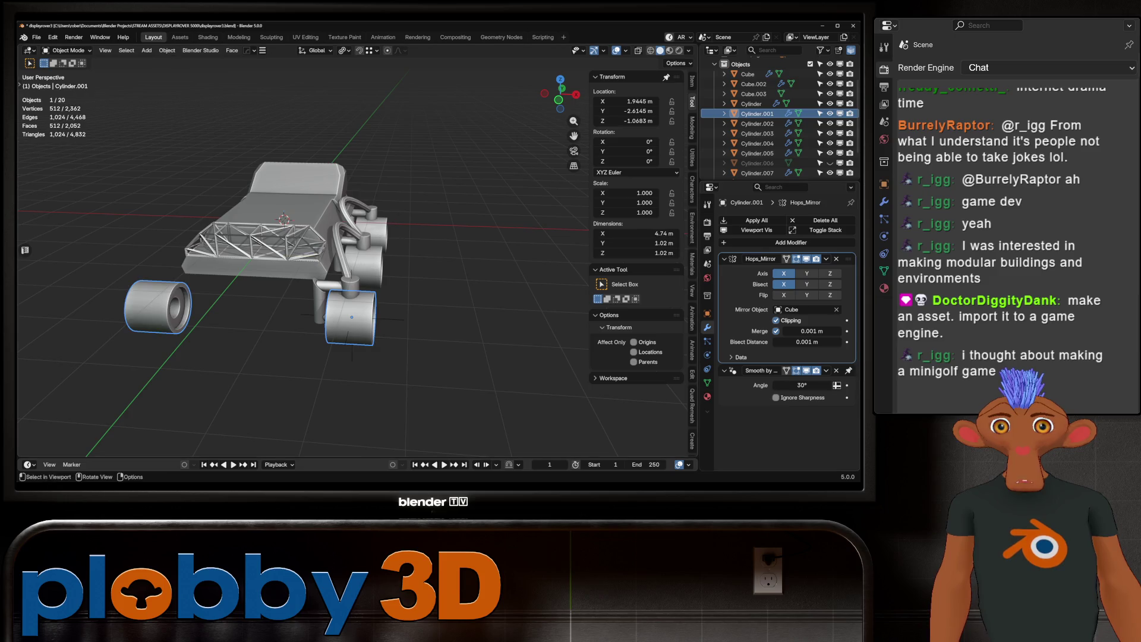
key("Delete")
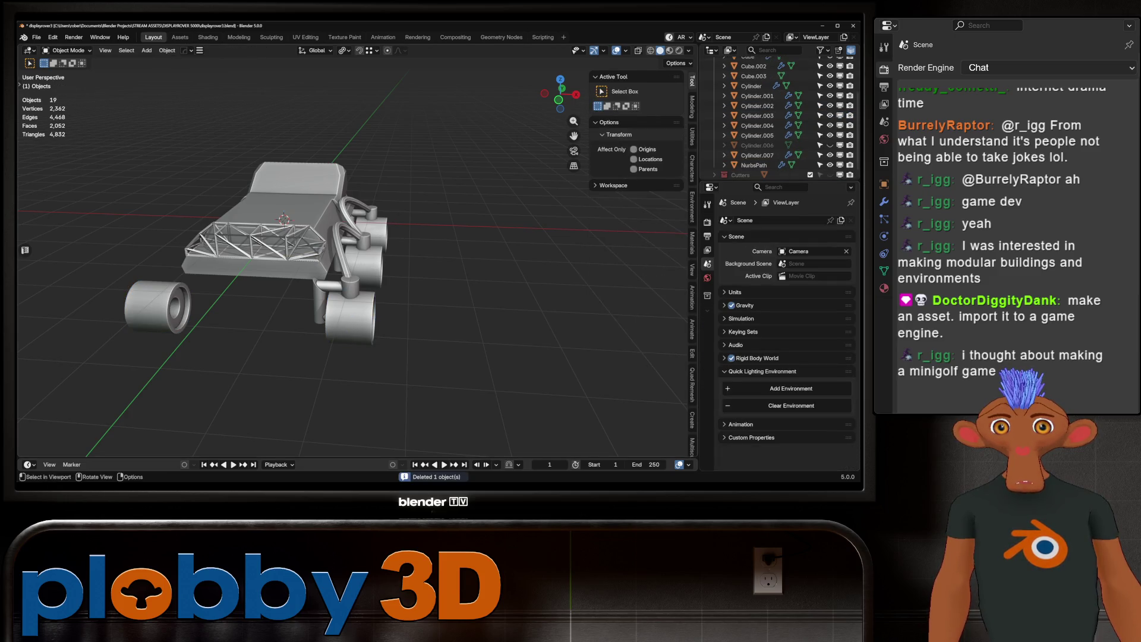
Select the wheel cylinders, small top cylinder and curved arm, with the mirrored wheel Cylinder.001 active.
left_click(157, 306)
left_click(351, 318, "shift")
left_click(364, 266, "shift")
left_click(374, 229, "shift")
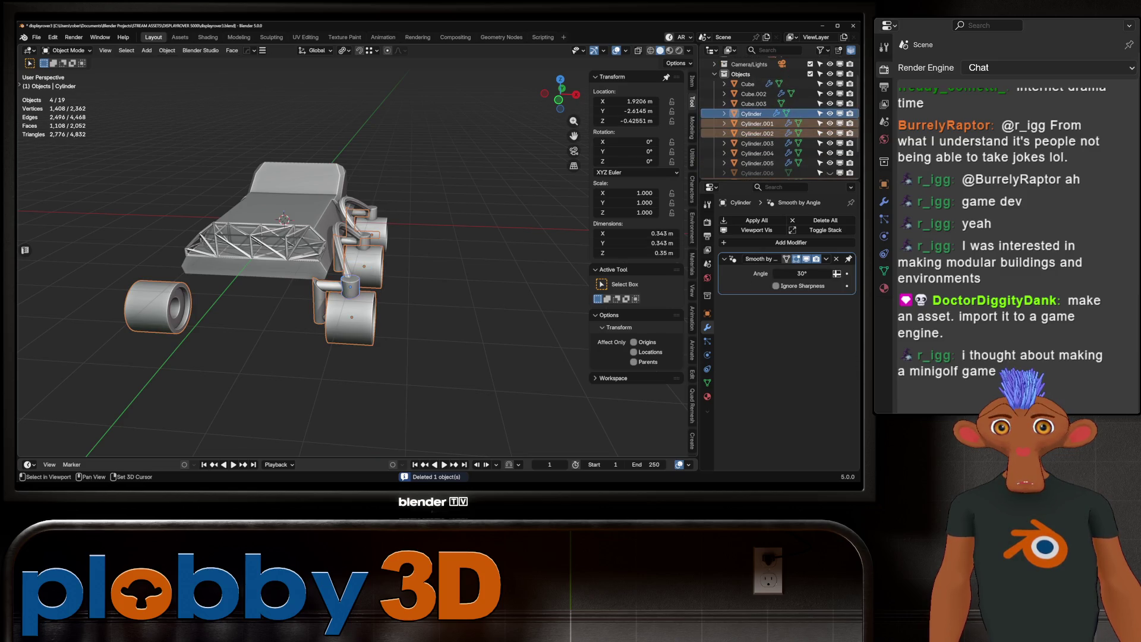
left_click(364, 240, "shift")
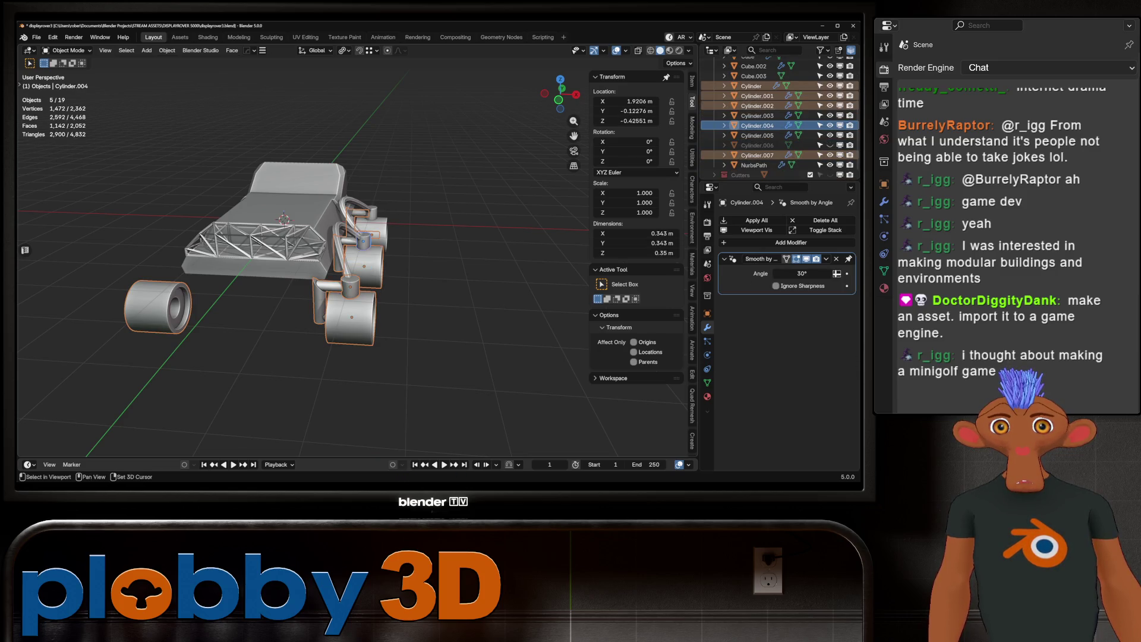
left_click(374, 229, "shift")
left_click(372, 212, "shift")
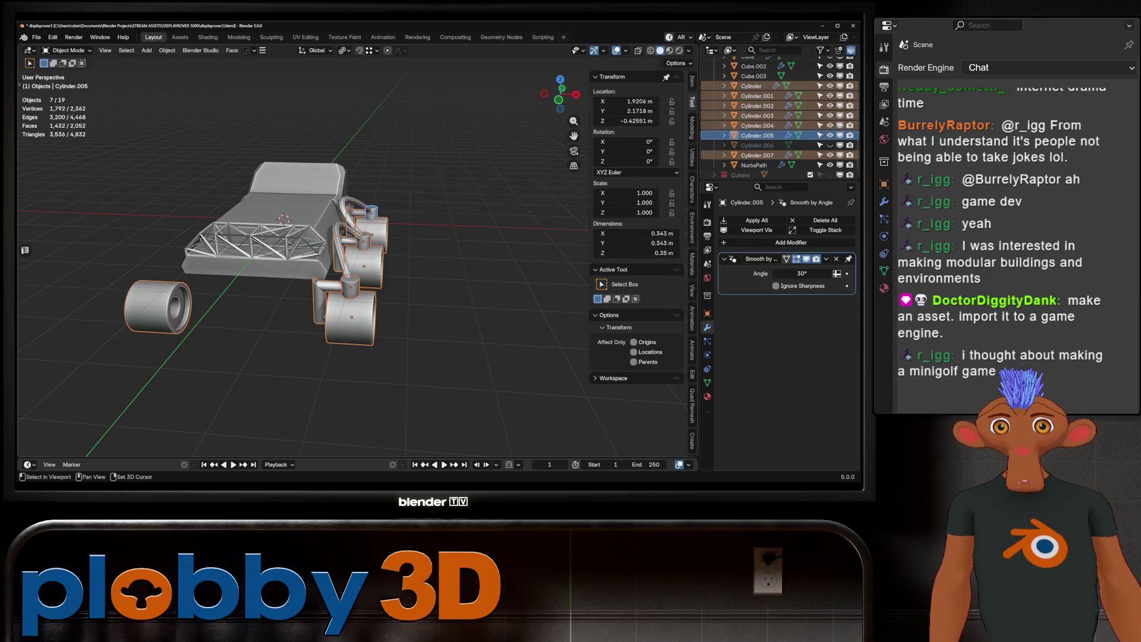
left_click(350, 206, "shift")
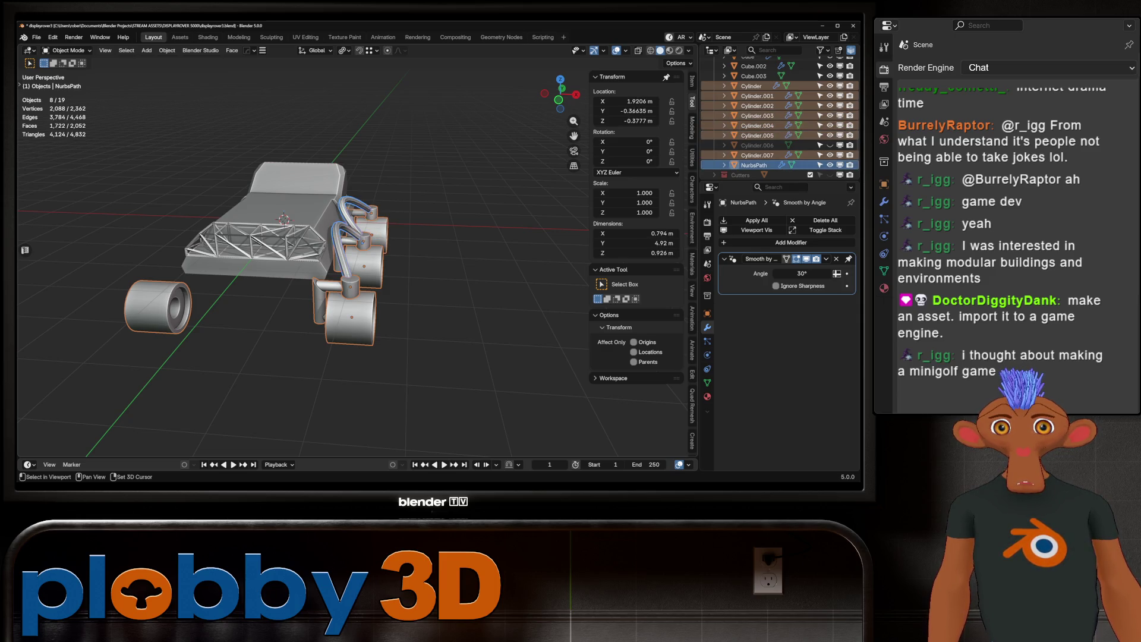
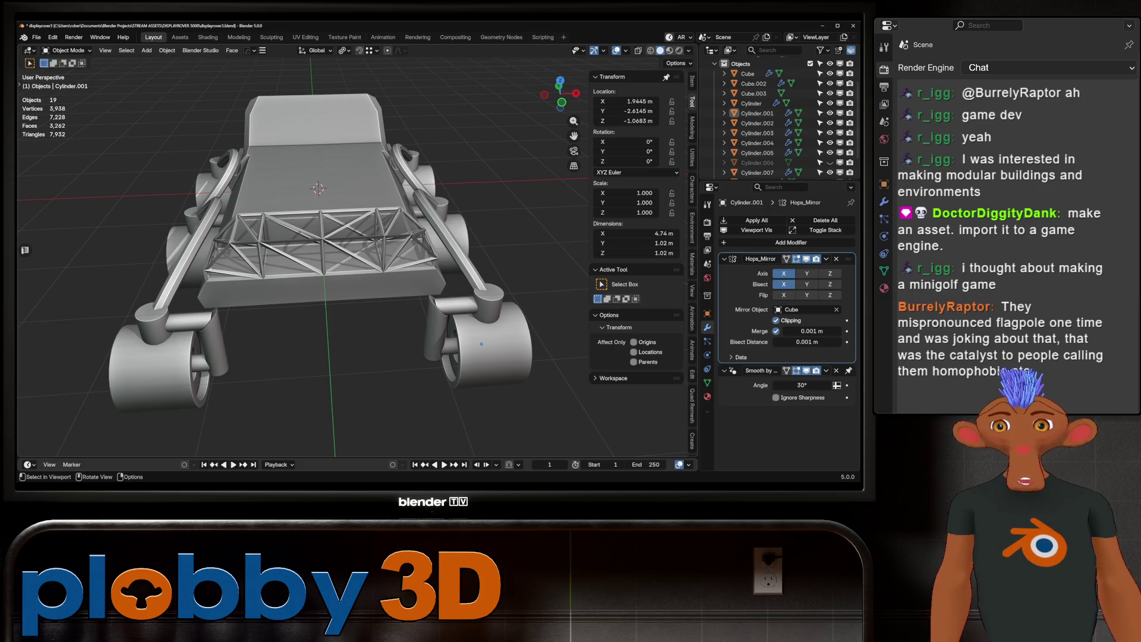
Bevel a bottom edge of the rover's main body with a single 0.118 m segment.
mouse_move(481, 343)
middle_mouse_down()
mouse_move(327, 446)
mouse_move(312, 384)
mouse_move(250, 350)
middle_mouse_up()
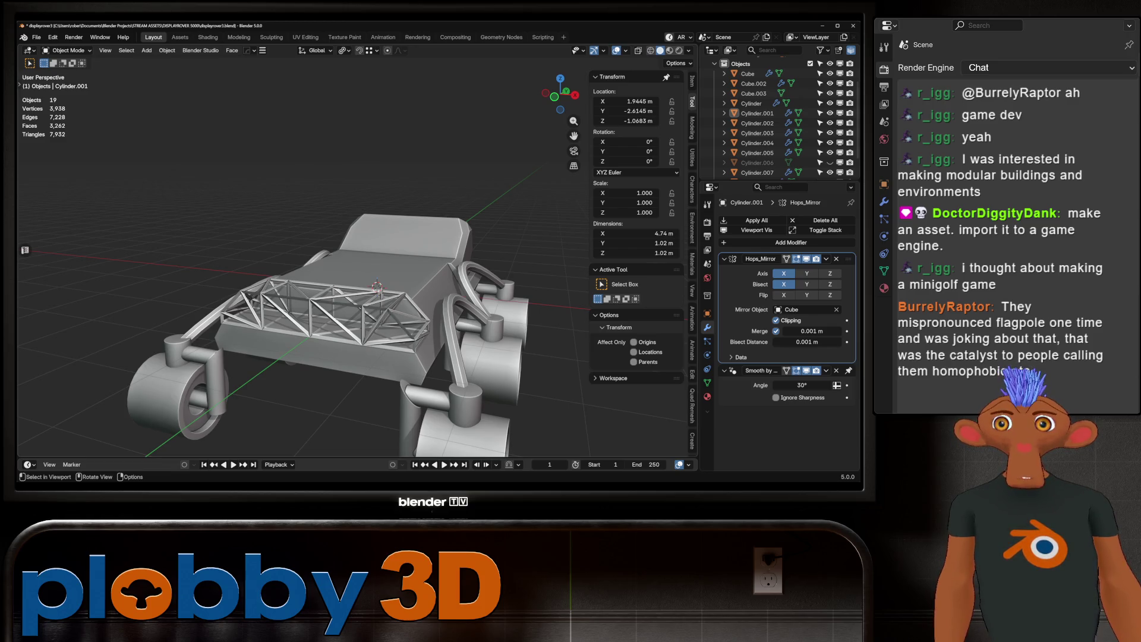
mouse_move(357, 297)
middle_mouse_down()
mouse_move(286, 312)
mouse_move(220, 255)
mouse_move(339, 291)
mouse_move(363, 256)
mouse_move(427, 232)
middle_mouse_up()
mouse_move(297, 268)
middle_mouse_down()
mouse_move(387, 250)
mouse_move(309, 257)
middle_mouse_up()
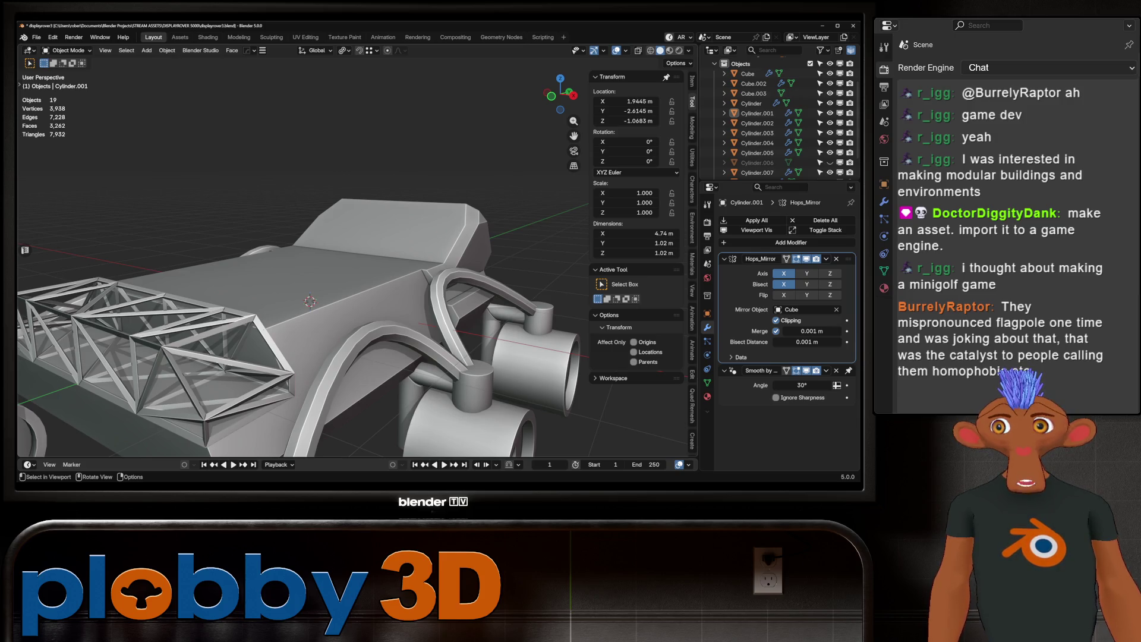
middle_click_drag(309, 257, 464, 221)
middle_click_drag(416, 333, 450, 385)
left_click(351, 267)
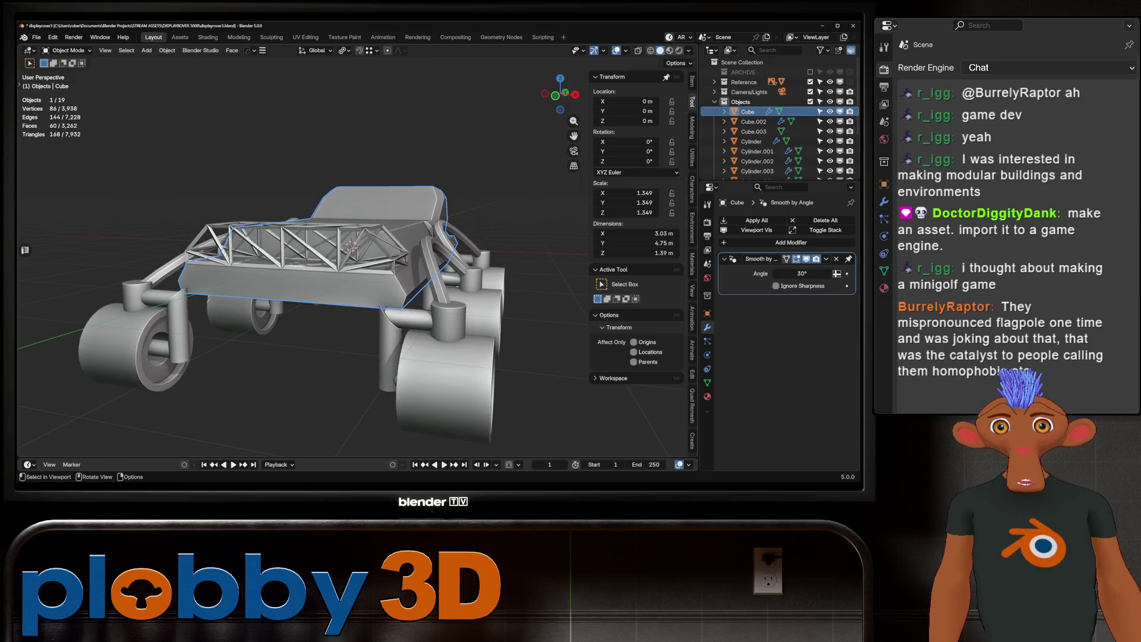
middle_click_drag(351, 267, 375, 262)
key("Tab")
left_click(351, 263, "alt")
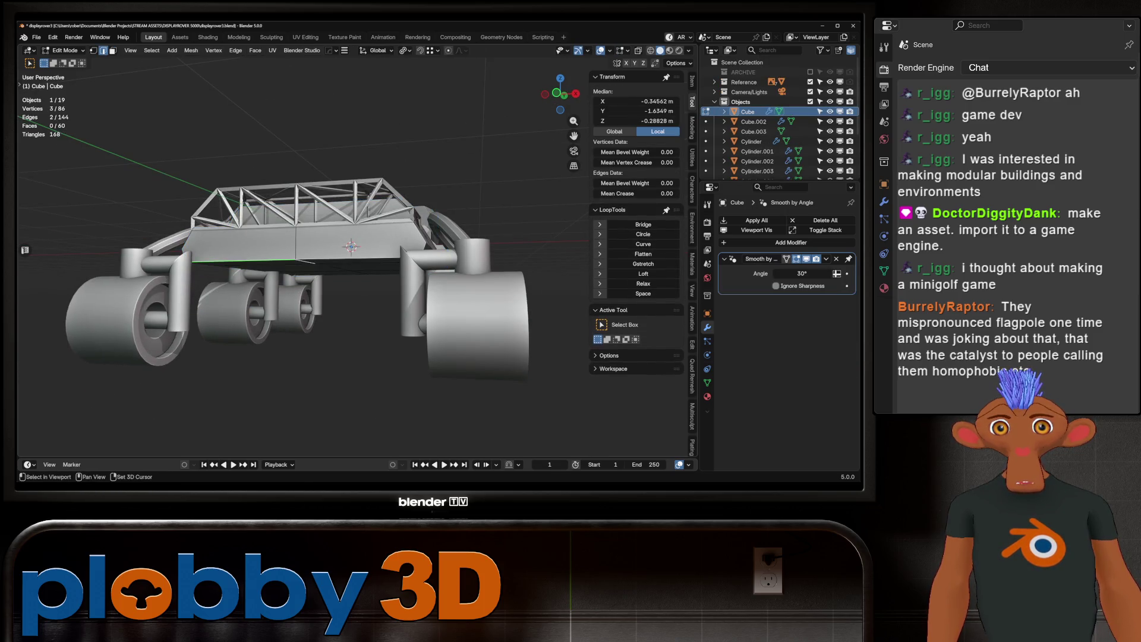
middle_click_drag(357, 268, 393, 259)
scroll(392, 258, "up", 3)
key("ctrl+b")
scroll(192, 227, "down", 1)
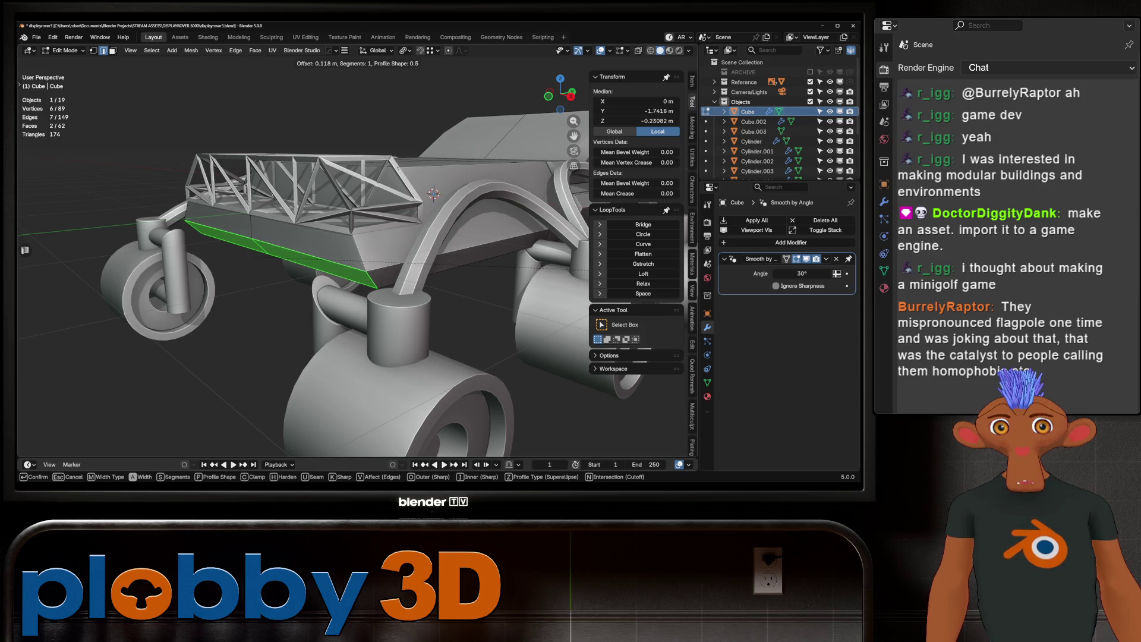
left_click(260, 243)
mouse_move(259, 244)
middle_mouse_down()
mouse_move(535, 238)
mouse_move(428, 250)
middle_mouse_up()
Merge duplicate vertices by distance across the whole body mesh, then leave Edit Mode.
key("a")
key("m")
left_click(450, 247)
key("Tab")
key("alt+a")
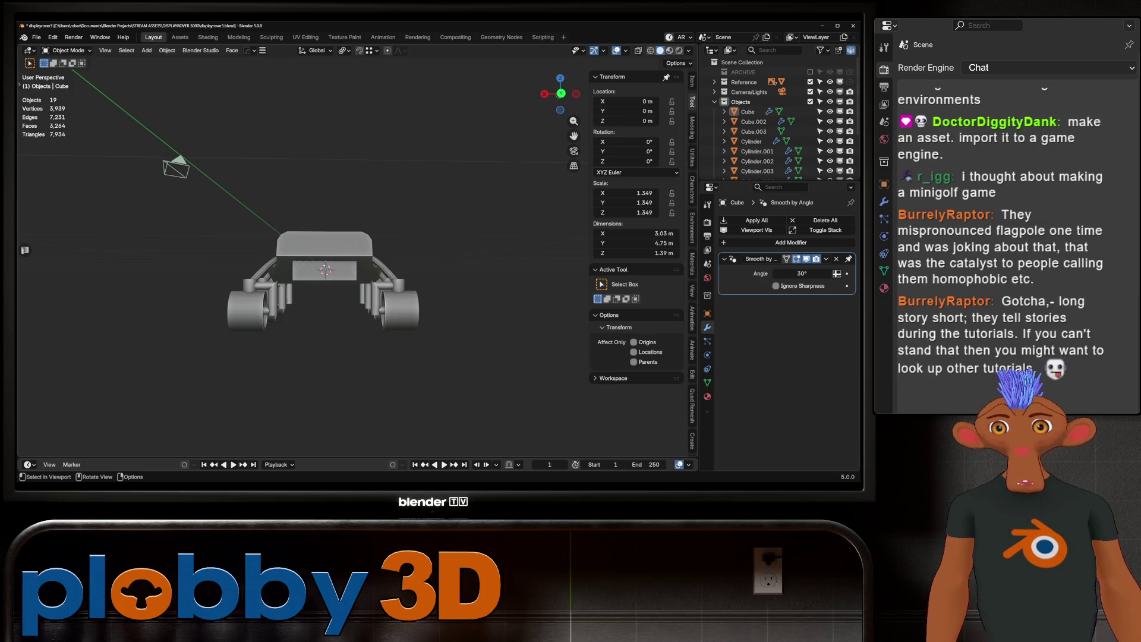
middle_click_drag(428, 250, 333, 237)
Give a lower edge of the box under the body a single-segment 0.138 m bevel.
left_click(303, 274)
key("Tab")
middle_click_drag(303, 273, 256, 250)
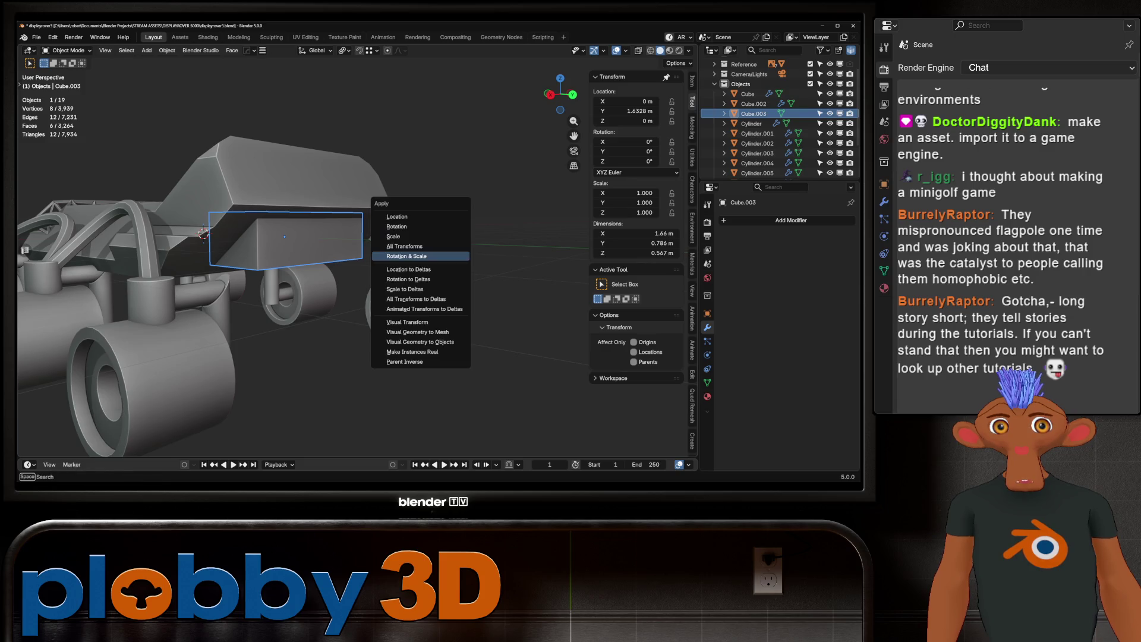
middle_click_drag(357, 250, 380, 226)
left_click(306, 255)
key("ctrl+b")
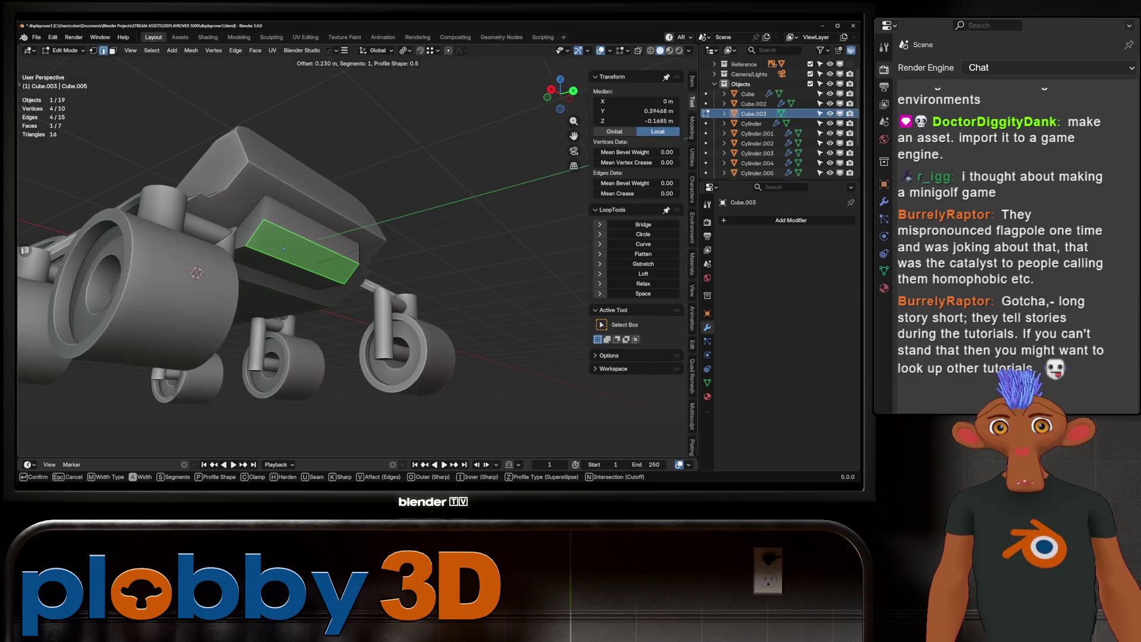
key("Return")
scroll(297, 268, "up", 3)
scroll(297, 267, "down", 6)
mouse_move(298, 267)
middle_mouse_down()
mouse_move(392, 256)
mouse_move(369, 238)
mouse_move(387, 179)
middle_mouse_up()
key("Tab")
Select the rover's main body and enter its Edit Mode.
scroll(417, 285, "up", 5)
scroll(357, 268, "down", 4)
scroll(356, 267, "up", 4)
mouse_move(356, 267)
middle_mouse_down()
mouse_move(392, 255)
mouse_move(410, 202)
mouse_move(380, 205)
middle_mouse_up()
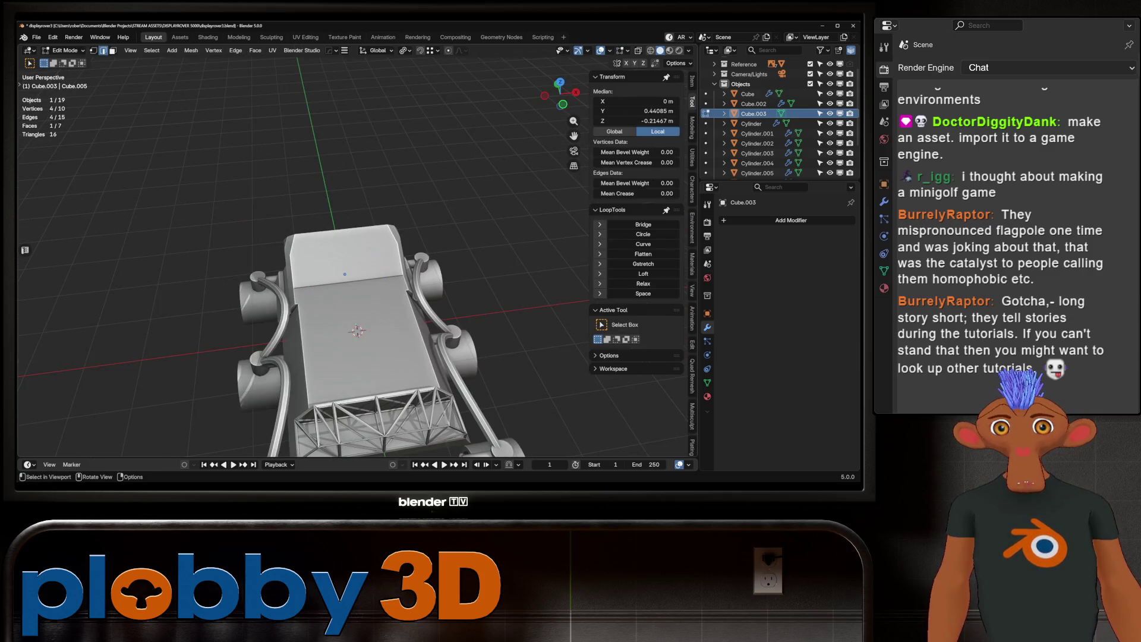
left_click(351, 297)
key("Tab")
Snap the 3D cursor to a vertex on the body's top deck.
left_click(357, 317)
right_click(357, 317)
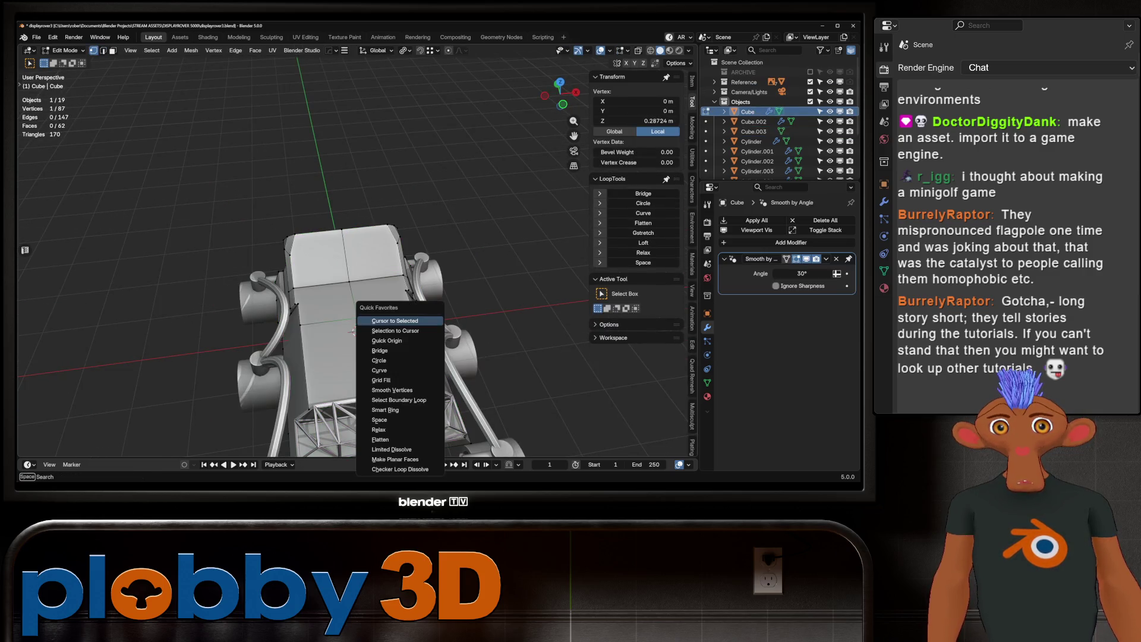
scroll(396, 333, "down", 6)
key("Tab")
middle_click_drag(392, 321, 416, 271)
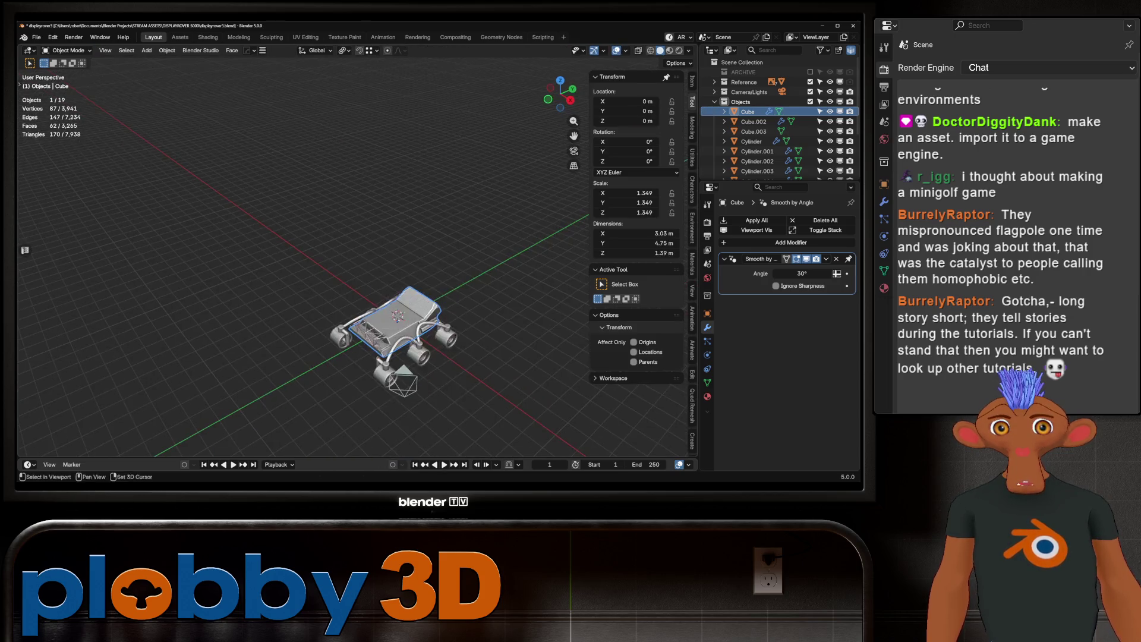
Add a cylinder on the deck, scale it to 0.929, and flatten it along Z into a disc.
key("shift+a")
mouse_move(419, 272)
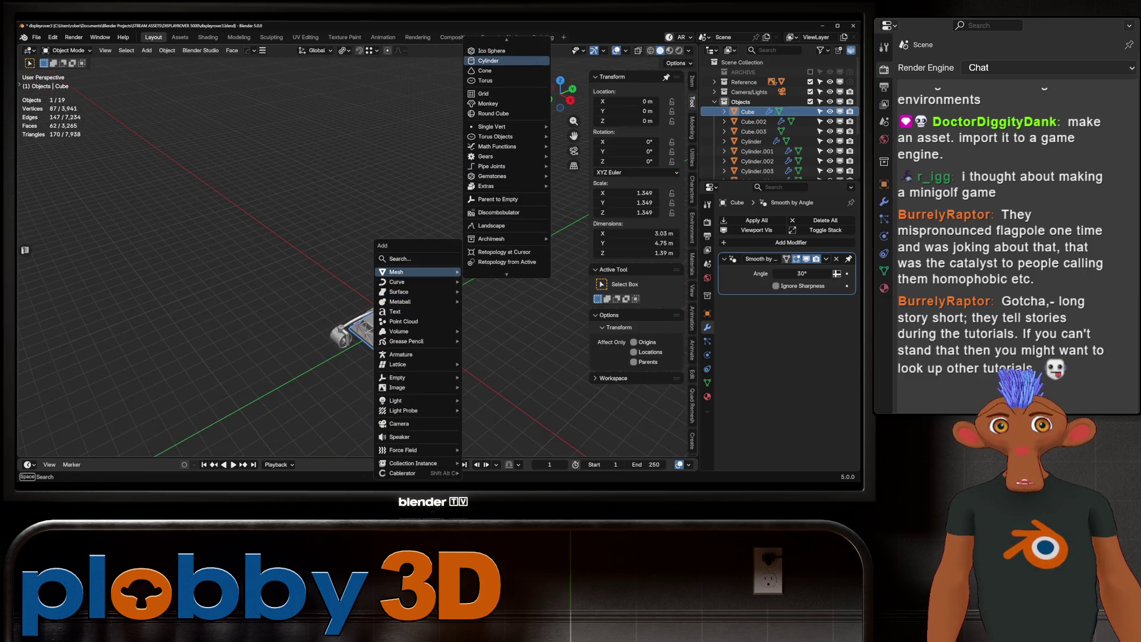
left_click(488, 61)
scroll(410, 268, "up", 5)
mouse_move(410, 267)
middle_mouse_down()
mouse_move(381, 255)
mouse_move(469, 255)
middle_mouse_up()
key("s")
left_click(333, 254)
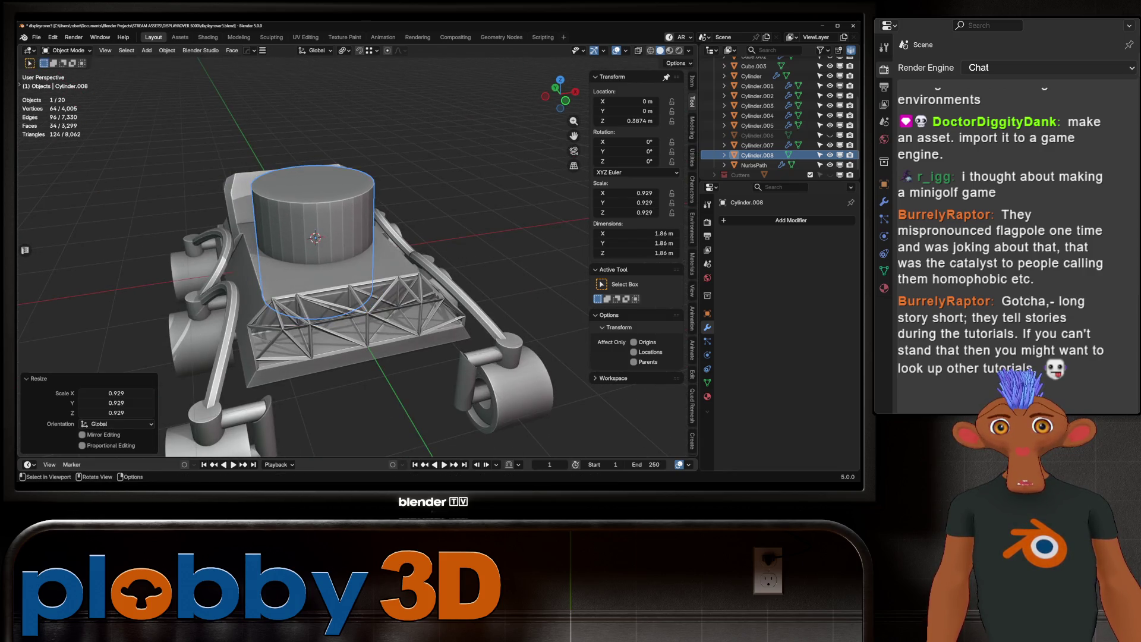
key("s")
key("z")
left_click(318, 253)
Shade the disc with Auto Smooth and apply its scale.
mouse_move(318, 253)
middle_mouse_down()
mouse_move(271, 254)
mouse_move(271, 339)
mouse_move(255, 280)
mouse_move(279, 244)
middle_mouse_up()
right_click(271, 254)
left_click(271, 254)
key("ctrl+a")
left_click(452, 255)
Enlarge the disc's bottom face 1.162× to flare its base.
key("Tab")
middle_click_drag(452, 255, 357, 238)
key("alt+z")
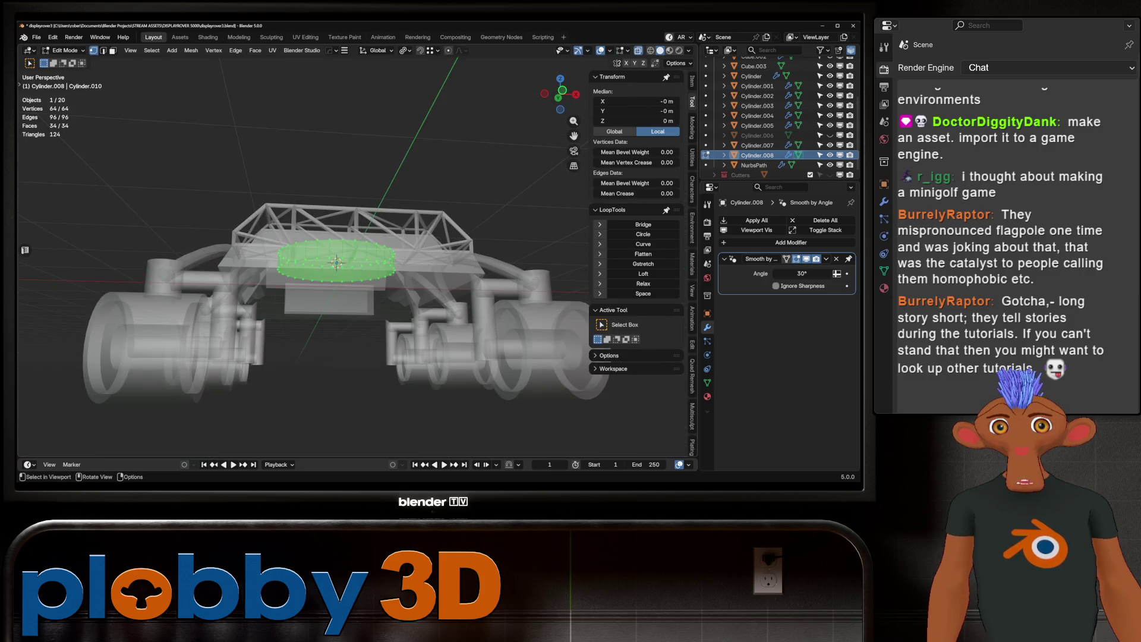
left_click(336, 273)
key("alt+z")
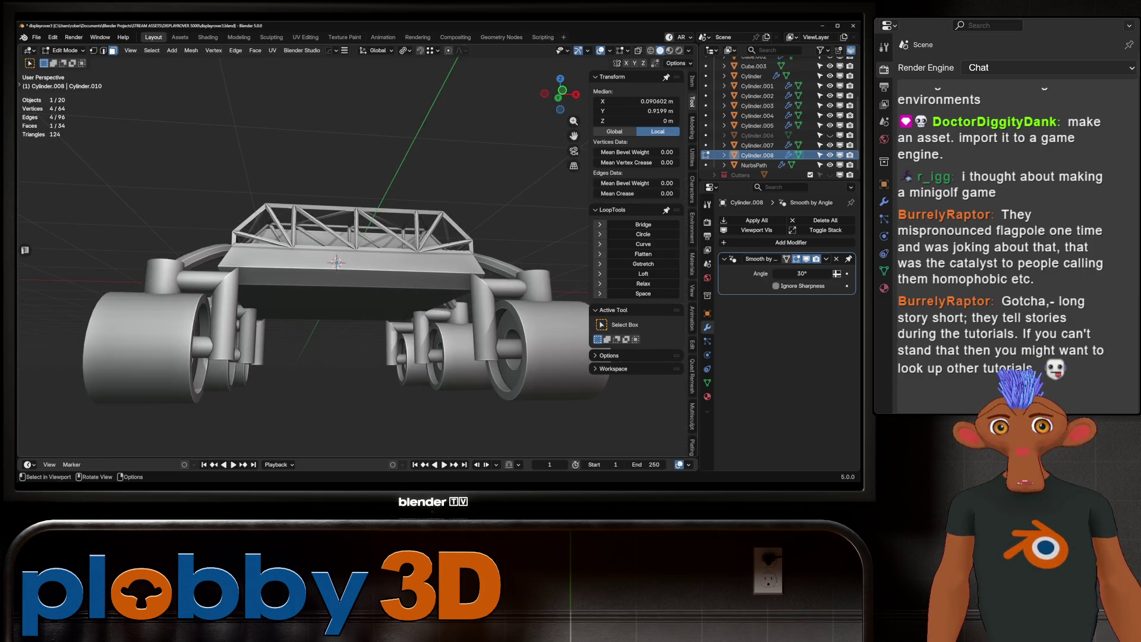
left_click(336, 280)
key("alt+z")
mouse_move(337, 279)
middle_mouse_down()
mouse_move(410, 280)
mouse_move(357, 277)
mouse_move(338, 243)
mouse_move(374, 220)
middle_mouse_up()
key("s")
left_click(416, 283)
key("alt+z")
key("Tab")
Shift the disc 0.099 m along the Y axis.
key("g")
key("y")
key("Return")
Inspect the body mesh in Edit Mode, previewing and cancelling a loop cut.
left_click(404, 279)
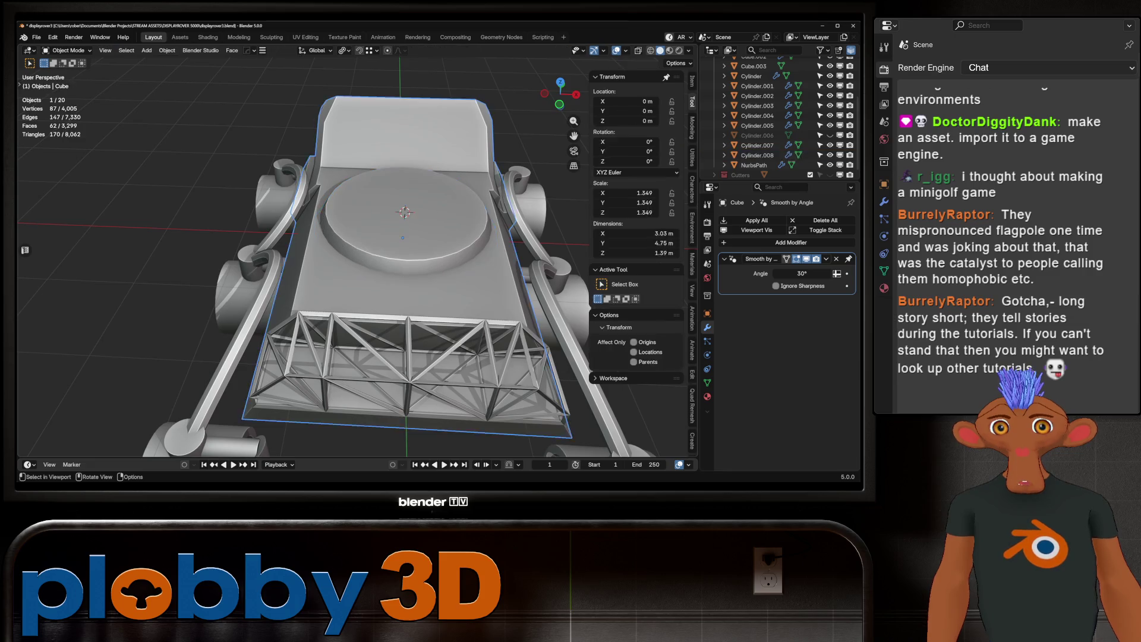
key("Tab")
mouse_move(404, 279)
middle_mouse_down()
mouse_move(404, 262)
mouse_move(368, 273)
middle_mouse_up()
key("ctrl+r")
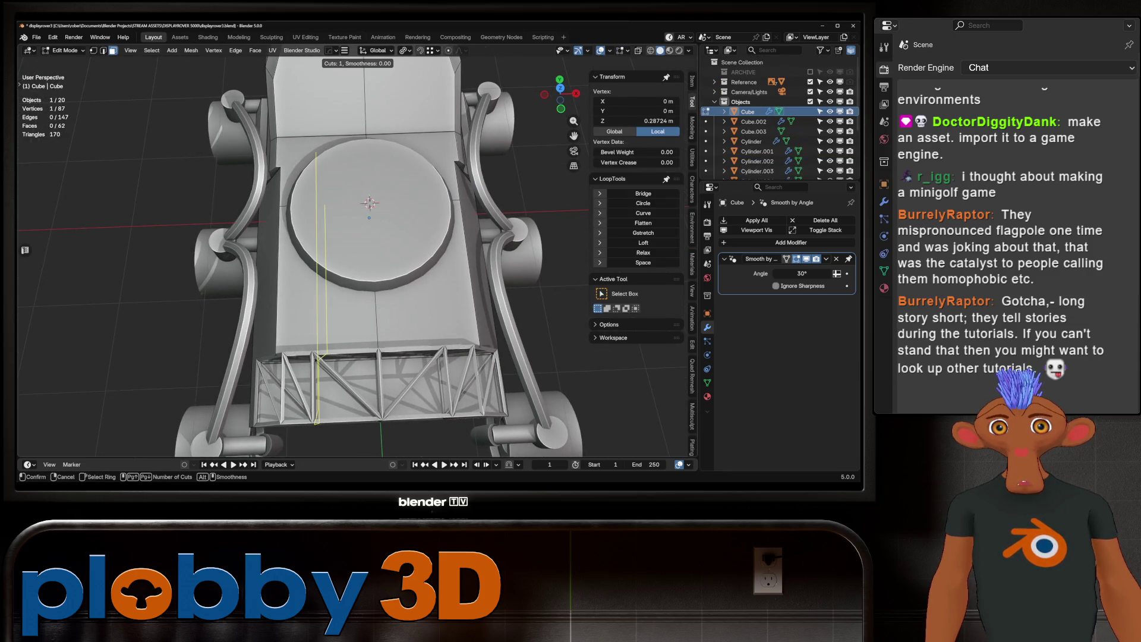
key("Escape")
left_click(279, 208, "shift")
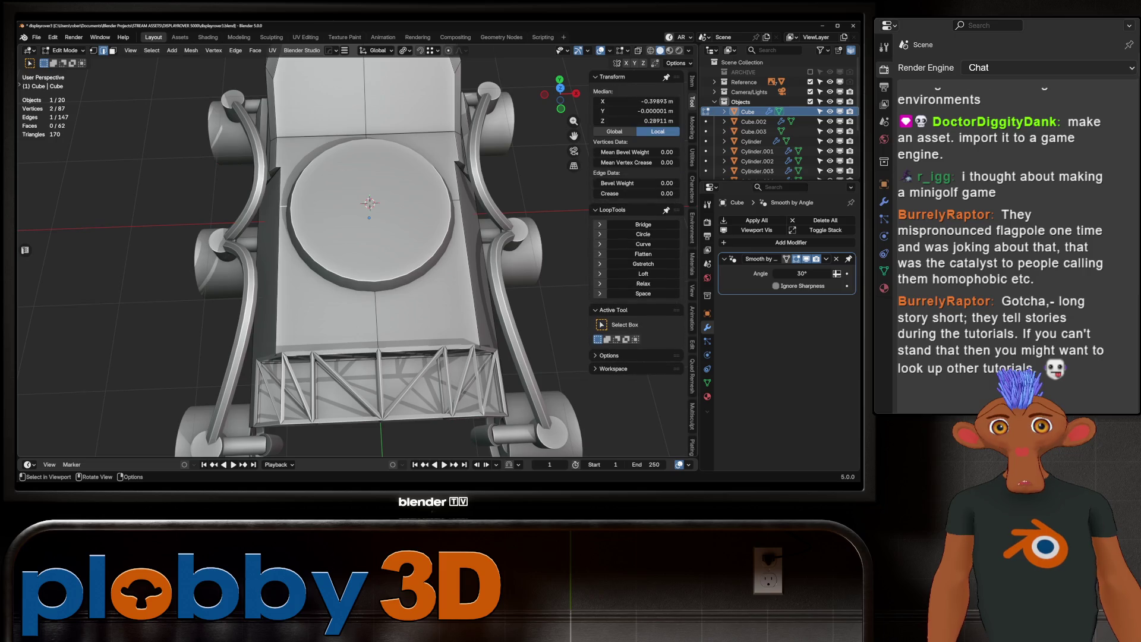
key("q")
key("Escape")
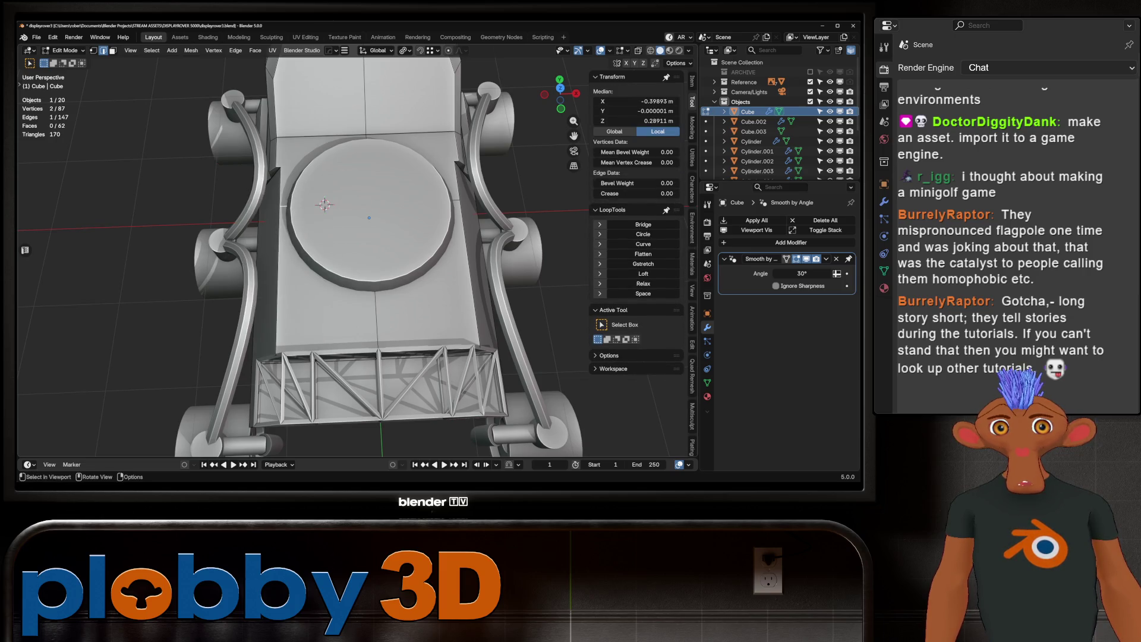
key("Tab")
key("shift+a")
Add a second cylinder, scale it to 0.403, move it along Y toward the front, shrink to 0.227.
mouse_move(333, 219)
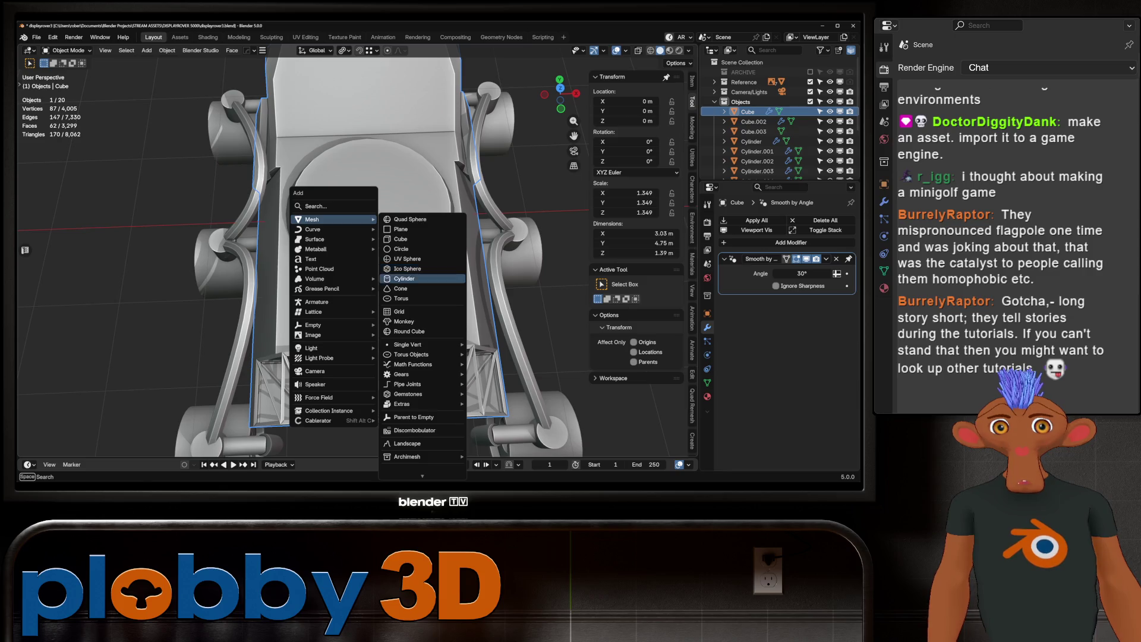
left_click(416, 279)
key("s")
key("Return")
key("g")
key("y")
key("Return")
key("s")
key("Return")
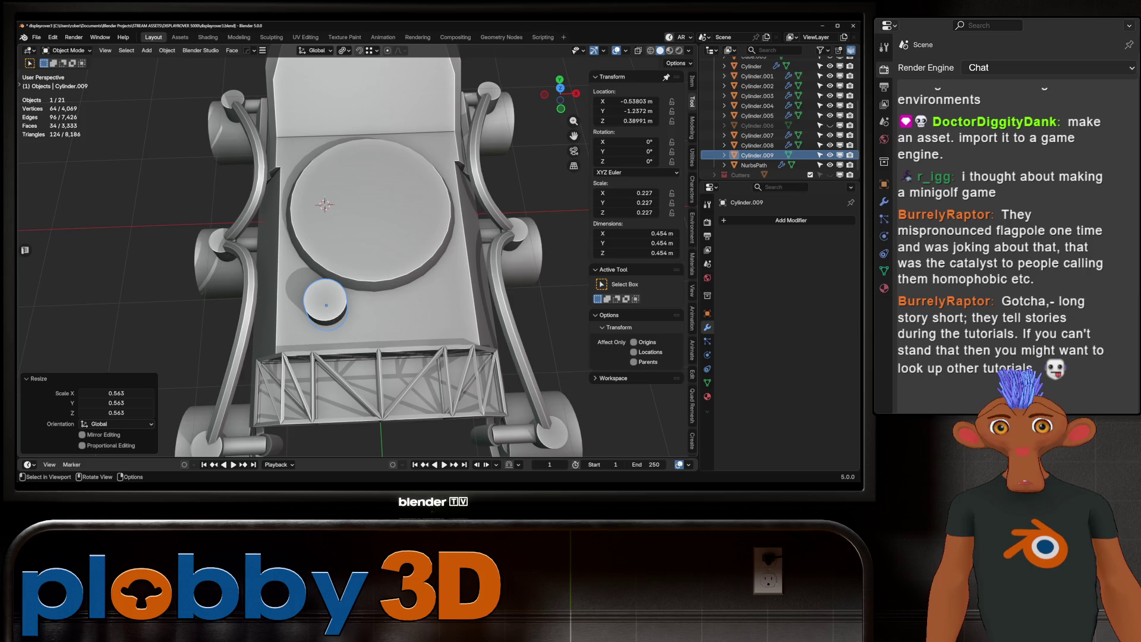
Flatten the small cylinder along Z to about 0.154 m tall and reposition it beside the disc.
mouse_move(333, 298)
middle_mouse_down()
mouse_move(362, 250)
mouse_move(416, 256)
mouse_move(416, 226)
mouse_move(411, 275)
middle_mouse_up()
key("s")
key("z")
left_click(356, 297)
key("KP_7")
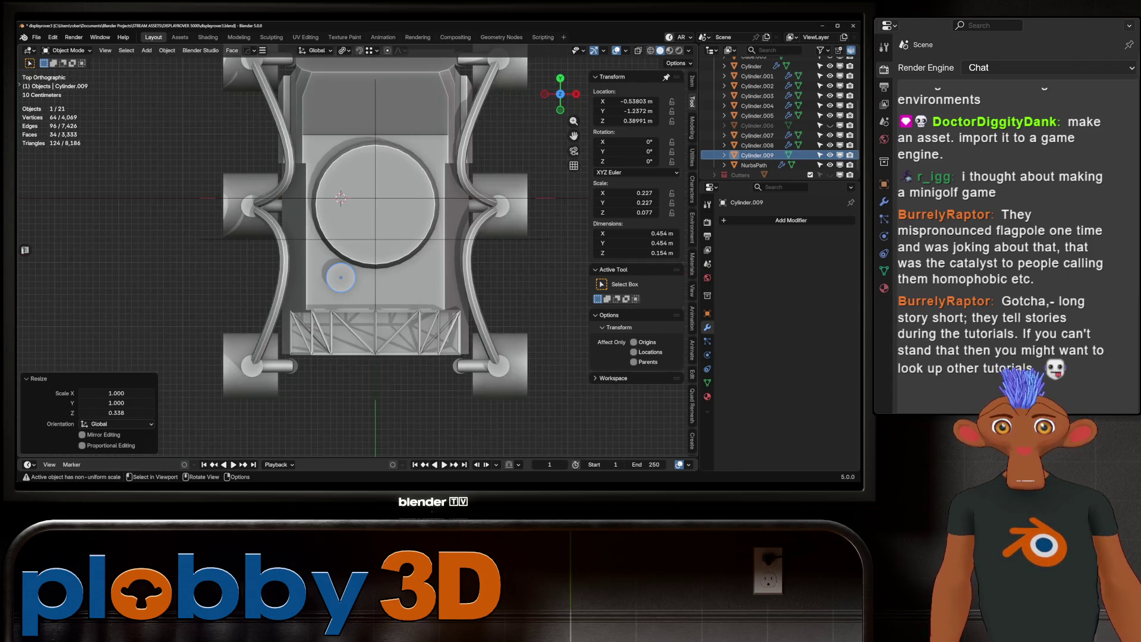
key("g")
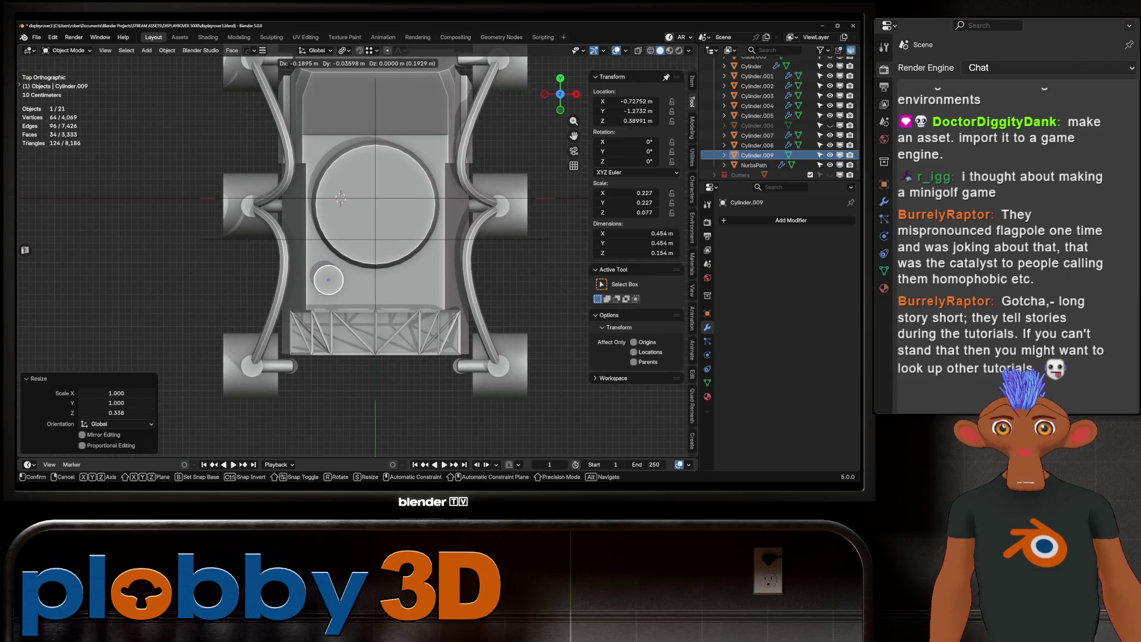
key("Return")
middle_click_drag(356, 268, 437, 250)
scroll(356, 267, "up", 6)
Apply the small cylinder's scale and flare its bottom face to 1.276×.
key("ctrl+a")
left_click(332, 284)
key("Tab")
key("alt+z")
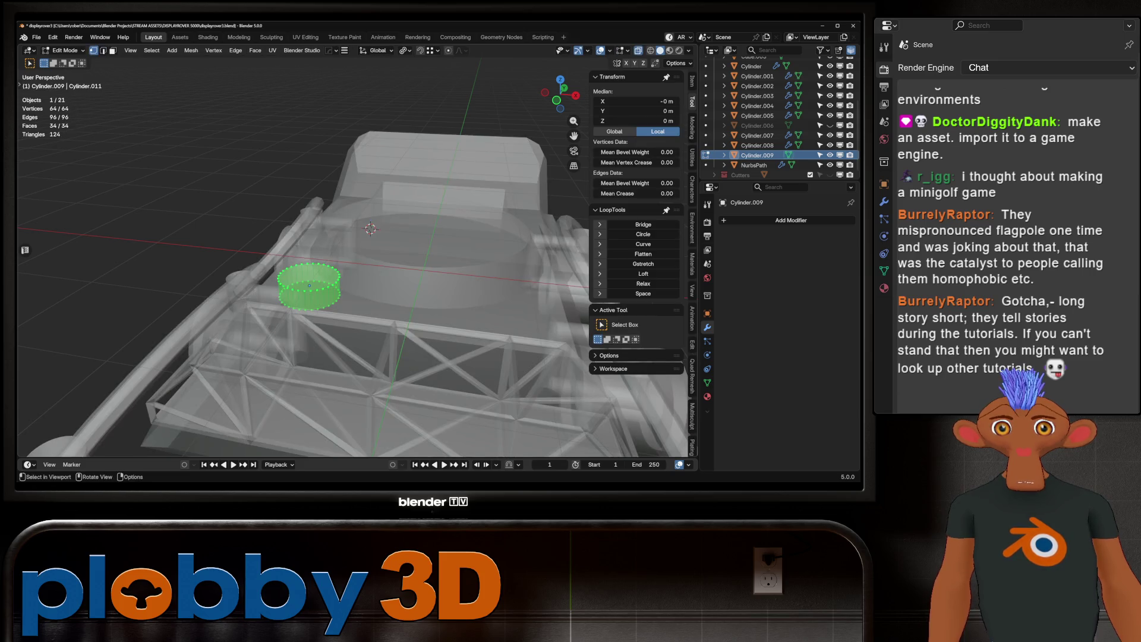
key("s")
key("Return")
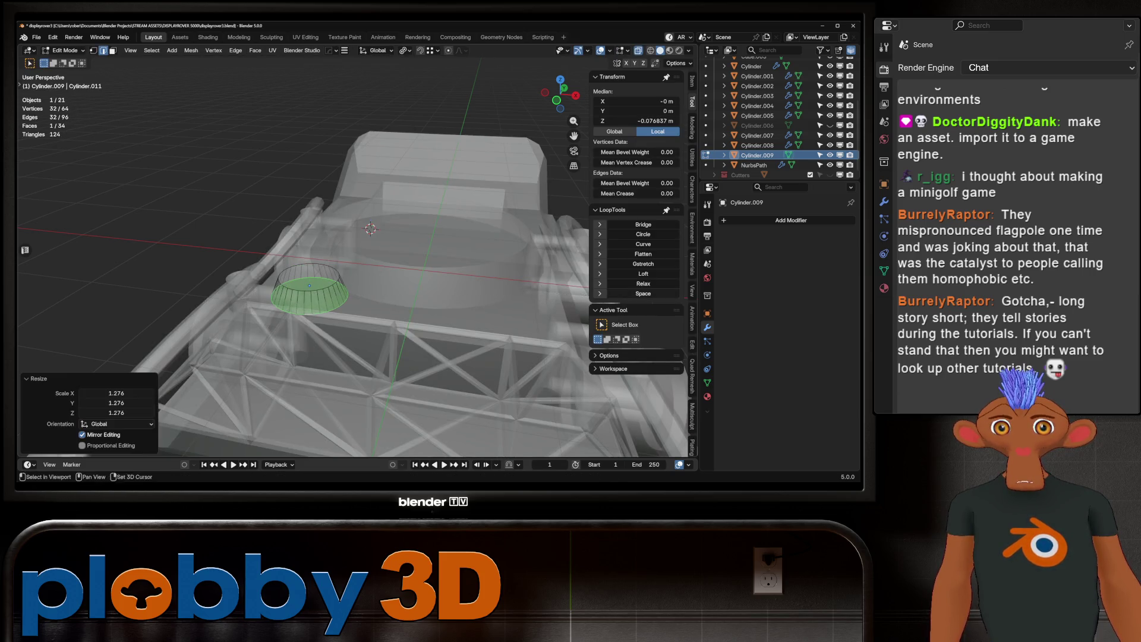
key("alt+z")
scroll(357, 267, "down", 3)
mouse_move(357, 267)
middle_mouse_down()
mouse_move(380, 261)
mouse_move(357, 273)
middle_mouse_up()
key("Tab")
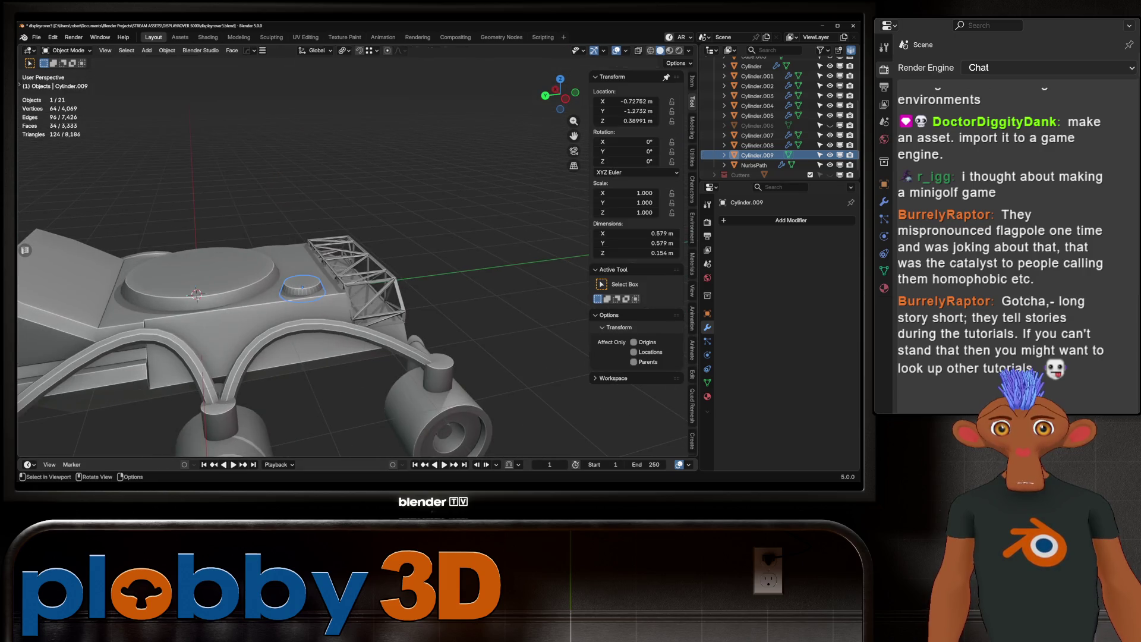
right_click(238, 291)
Inset the small cylinder's top face and extrude the inner face down into a recess.
left_click(238, 291)
scroll(357, 268, "up", 5)
mouse_move(357, 267)
middle_mouse_down()
mouse_move(333, 279)
mouse_move(368, 250)
mouse_move(350, 196)
middle_mouse_up()
key("Tab")
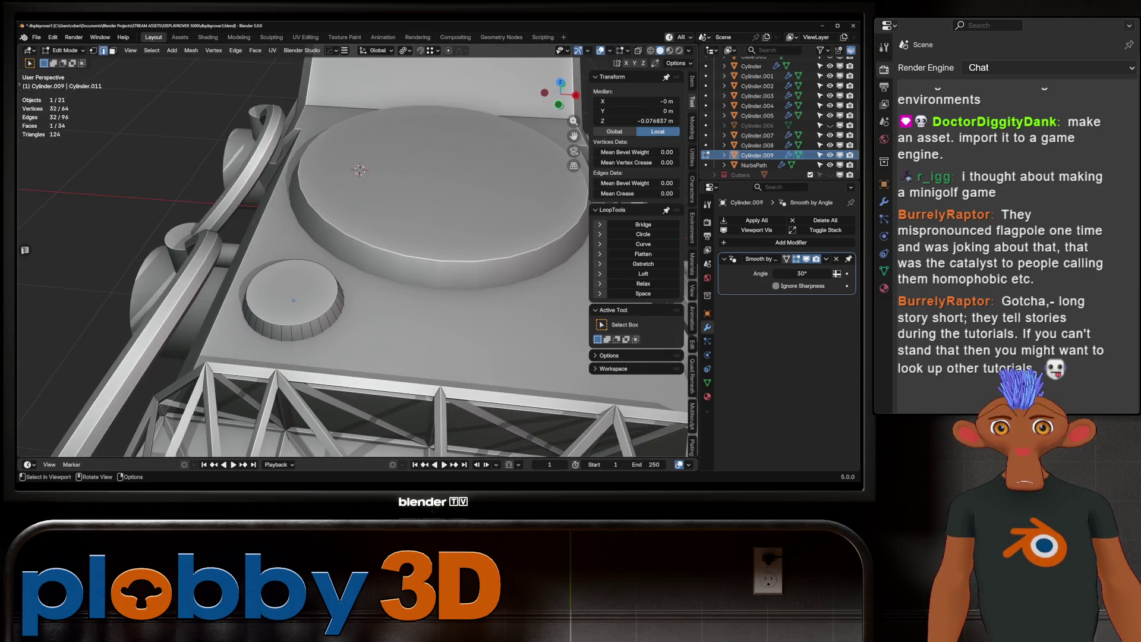
key("i")
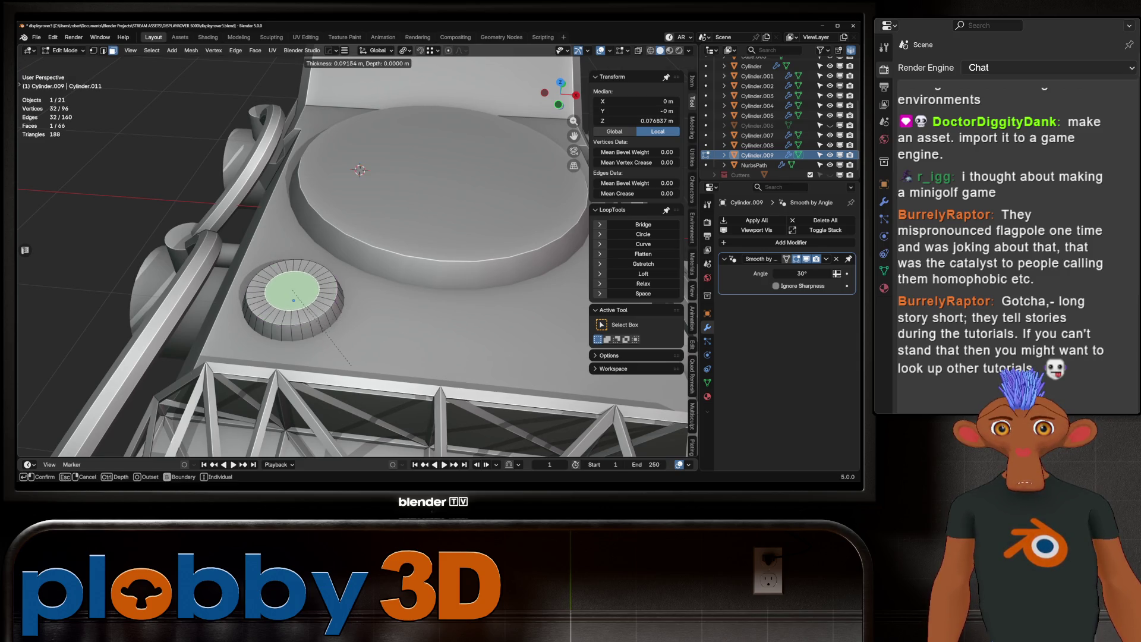
left_click(351, 365)
key("e")
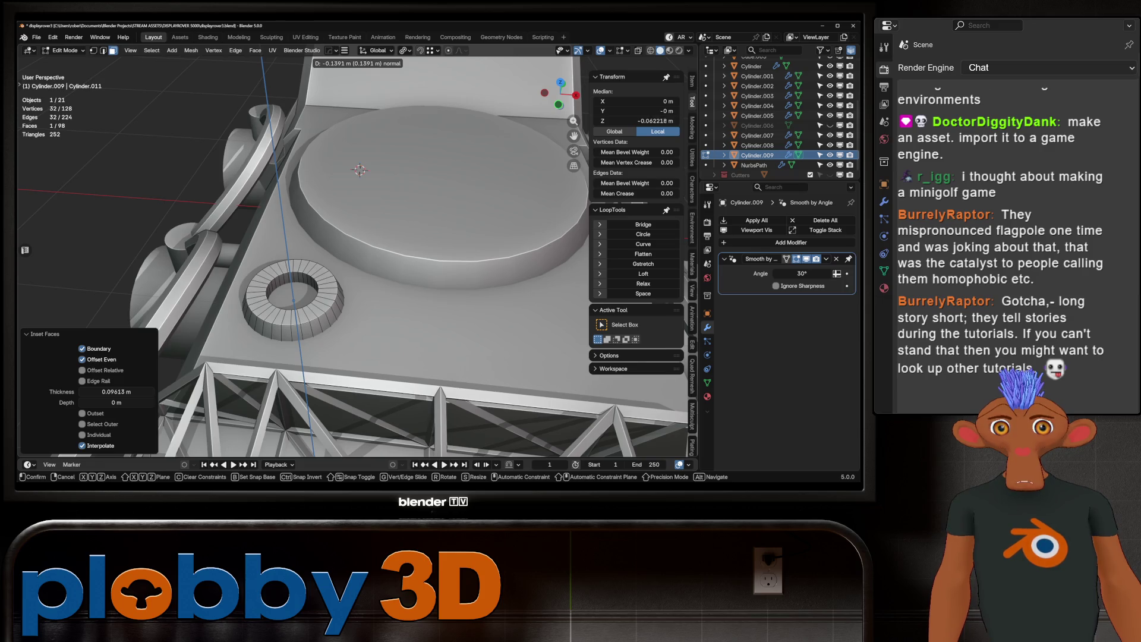
left_click(350, 309)
Add an edge loop around the ring and fatten it outward with Shrink/Fatten.
key("ctrl+r")
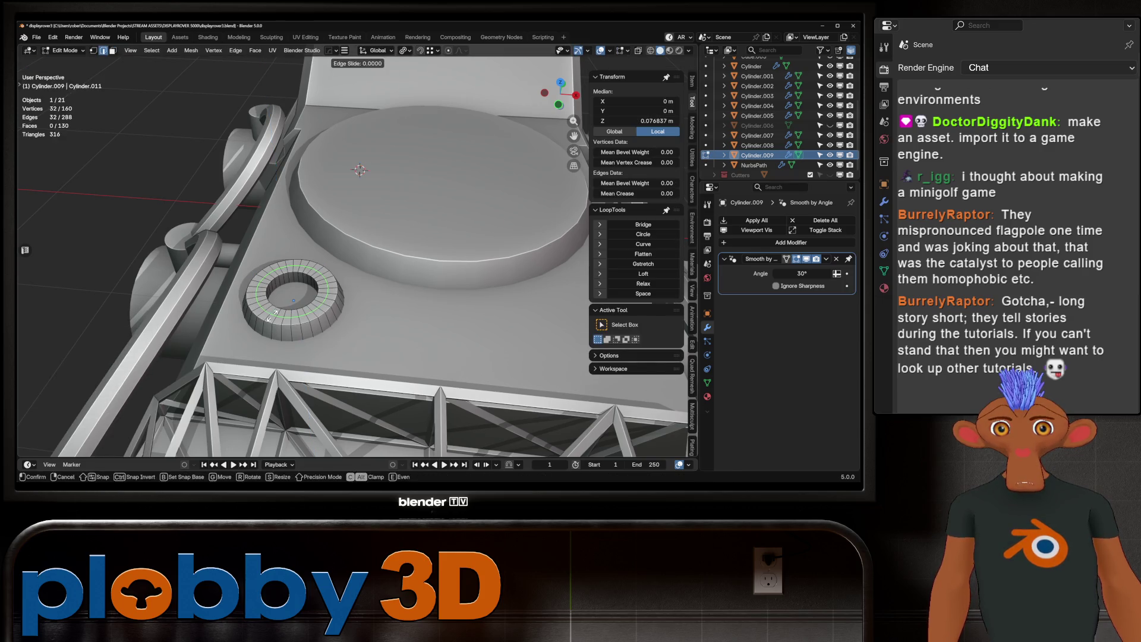
left_click(349, 307)
left_click(350, 307)
key("alt+s")
key("Return")
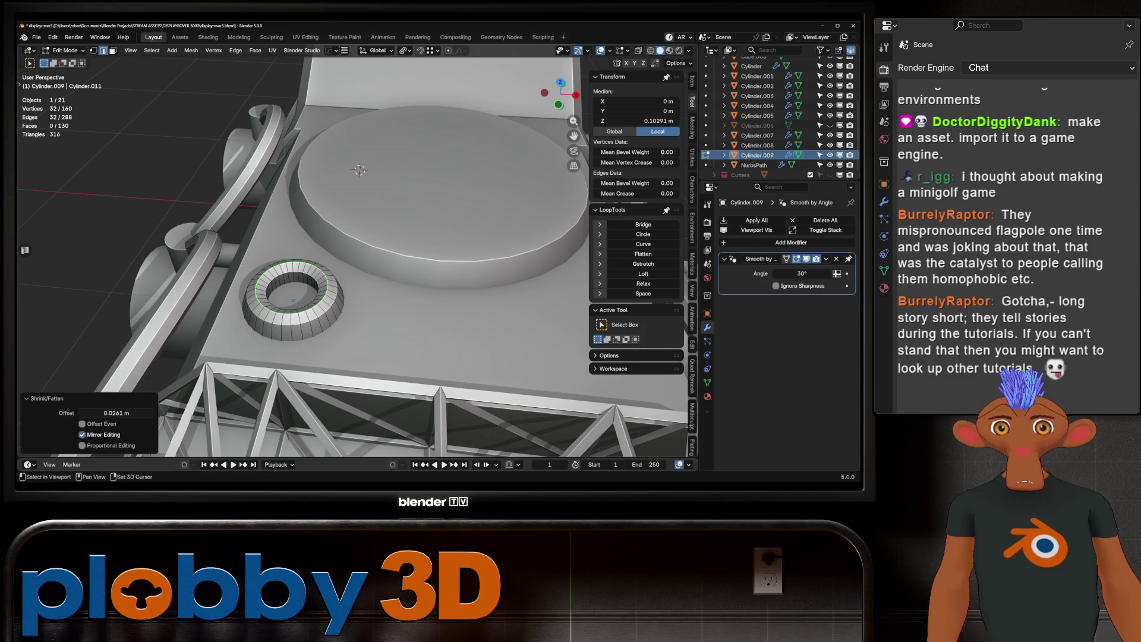
left_click(250, 292, "alt")
In Object Mode, apply Shade Auto Smooth to Cylinder.009 so smoothing stops at 30°.
key("Tab")
mouse_move(250, 293)
middle_mouse_down()
mouse_move(244, 271)
mouse_move(297, 250)
middle_mouse_up()
right_click(256, 287)
left_click(248, 277)
key("alt+a")
right_click(244, 271)
left_click(248, 272)
key("Tab")
right_click(243, 273)
key("Escape")
key("Tab")
right_click(247, 271)
left_click(247, 280)
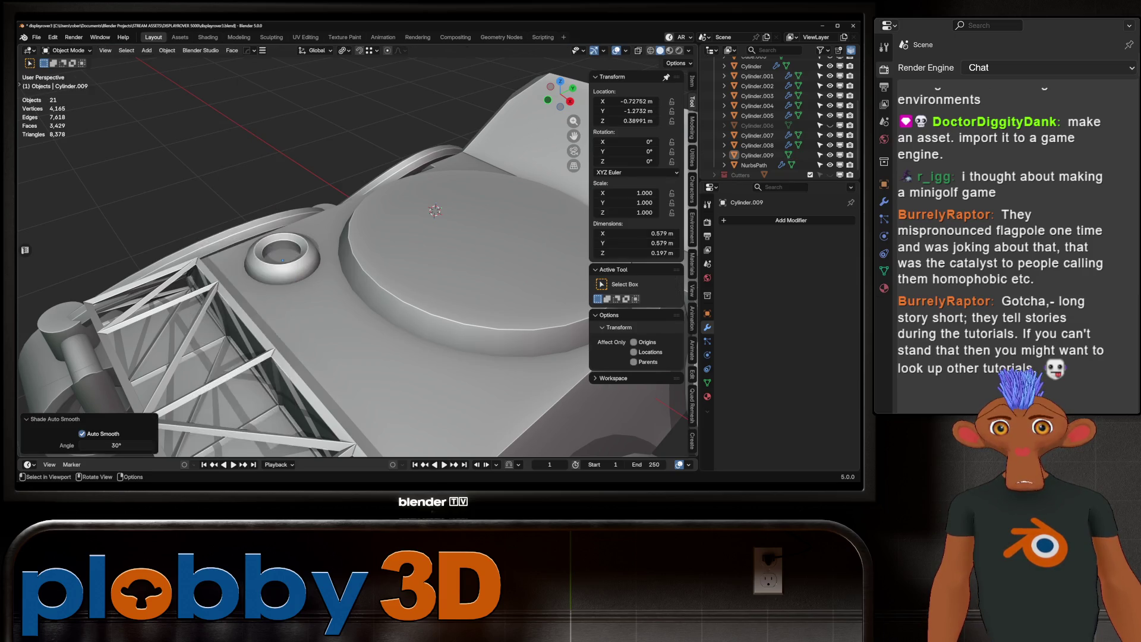
Orbit from a low side angle to inspect the smoothed ring on the deck.
scroll(357, 267, "down", 5)
right_click(196, 249)
left_click(196, 250)
scroll(356, 268, "down", 1)
mouse_move(357, 268)
middle_mouse_down()
mouse_move(267, 244)
mouse_move(279, 279)
mouse_move(360, 250)
mouse_move(357, 258)
mouse_move(458, 271)
mouse_move(345, 259)
mouse_move(333, 279)
middle_mouse_up()
scroll(356, 258, "up", 6)
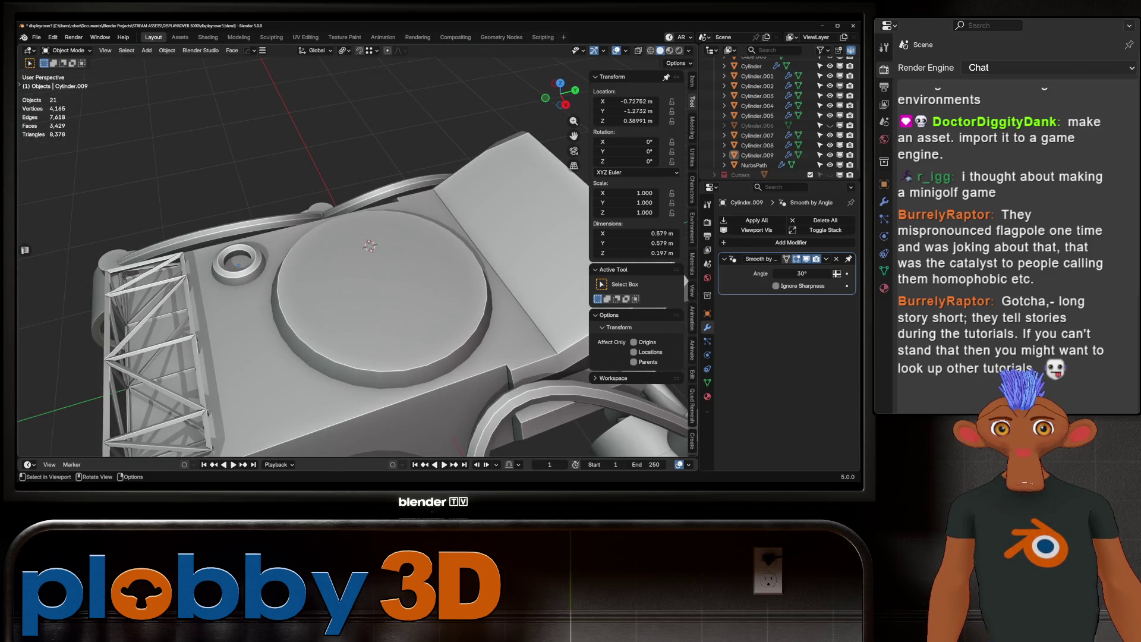
middle_click_drag(333, 280, 321, 261)
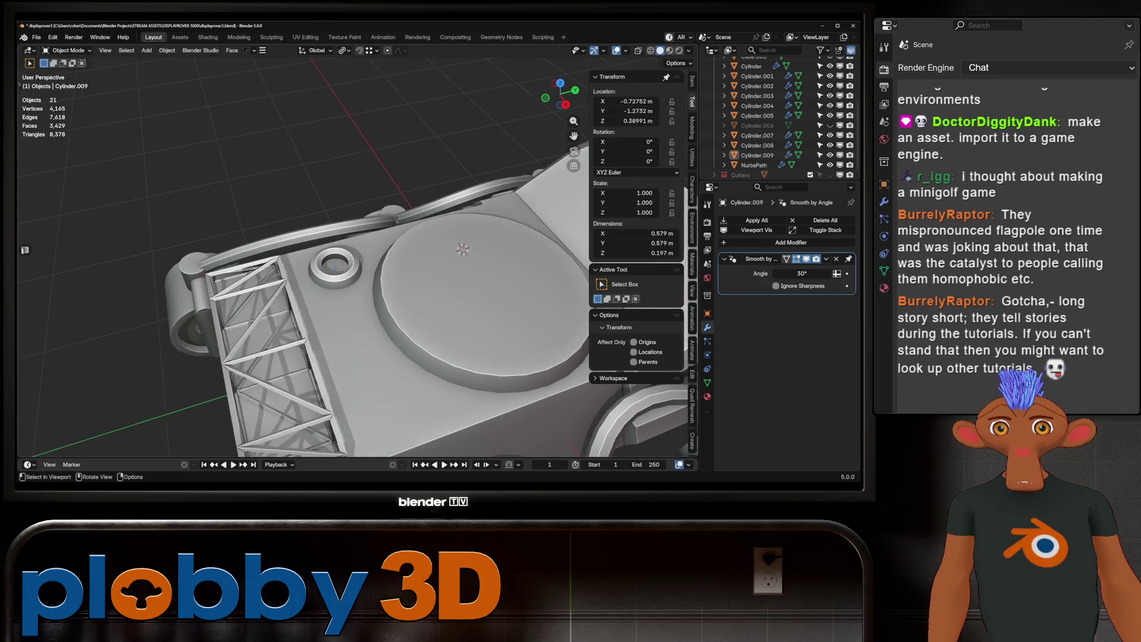
Isolate the ring in face select mode and lower its bottom face along Z.
scroll(321, 262, "down", 5)
scroll(321, 261, "up", 7)
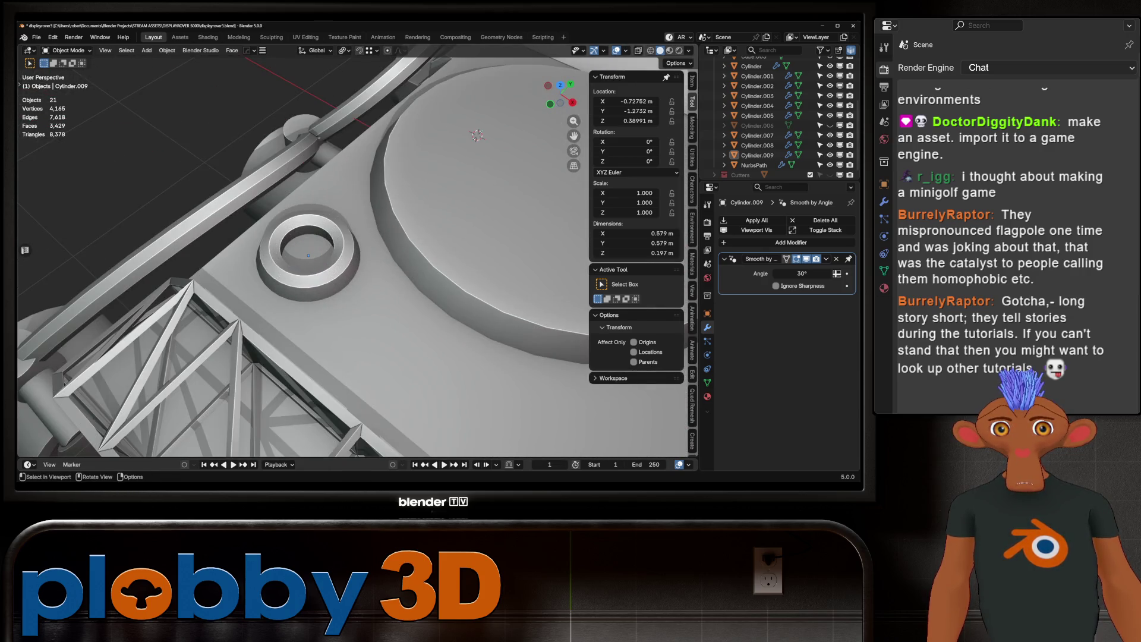
key("Tab")
key("3")
key("alt+z")
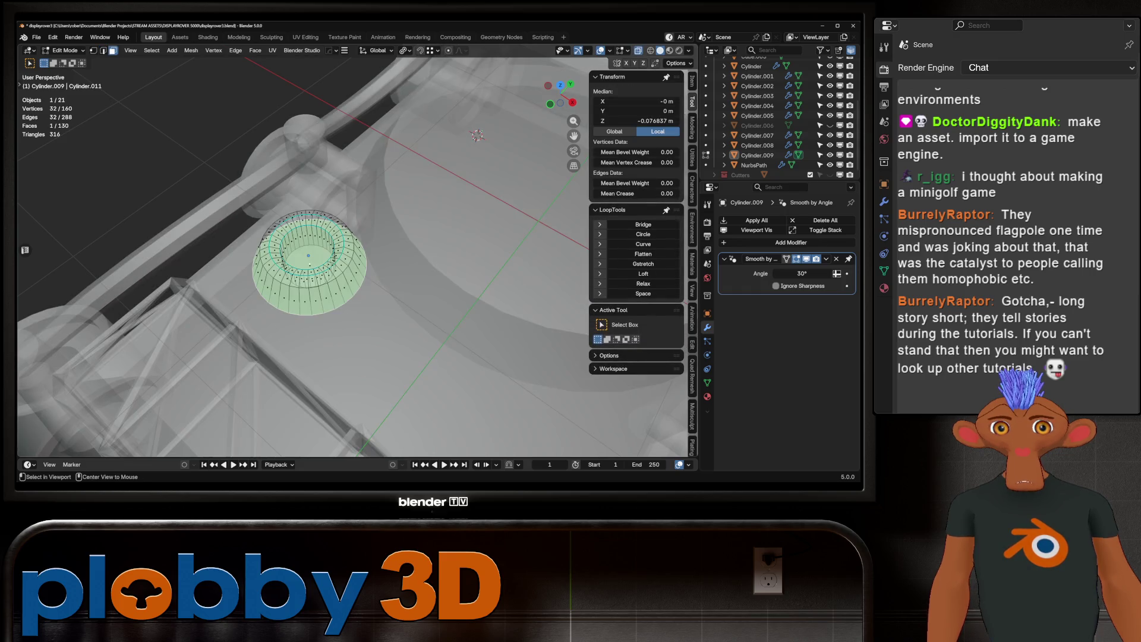
key("alt+z")
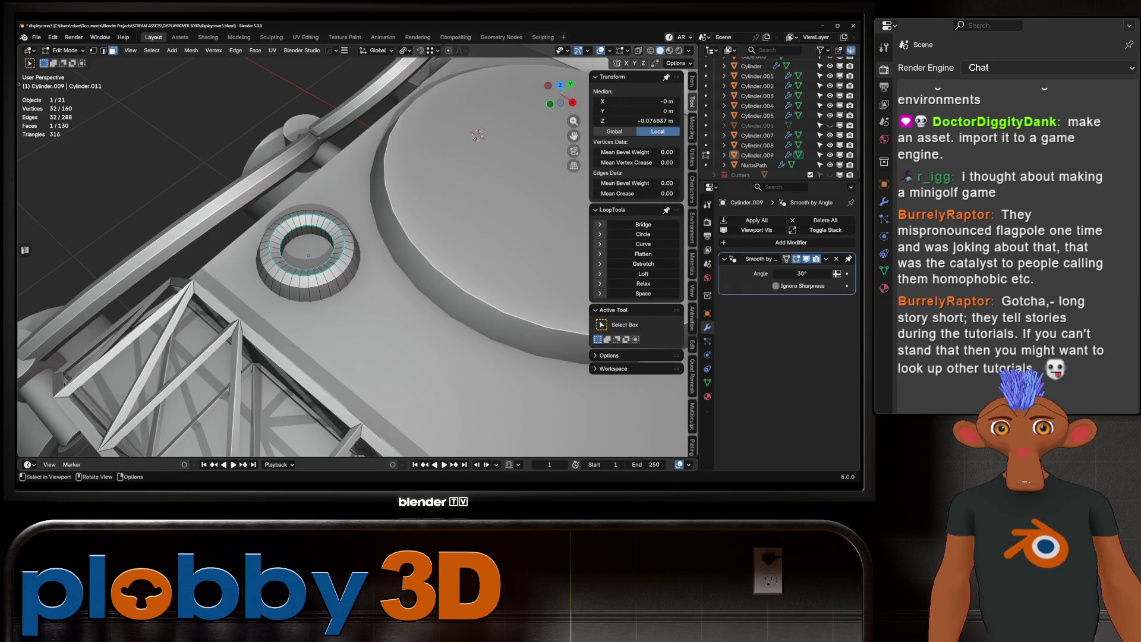
key("alt+z")
key("KP_Divide")
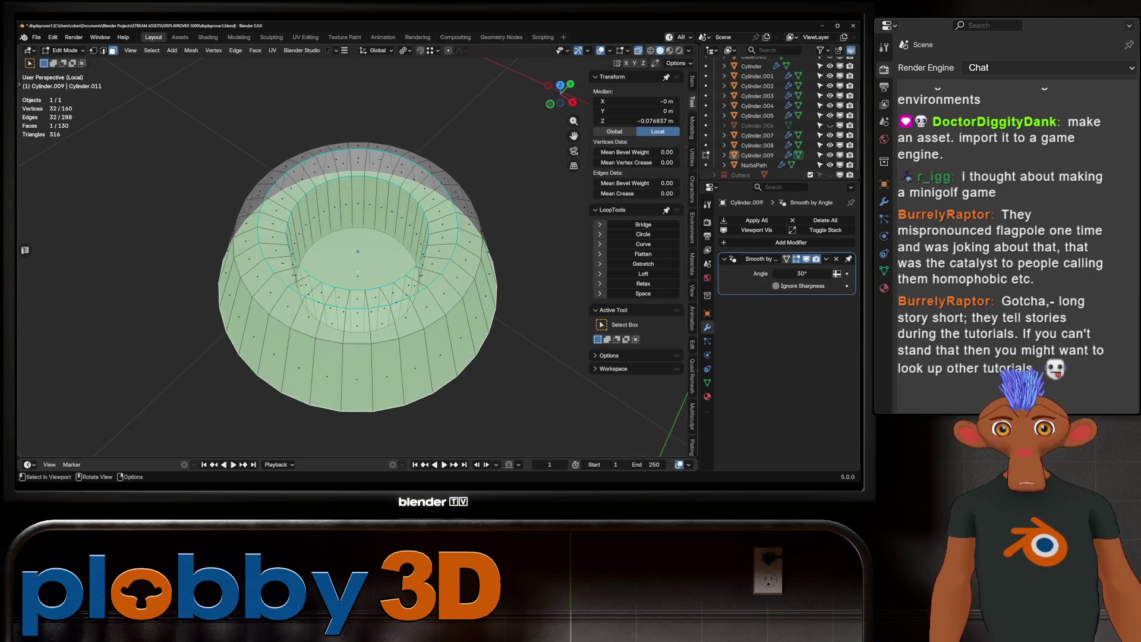
key("alt+z")
mouse_move(357, 249)
middle_mouse_down()
mouse_move(357, 279)
mouse_move(357, 190)
middle_mouse_up()
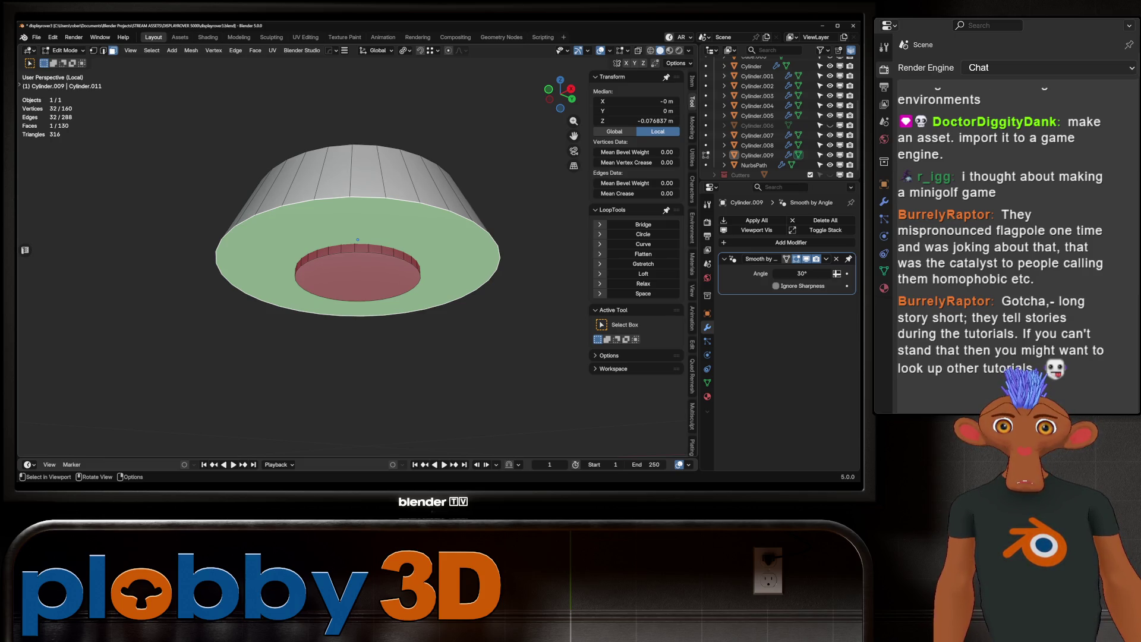
key("g")
key("z")
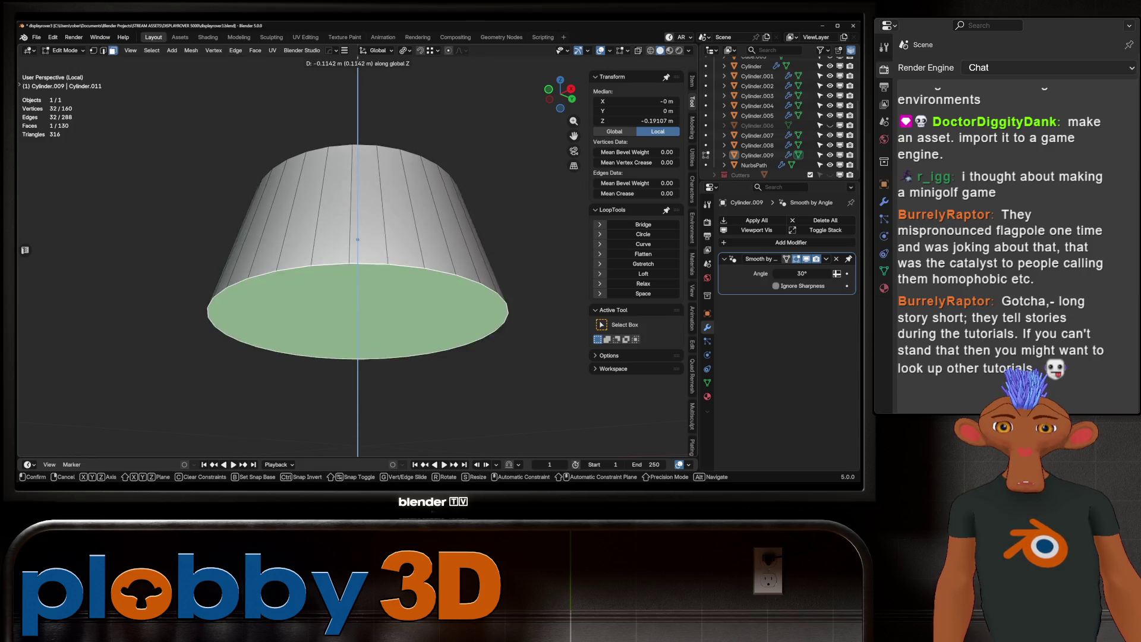
key("Return")
Duplicate the bottom face in place and separate it into a new disc object.
key("alt+z")
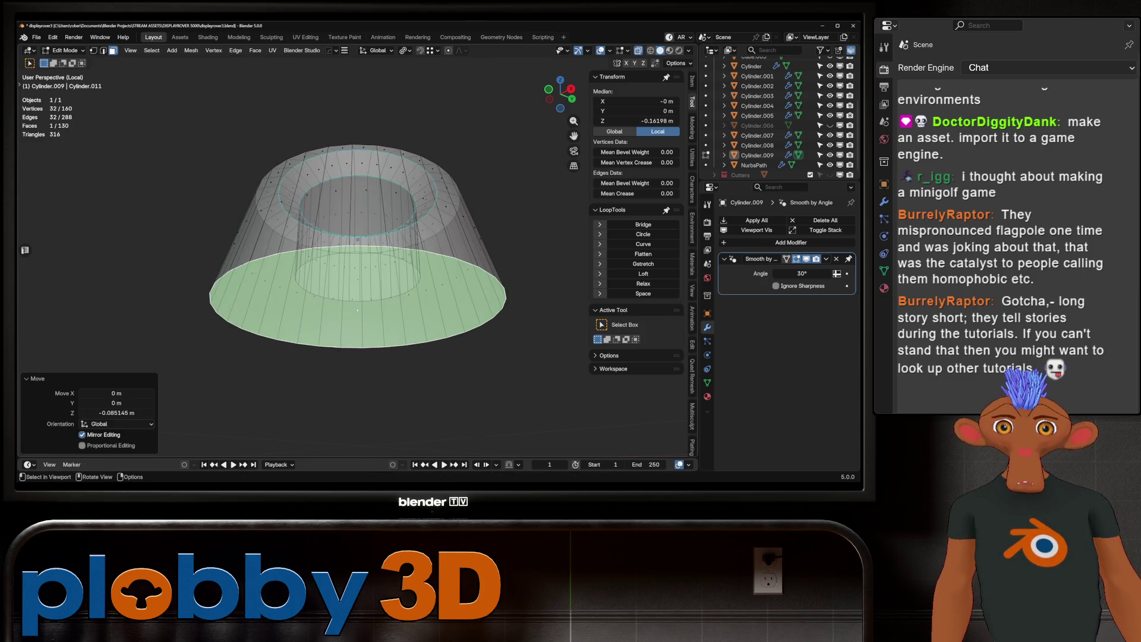
key("shift+d")
key("Escape")
key("alt+z")
middle_click_drag(357, 249, 357, 333)
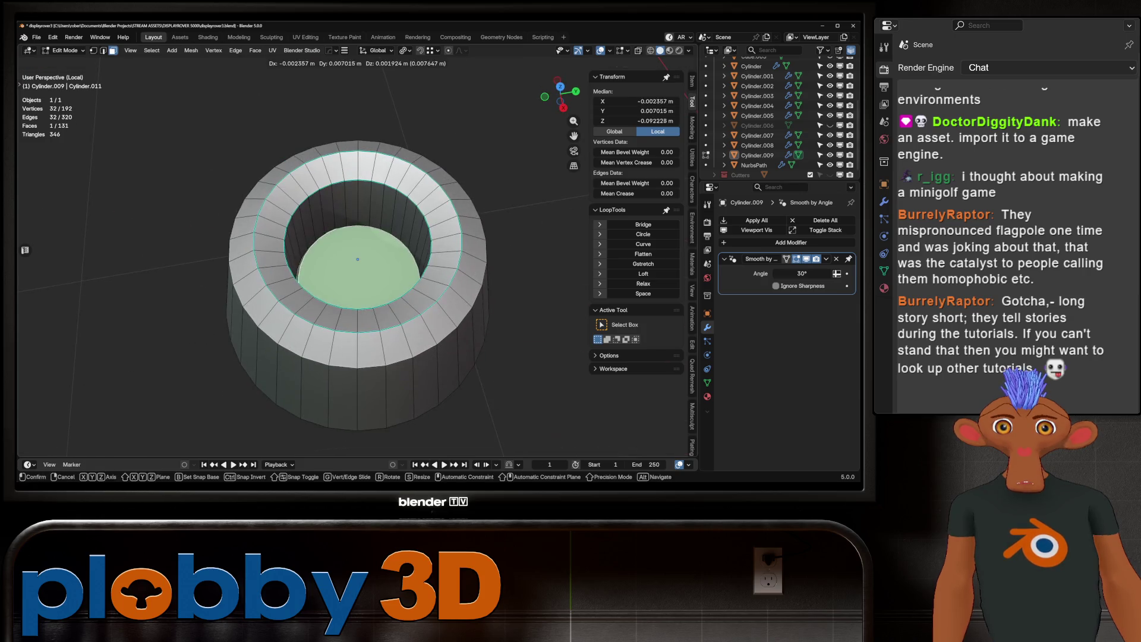
key("p")
left_click(452, 297)
key("Tab")
left_click(410, 294)
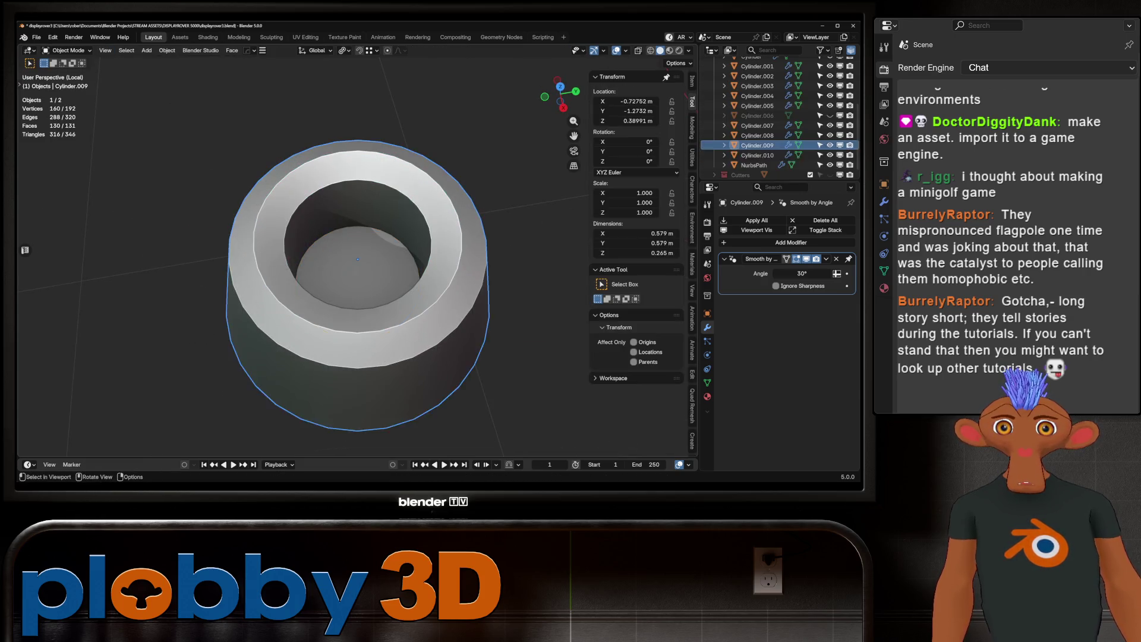
Scale Cylinder.010 to about 0.83 and apply its scale.
key("s")
left_click(453, 302)
key("ctrl+a")
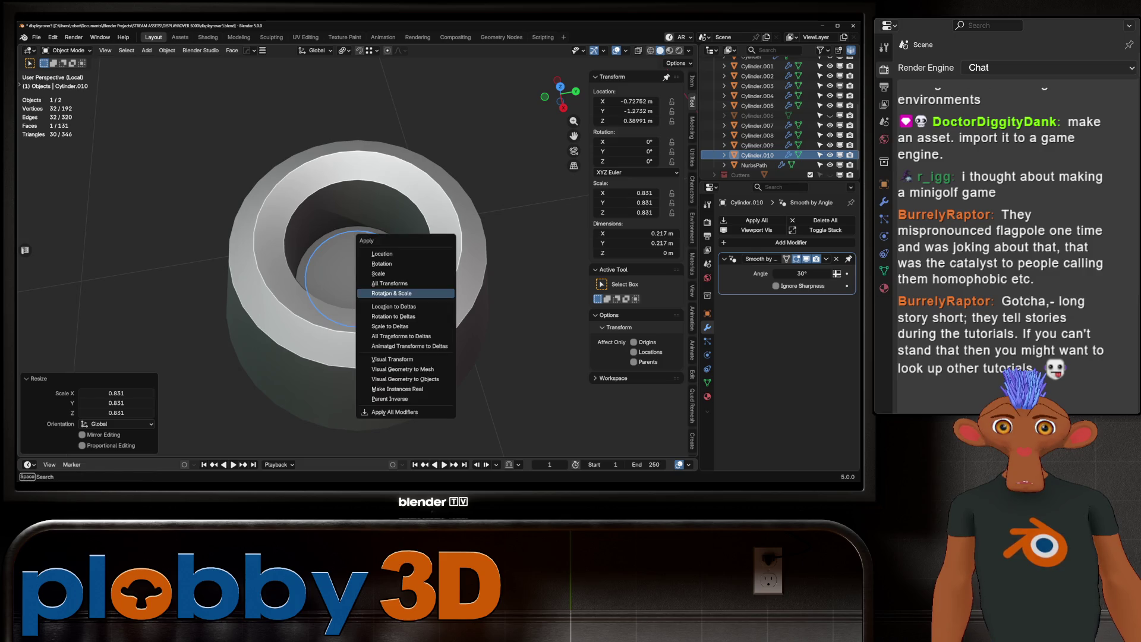
left_click(404, 288)
Extrude the disc face upward into a tall cylinder, then leave local view.
key("Tab")
key("a")
key("e")
key("Return")
key("Tab")
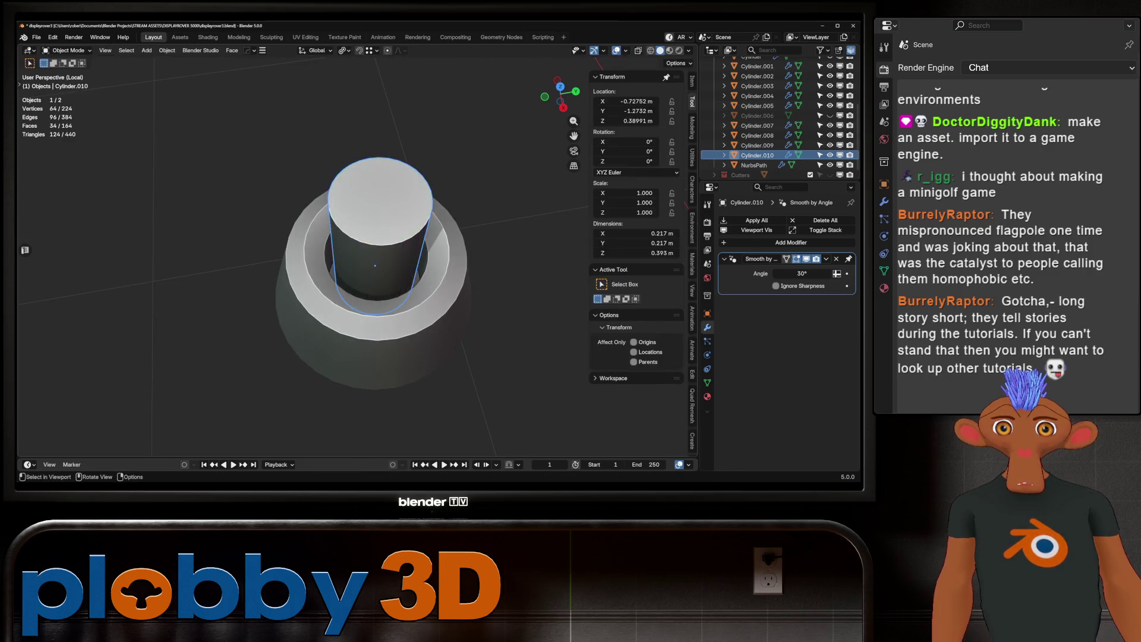
scroll(342, 297, "down", 3)
key("KP_Divide")
mouse_move(357, 267)
middle_mouse_down()
mouse_move(380, 250)
mouse_move(363, 264)
middle_mouse_up()
Lower the cylinder's top face along Z to shorten it.
key("KP_Decimal")
scroll(375, 258, "up", 2)
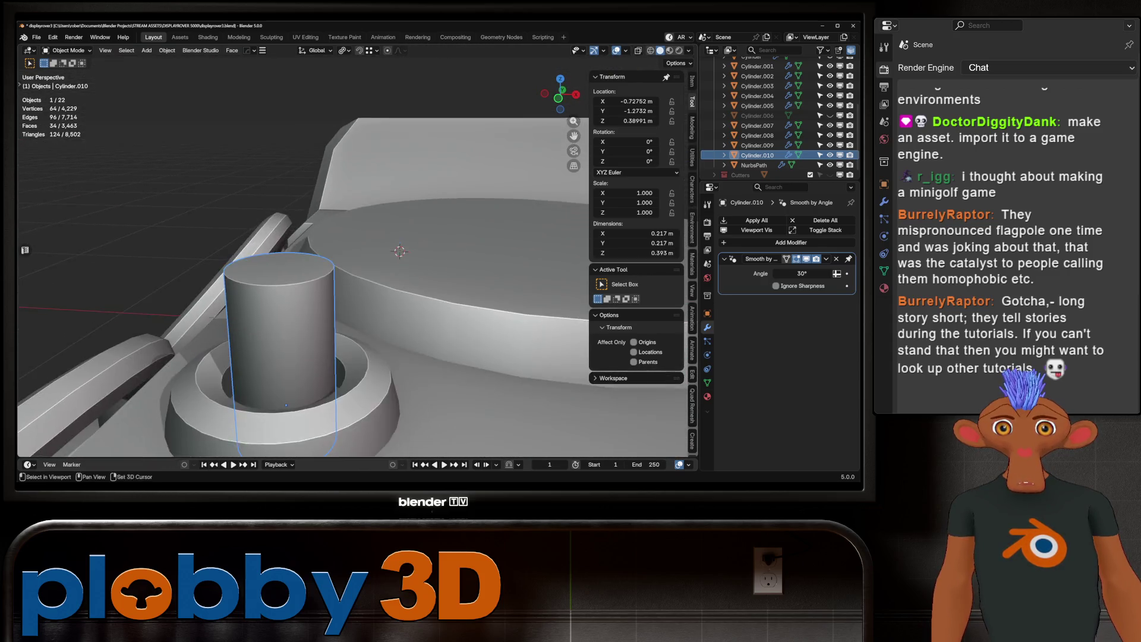
key("Tab")
key("g")
key("z")
key("Return")
Inset and extrude the top face twice to build two narrower stepped sections.
key("i")
key("Return")
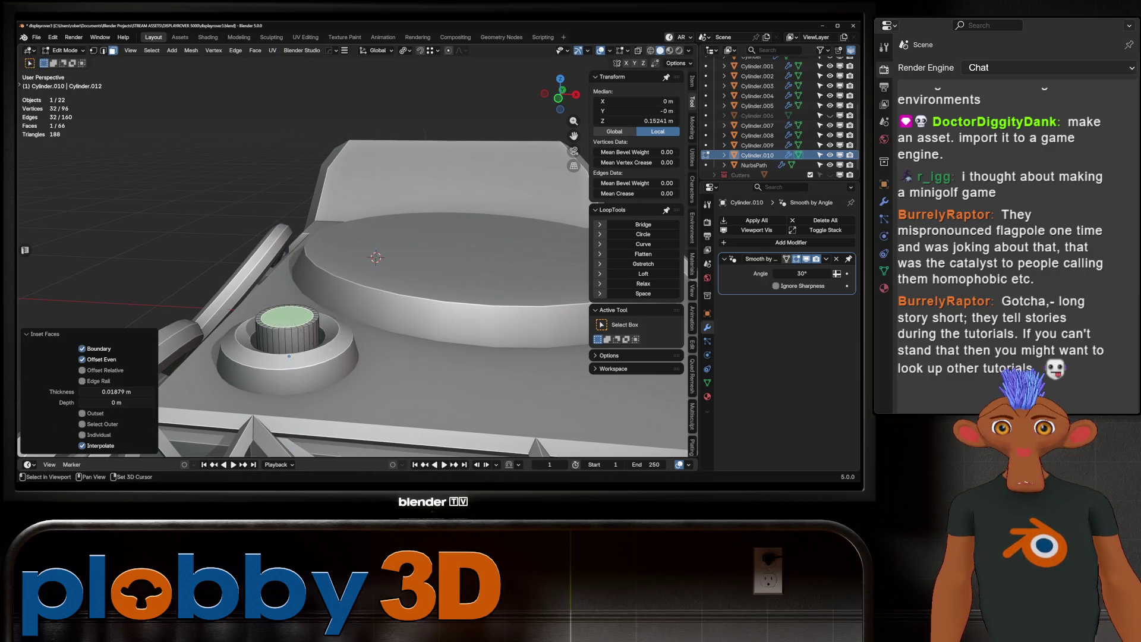
key("e")
key("Return")
scroll(357, 262, "down", 5)
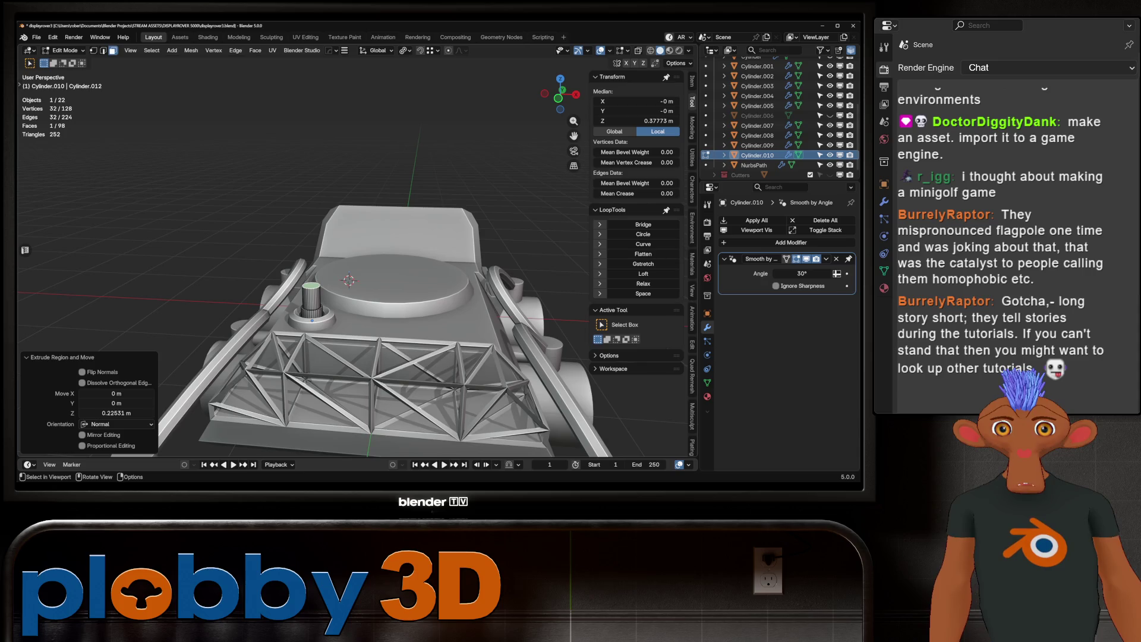
scroll(357, 262, "up", 2)
key("i")
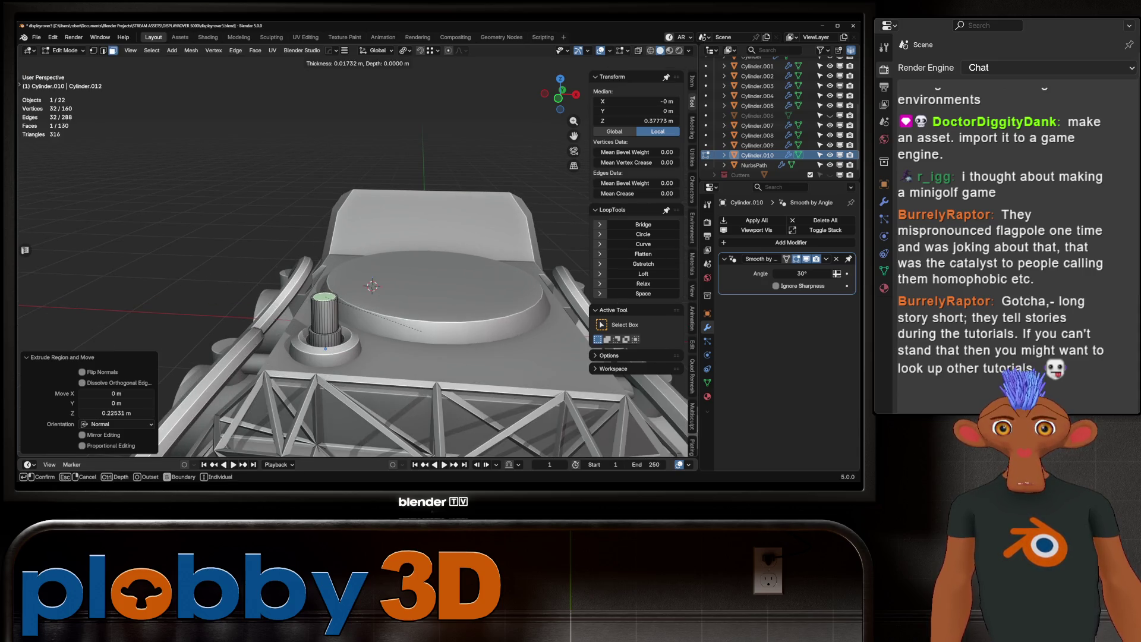
key("Return")
key("e")
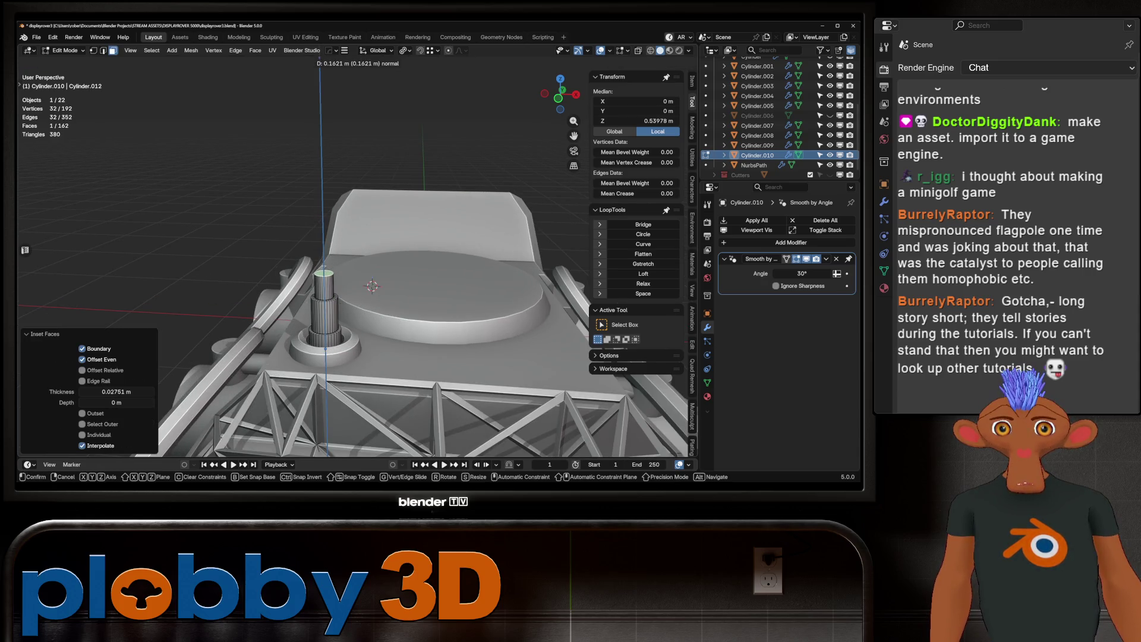
key("Return")
Grow the selection, scale the upper section to about half width, and lower it into a taper.
key("ctrl+KP_Add")
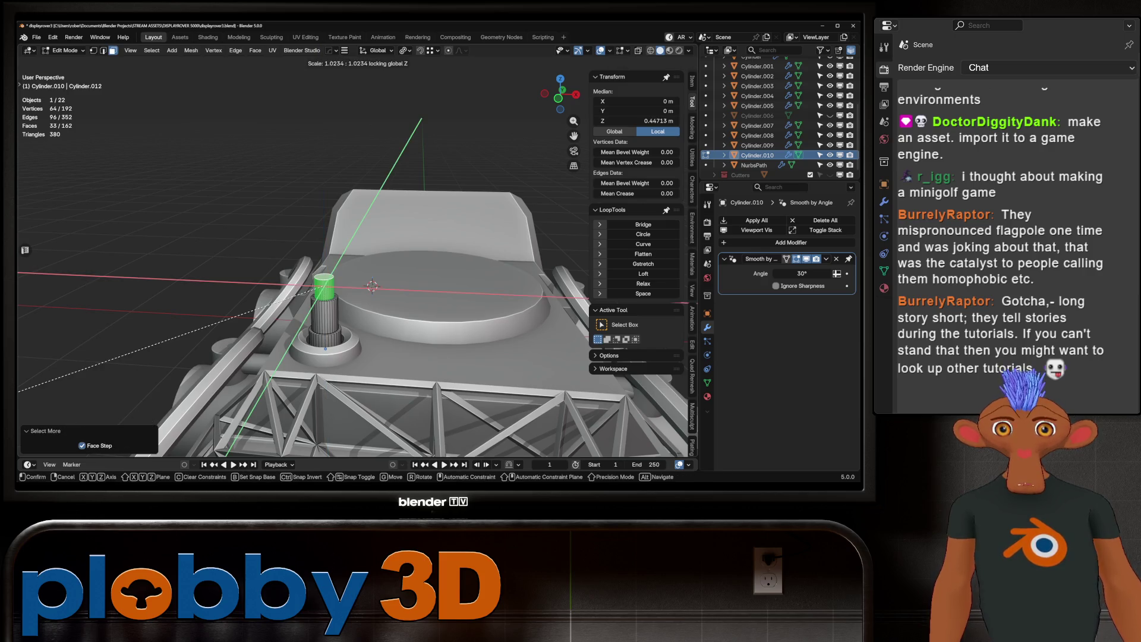
key("s")
key("shift+z")
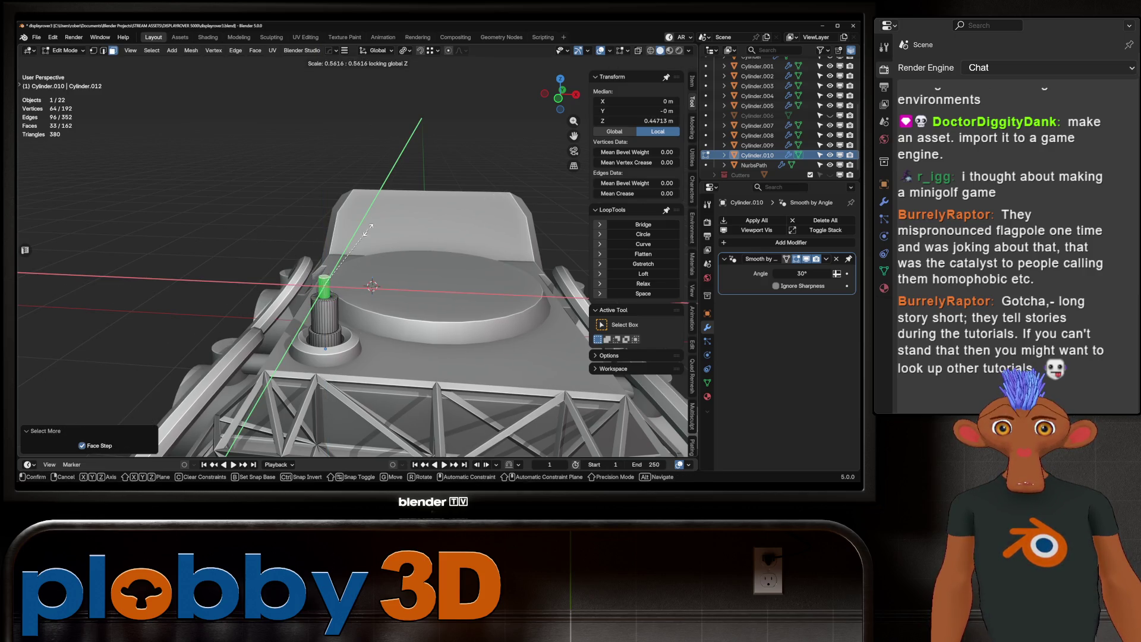
left_click(375, 227)
scroll(375, 228, "up", 3)
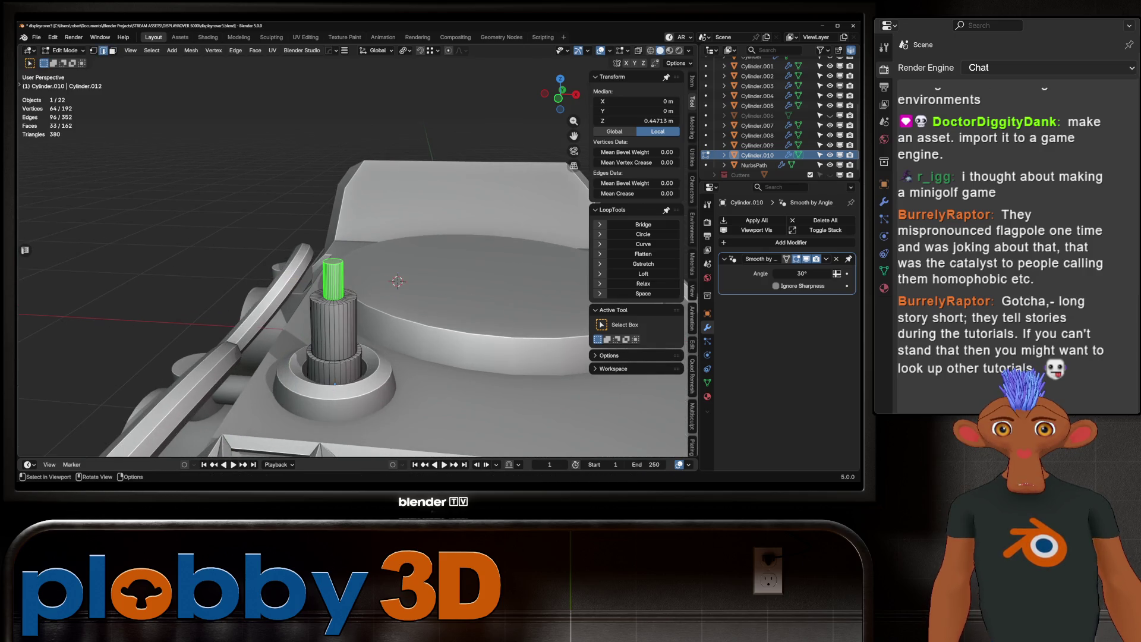
key("g")
key("z")
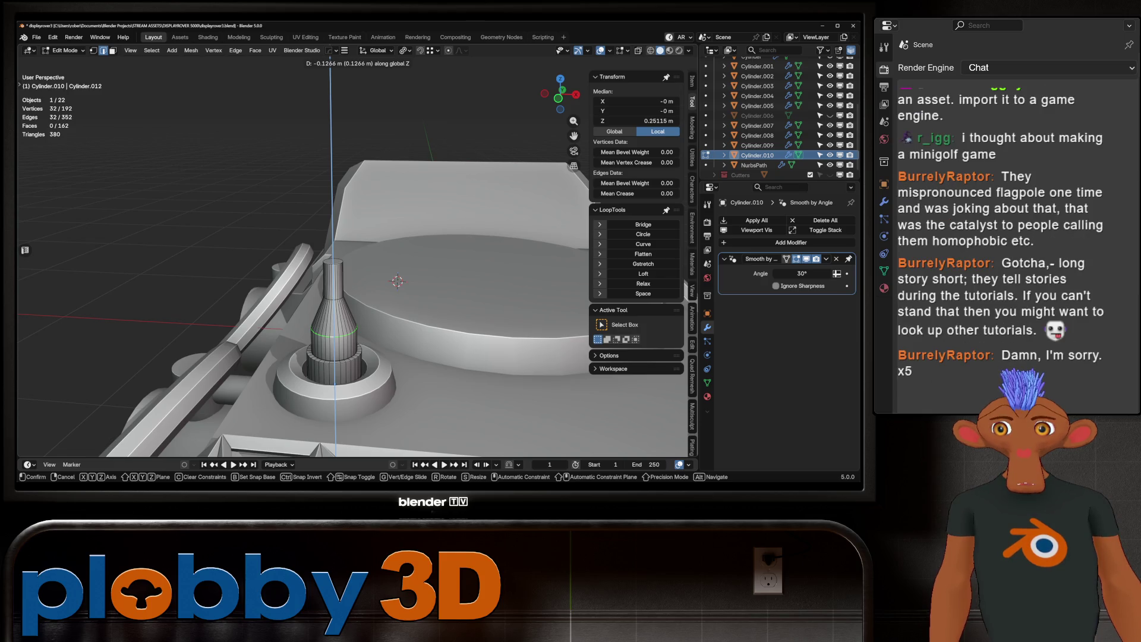
key("Return")
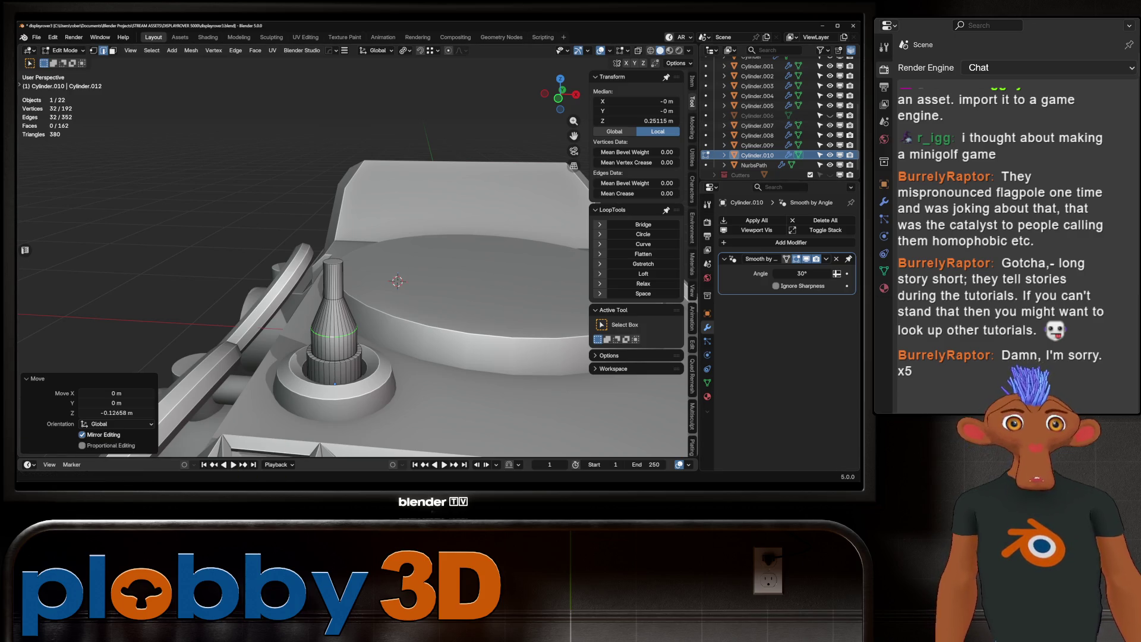
Select the cone's top edge loop and cap in edge mode, then view the post in Object Mode.
scroll(314, 287, "up", 2)
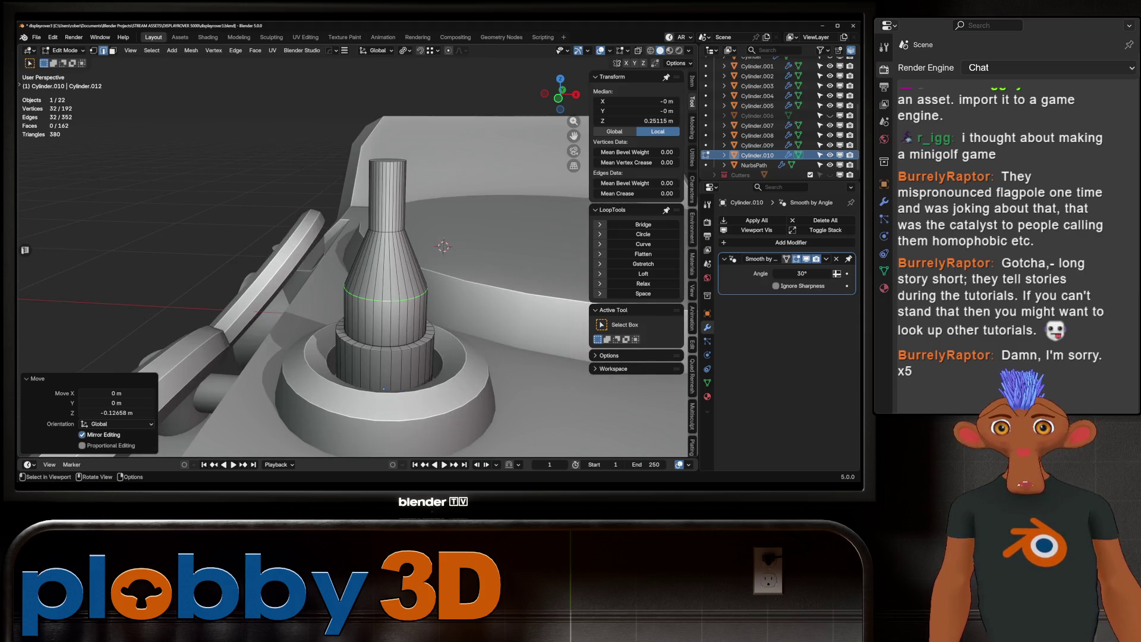
key("2")
scroll(314, 287, "up", 2)
left_click(385, 226, "alt+shift")
middle_click_drag(385, 226, 368, 243)
left_click(347, 181, "alt+shift")
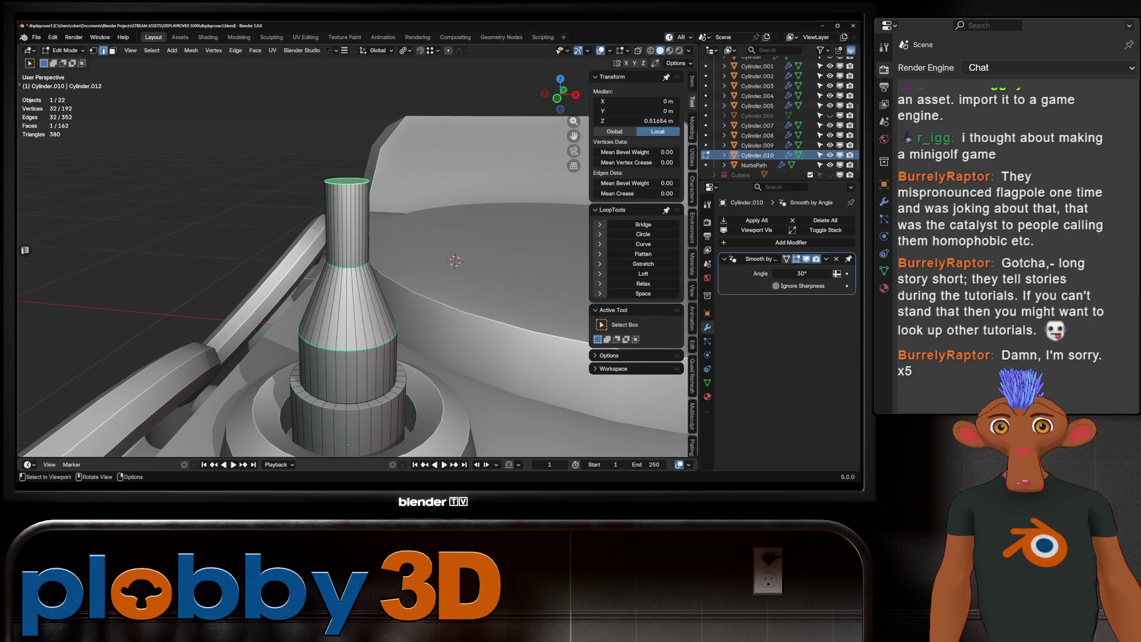
middle_click_drag(368, 243, 369, 225)
scroll(351, 268, "up", 3)
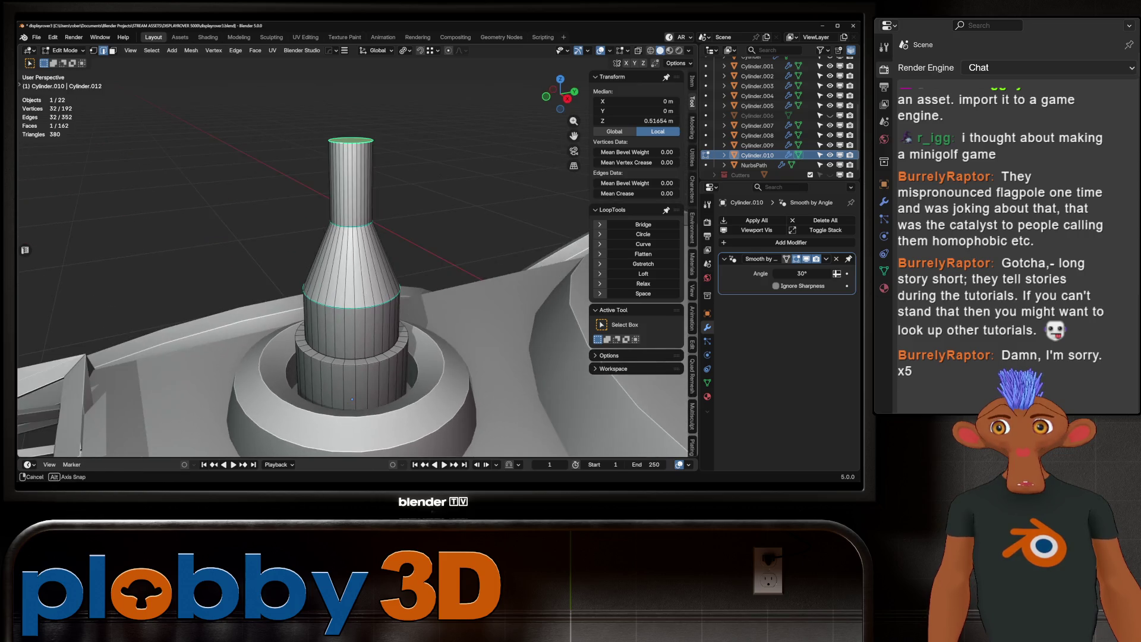
key("Tab")
scroll(351, 268, "up", 3)
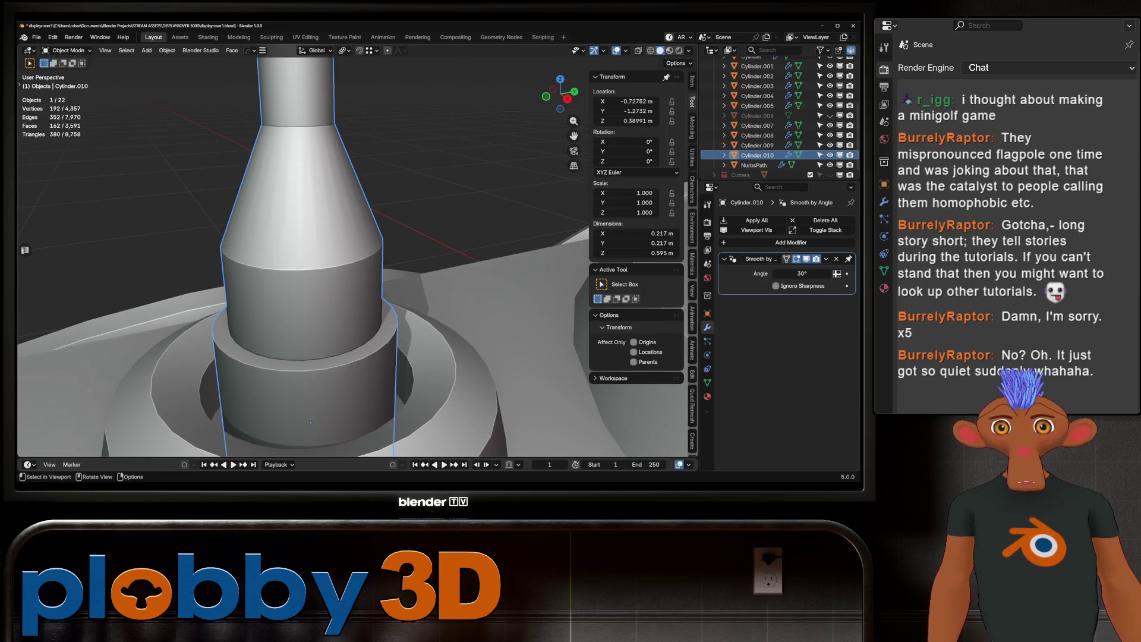
scroll(357, 267, "down", 2)
middle_click_drag(357, 268, 341, 273)
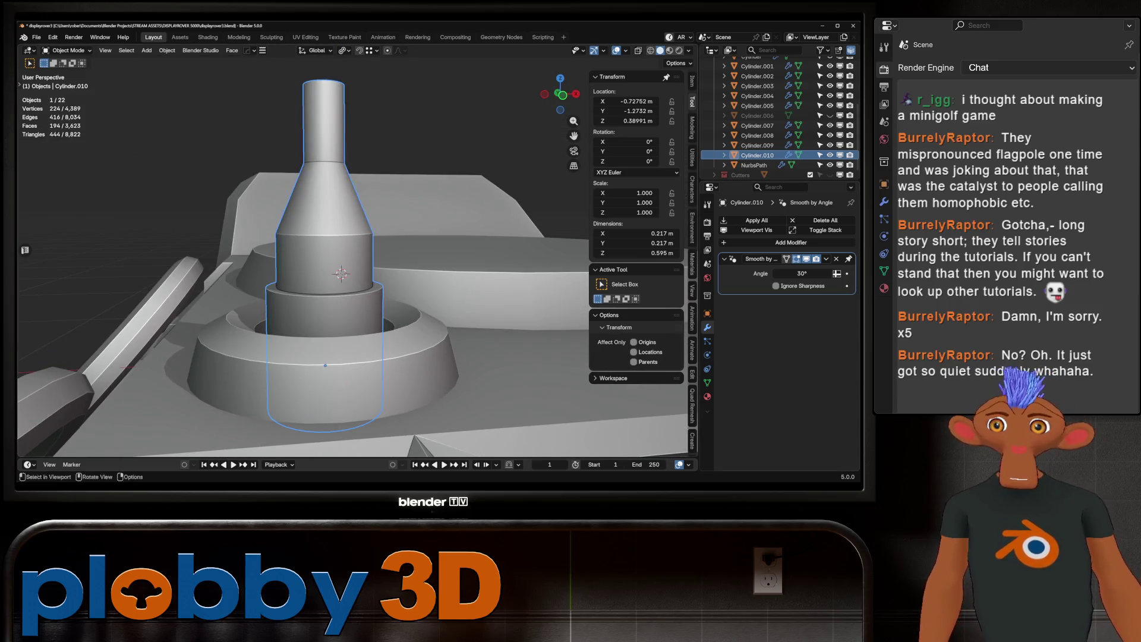
Add an edge loop around the spout with Ctrl+R.
key("Tab")
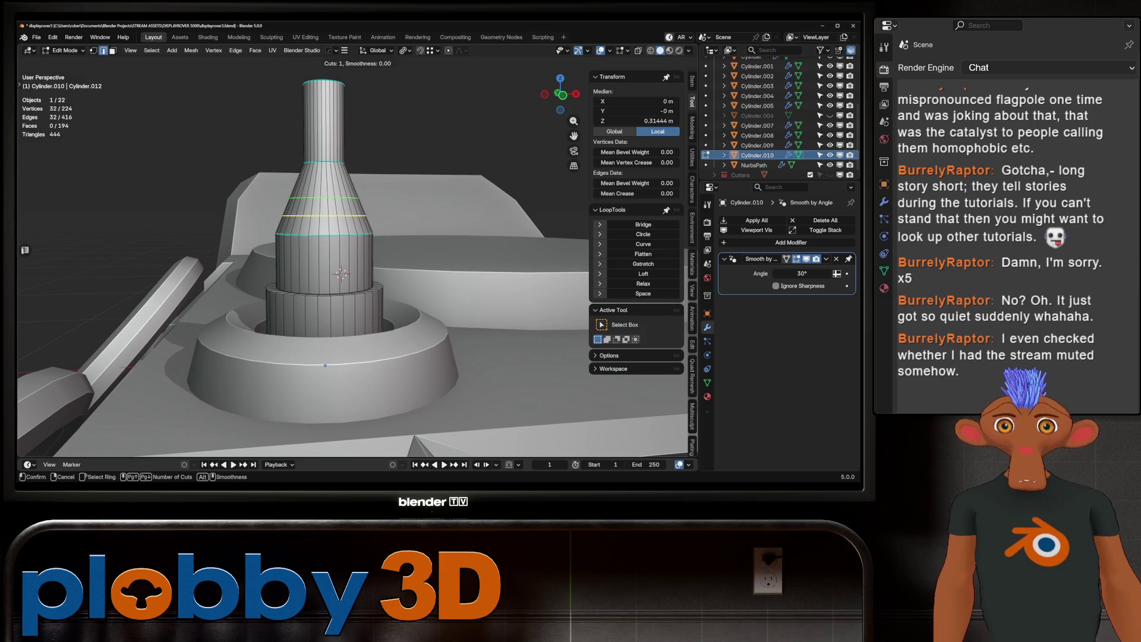
key("ctrl+r")
key("Tab")
key("Tab")
mouse_move(357, 267)
middle_mouse_down()
mouse_move(356, 238)
mouse_move(333, 264)
mouse_move(386, 247)
middle_mouse_up()
key("Tab")
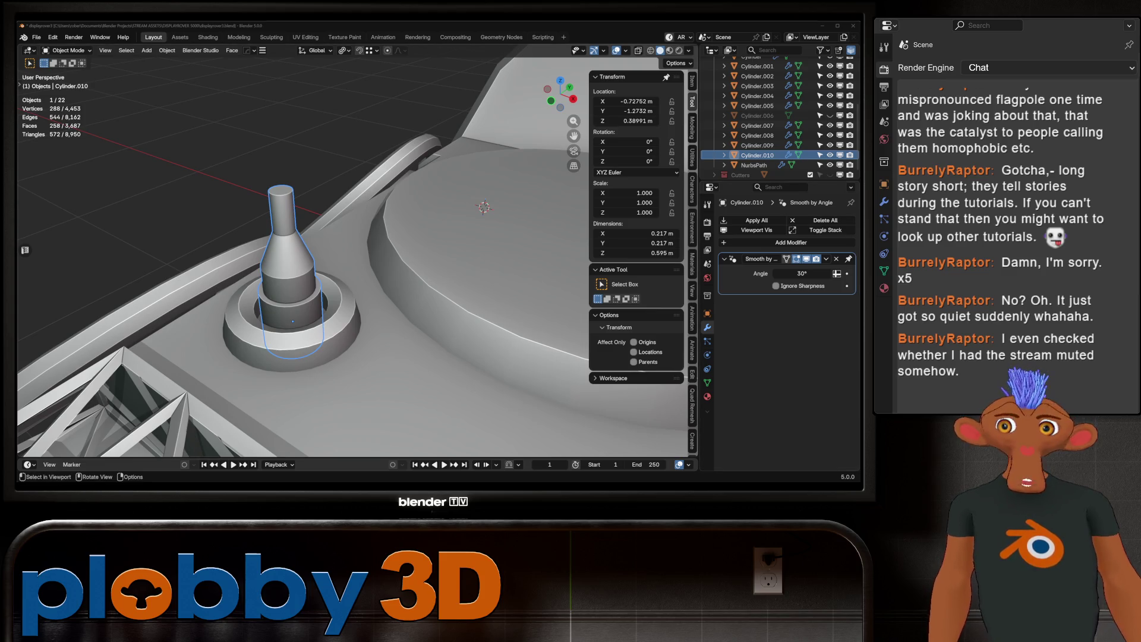
scroll(351, 257, "down", 6)
middle_click_drag(297, 267, 470, 271)
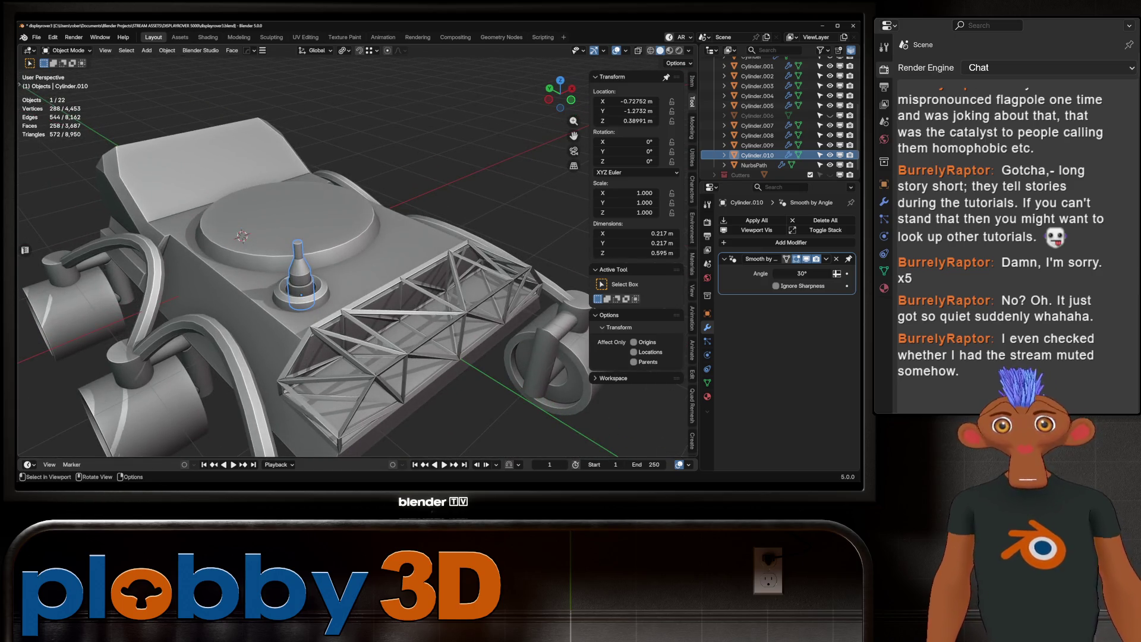
scroll(256, 238, "up", 7)
mouse_move(297, 255)
middle_mouse_down()
mouse_move(392, 261)
mouse_move(390, 278)
middle_mouse_up()
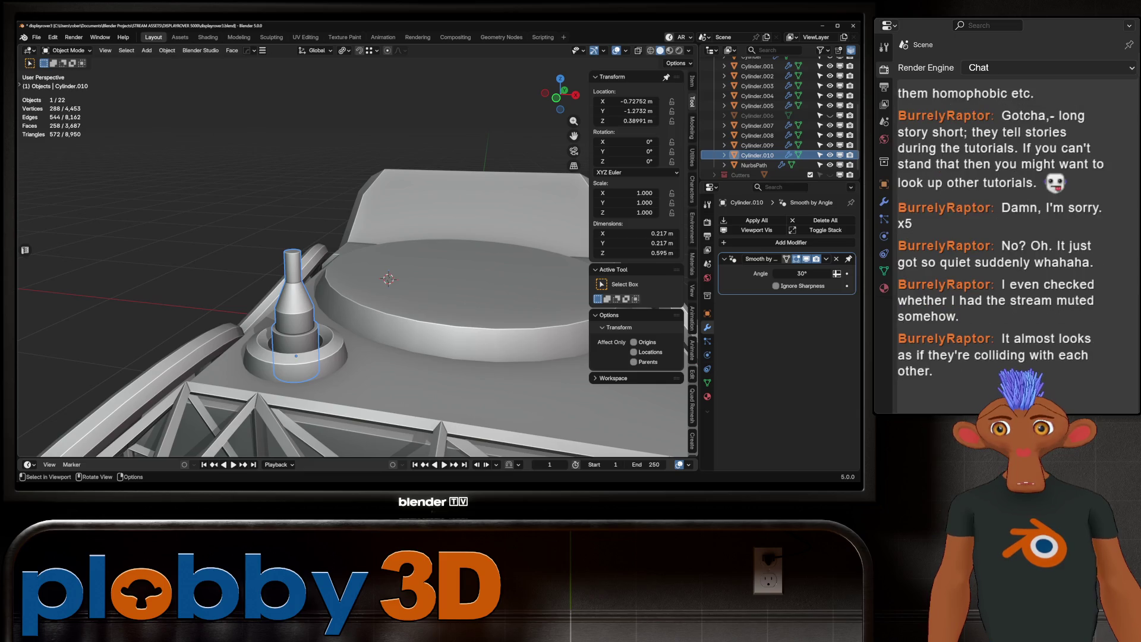
mouse_move(389, 279)
middle_mouse_down()
mouse_move(295, 255)
mouse_move(351, 261)
mouse_move(333, 257)
middle_mouse_up()
scroll(350, 270, "up", 5)
scroll(323, 264, "down", 5)
key("alt+a")
scroll(357, 261, "up", 5)
scroll(357, 261, "up", 5)
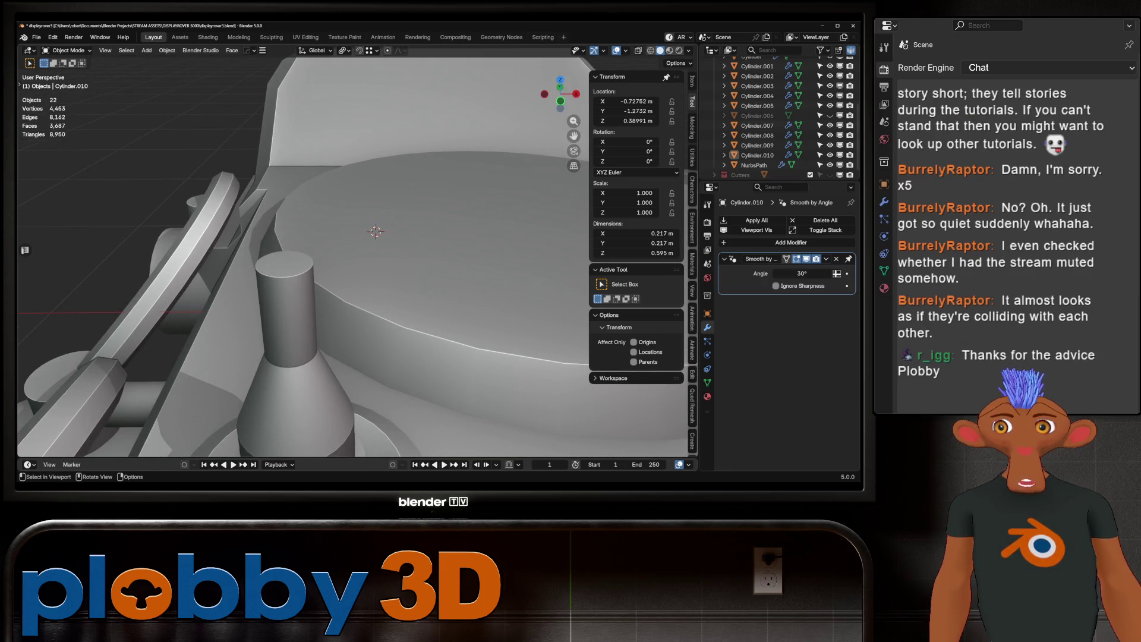
scroll(356, 256, "down", 4)
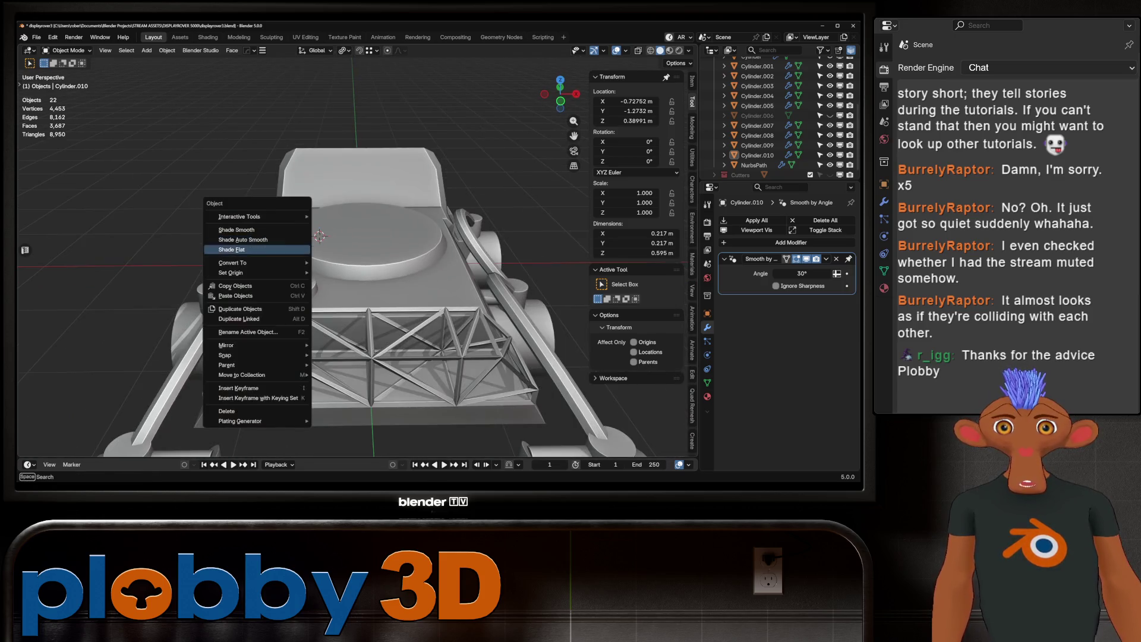
Orbit to a top-down view and select the curved NurbsPath pipe arms over the wheels.
mouse_move(356, 267)
middle_mouse_down()
mouse_move(404, 249)
mouse_move(356, 297)
mouse_move(392, 262)
middle_mouse_up()
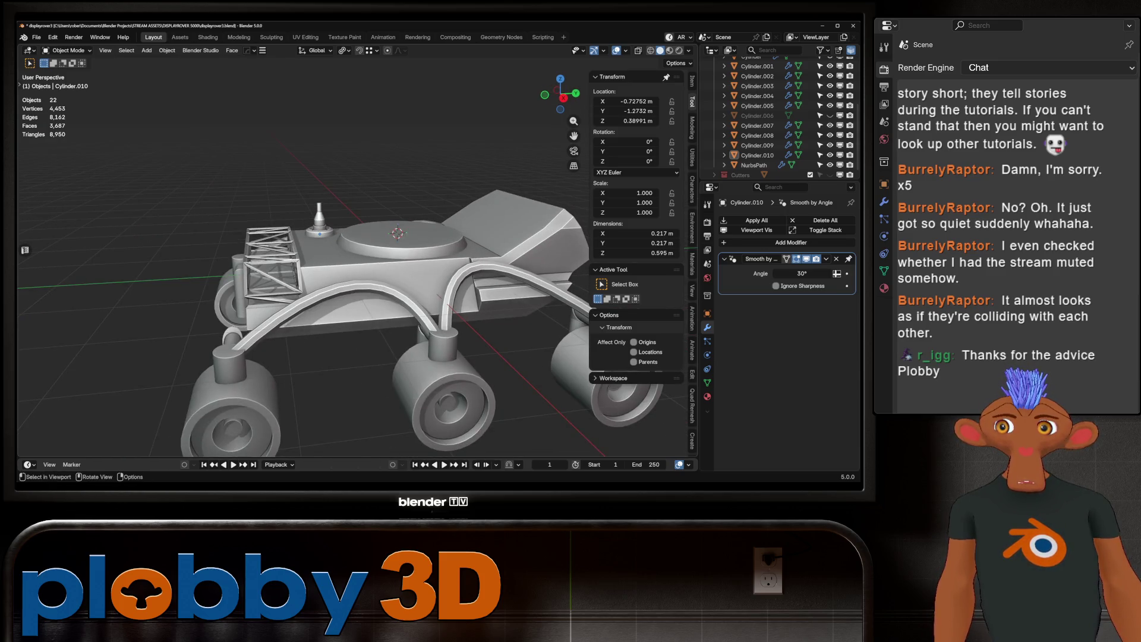
middle_click_drag(393, 262, 365, 265)
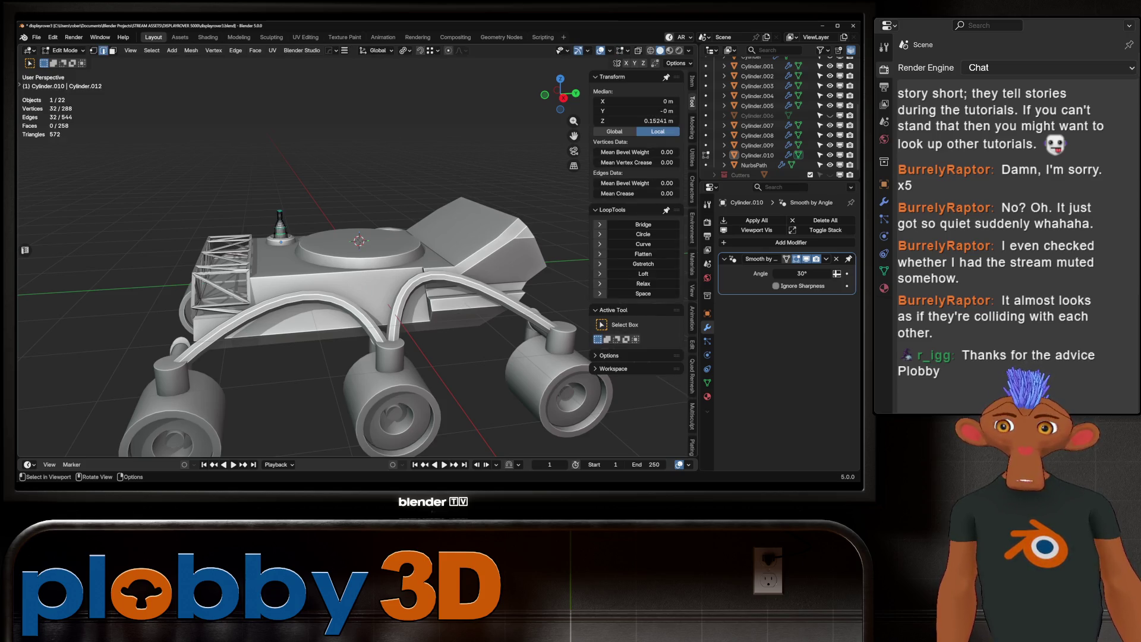
mouse_move(357, 237)
middle_mouse_down()
mouse_move(291, 333)
mouse_move(267, 262)
middle_mouse_up()
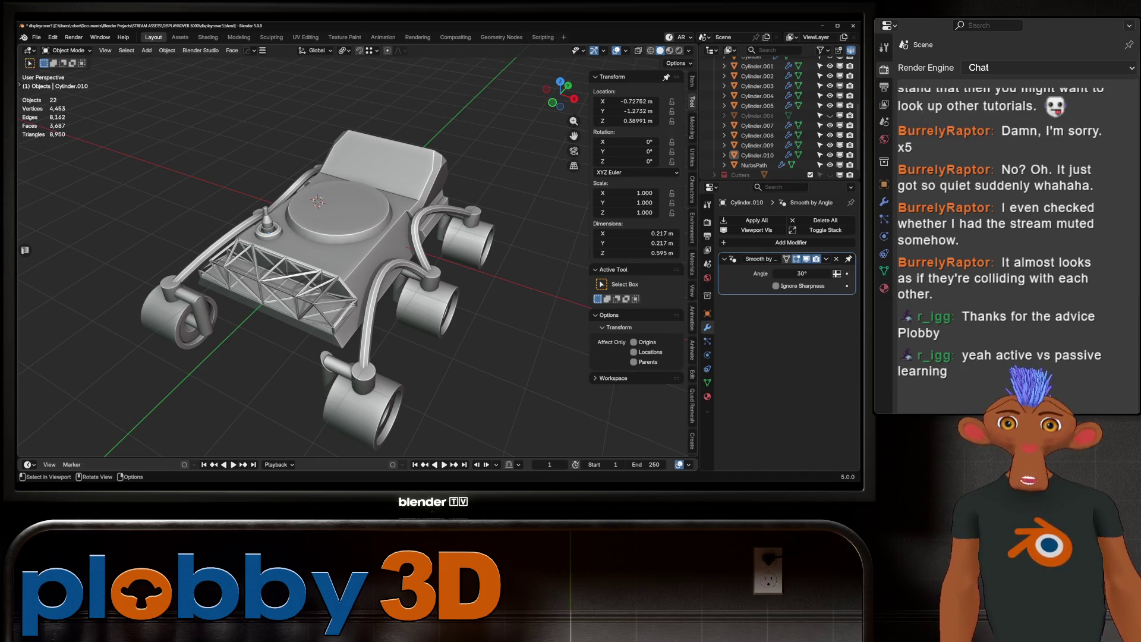
middle_click_drag(297, 255, 344, 220)
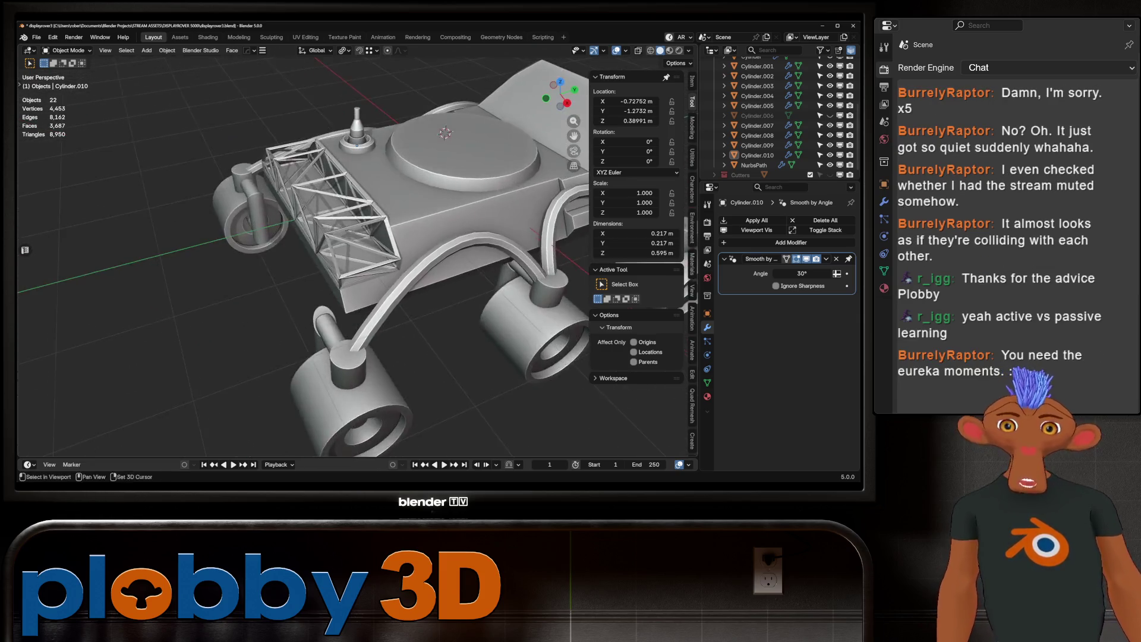
scroll(356, 255, "up", 2)
left_click(309, 262)
scroll(357, 256, "up", 2)
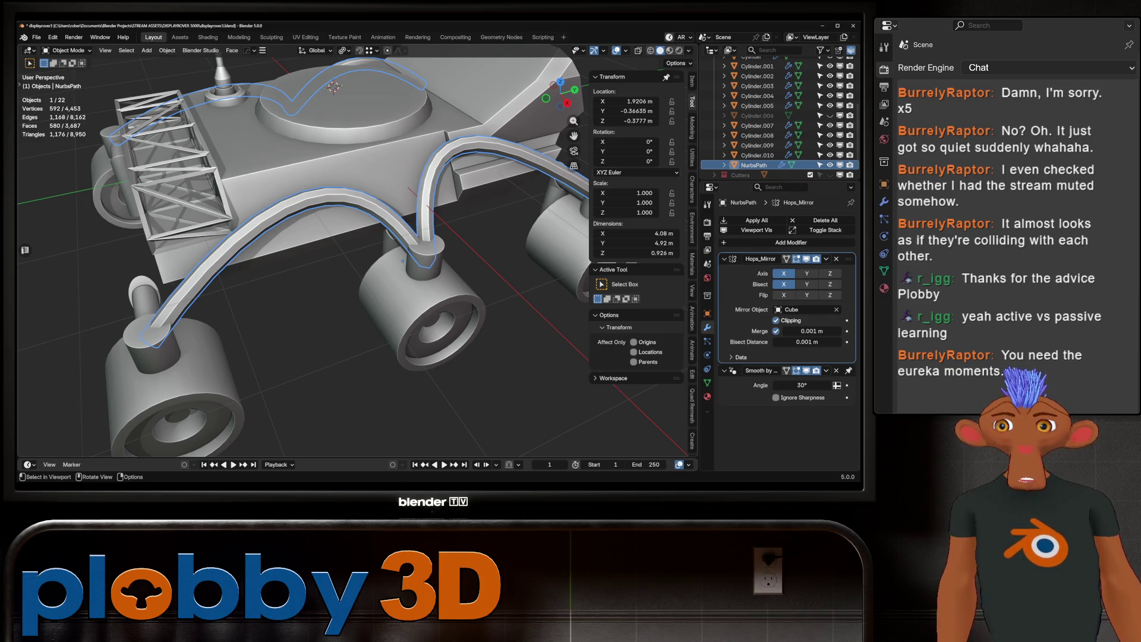
Frame the NurbsPath tubes from a near-frontal view and enter Edit Mode on them.
mouse_move(297, 256)
middle_mouse_down()
mouse_move(166, 268)
mouse_move(279, 249)
middle_mouse_up()
scroll(297, 255, "up", 3)
scroll(285, 268, "down", 4)
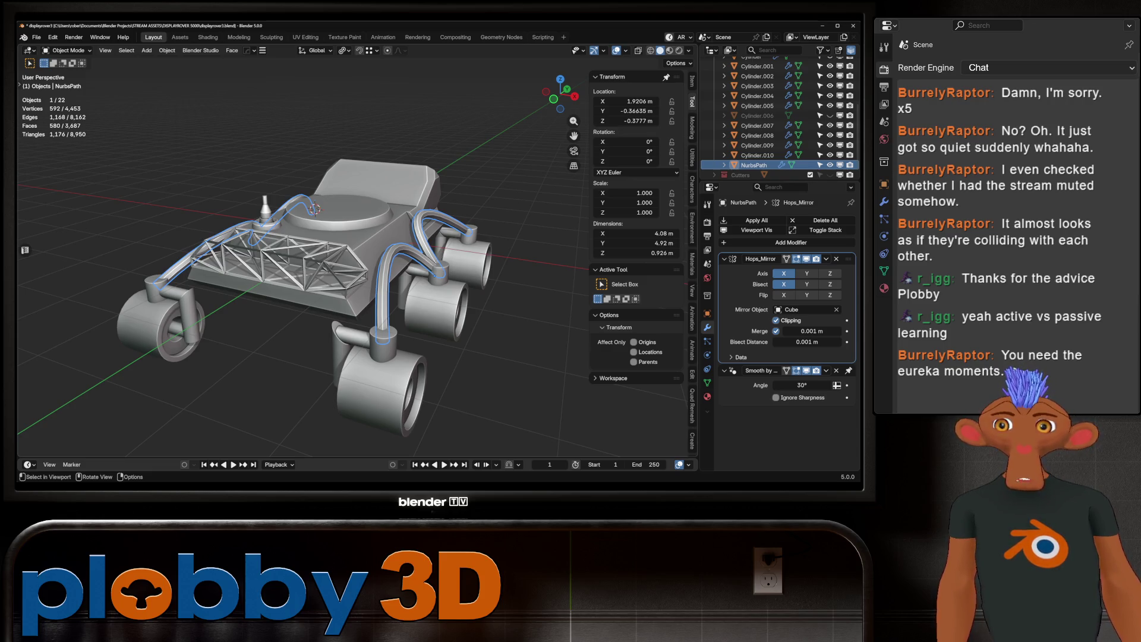
mouse_move(333, 256)
middle_mouse_down()
mouse_move(262, 262)
mouse_move(333, 267)
mouse_move(220, 275)
middle_mouse_up()
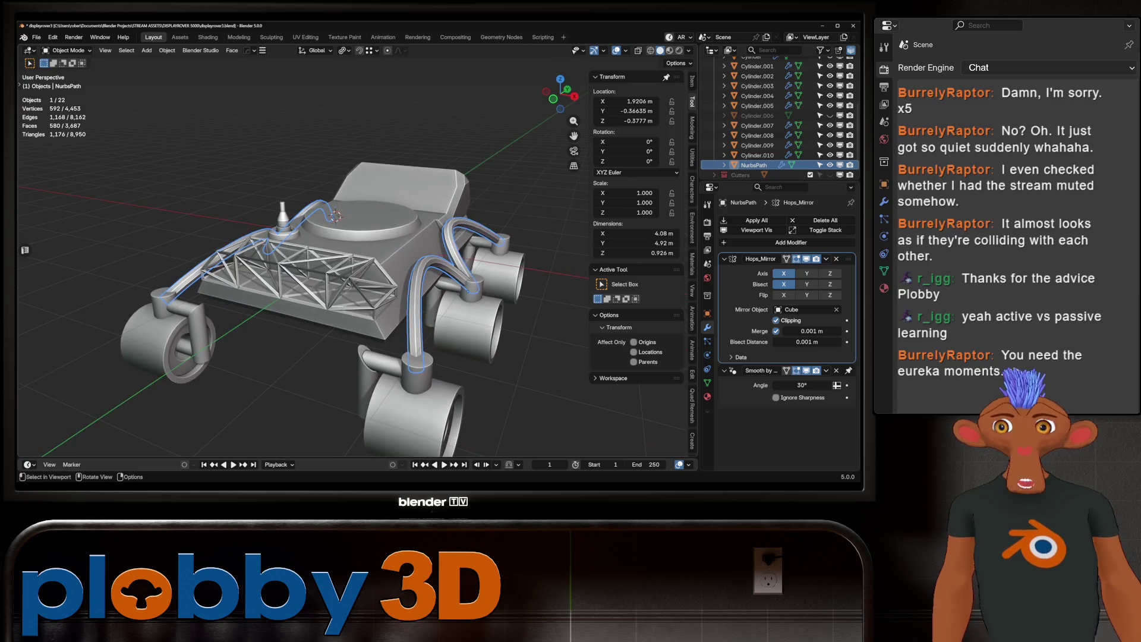
mouse_move(336, 267)
middle_mouse_down("shift")
mouse_move(321, 253)
mouse_move(253, 265)
mouse_move(247, 255)
mouse_move(252, 270)
middle_mouse_up("shift")
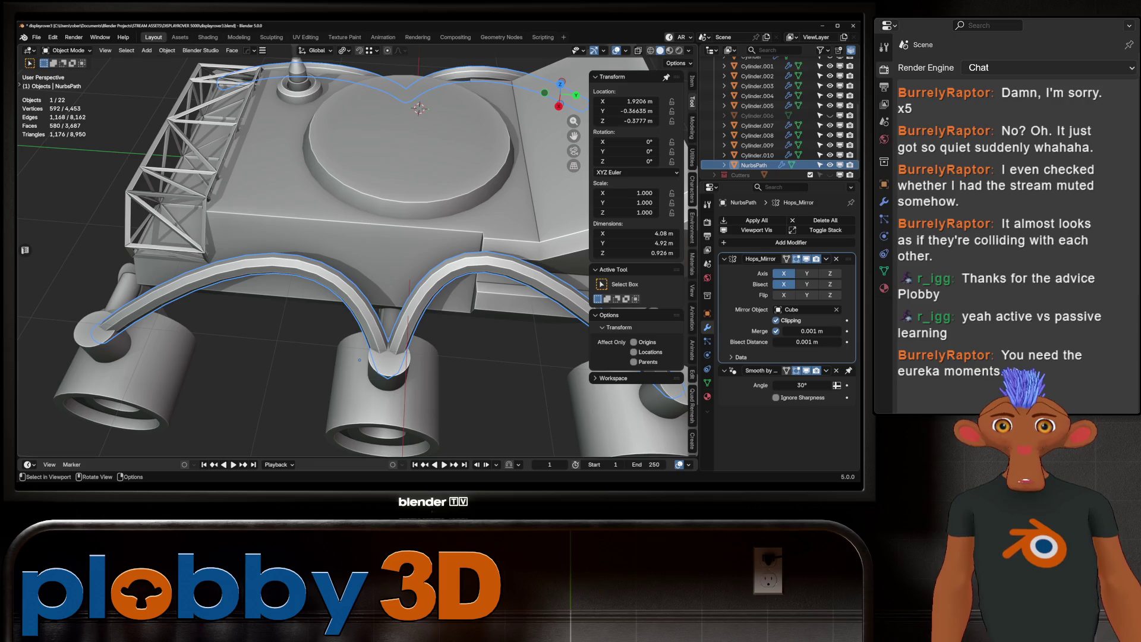
key("Tab")
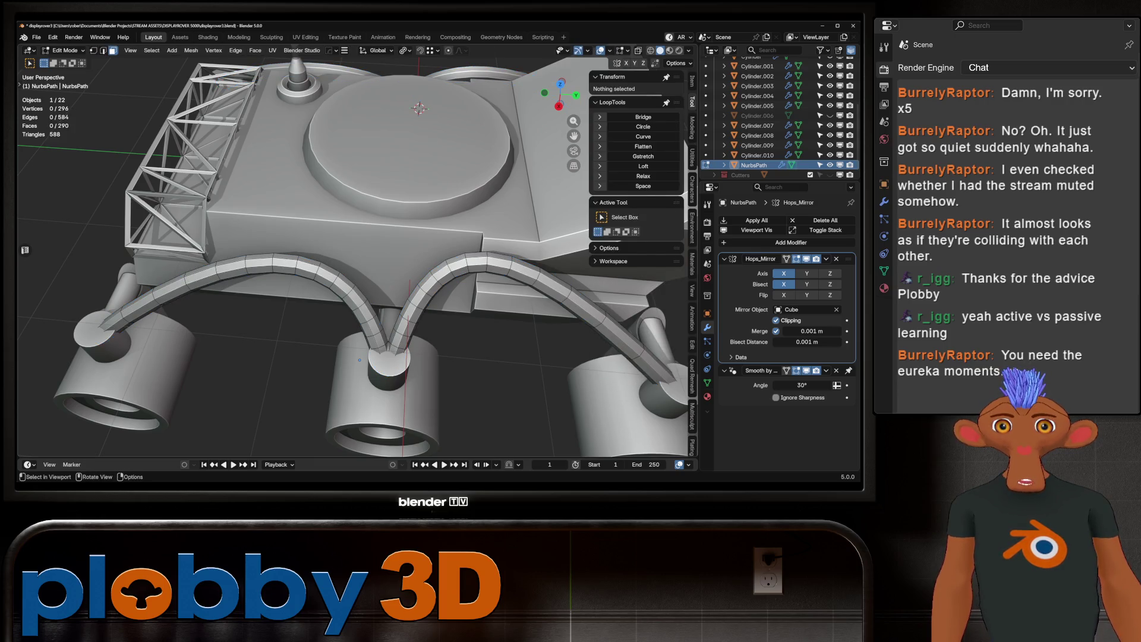
Duplicate a face ring on each tube and separate the copies into a new object.
left_click(271, 262, "alt")
left_click(475, 264, "alt+shift")
middle_click_drag(476, 264, 570, 273)
mouse_move(433, 337)
middle_mouse_down()
mouse_move(380, 292)
mouse_move(444, 286)
middle_mouse_up()
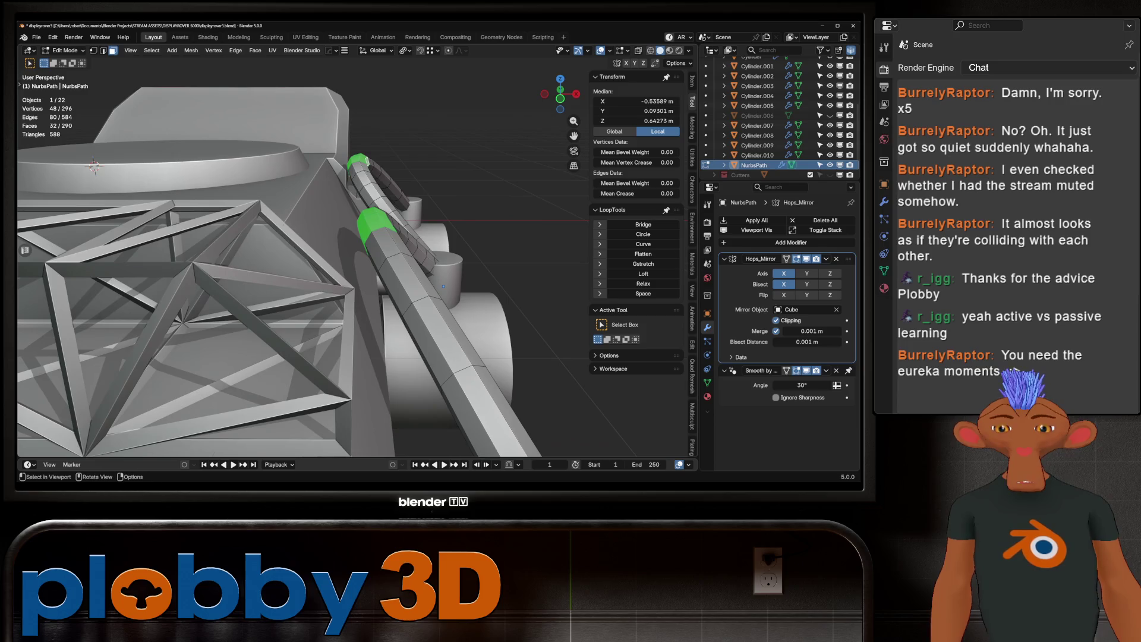
key("shift+d")
right_click(444, 286)
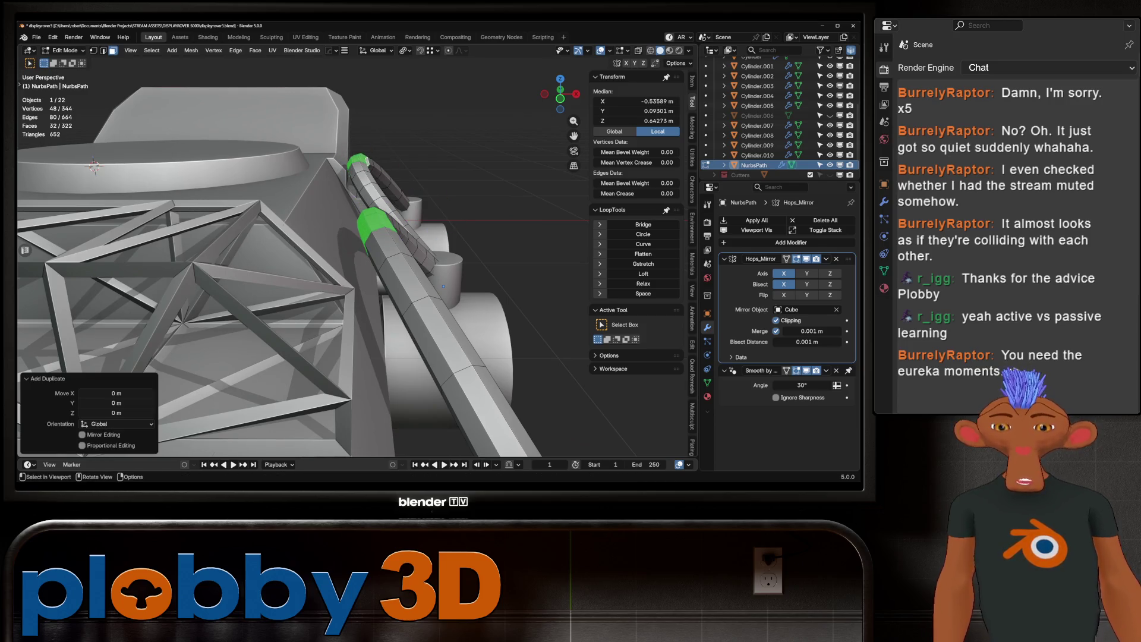
key("p")
key("Tab")
Extrude the separated rings in place and puff them outward into thick collars.
middle_click_drag(444, 287, 428, 294)
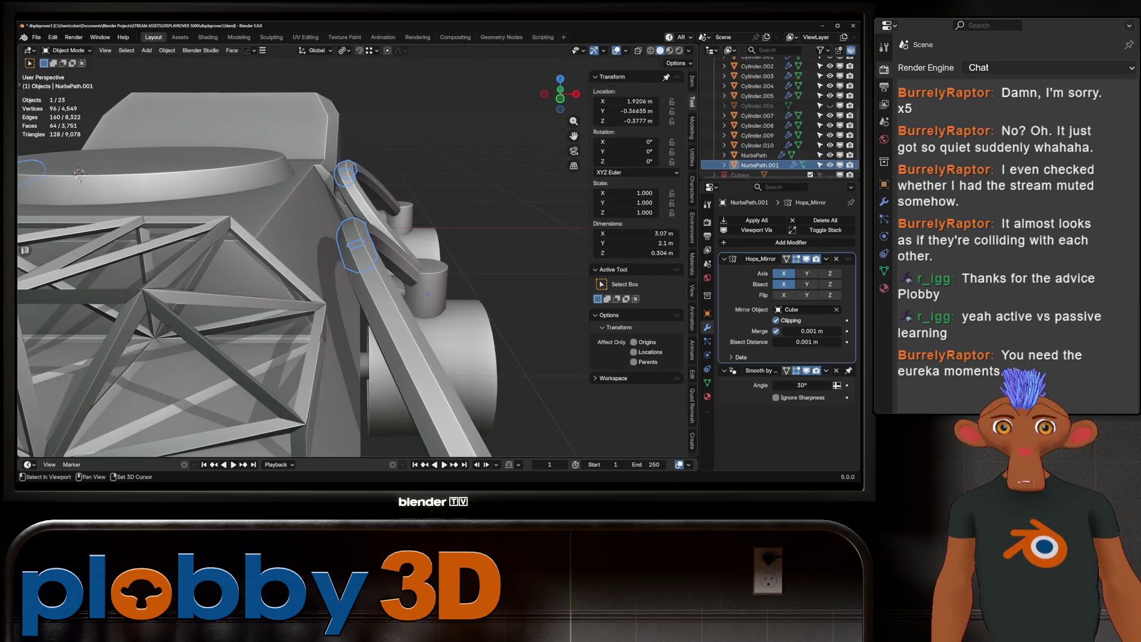
key("Tab")
key("e")
right_click(472, 233)
key("alt+s")
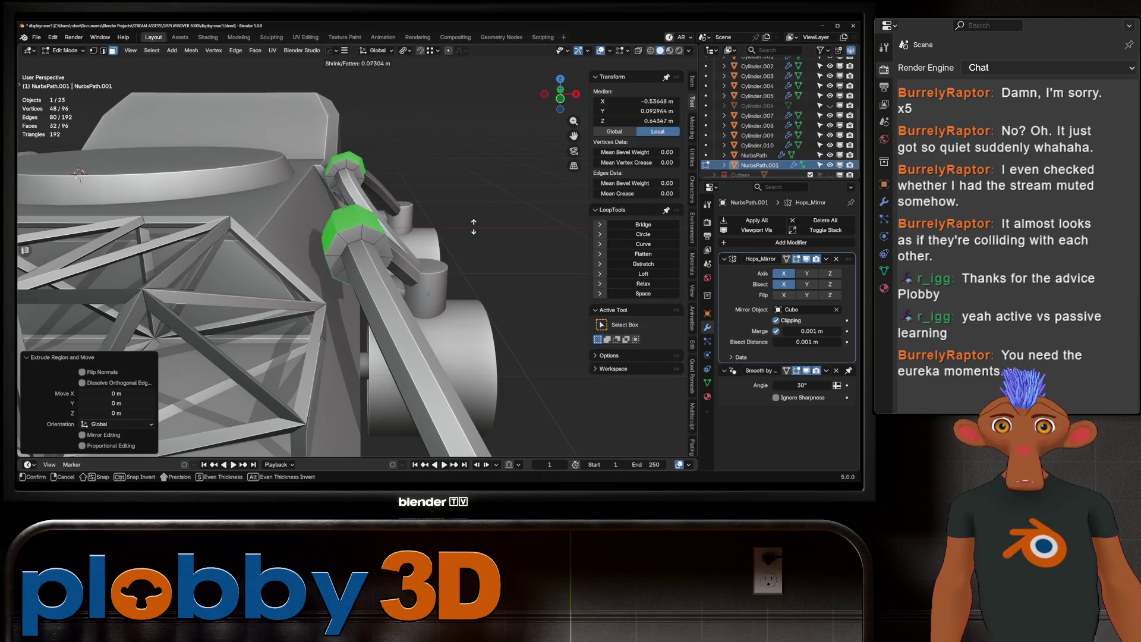
left_click(475, 229)
middle_click_drag(475, 230, 463, 238)
mouse_move(426, 295)
middle_mouse_down()
mouse_move(440, 359)
mouse_move(462, 331)
middle_mouse_up()
Inset four collar faces, extrude them outward along their normals, and inset them again.
left_click(423, 297)
left_click(439, 310, "shift")
left_click(338, 205, "shift")
left_click(337, 213, "shift")
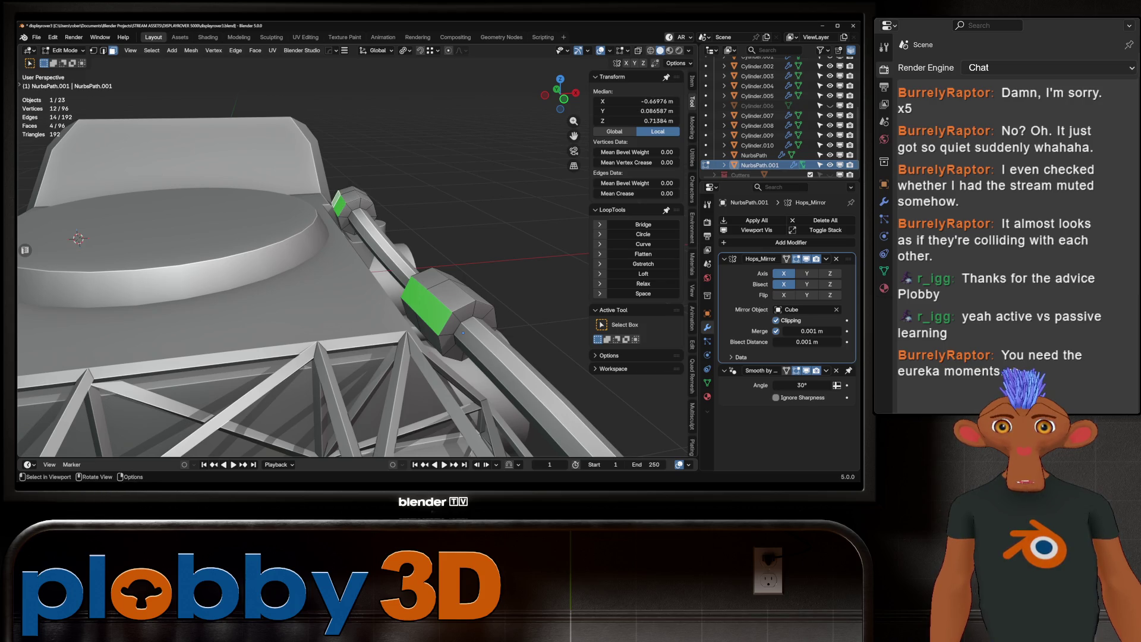
key("i")
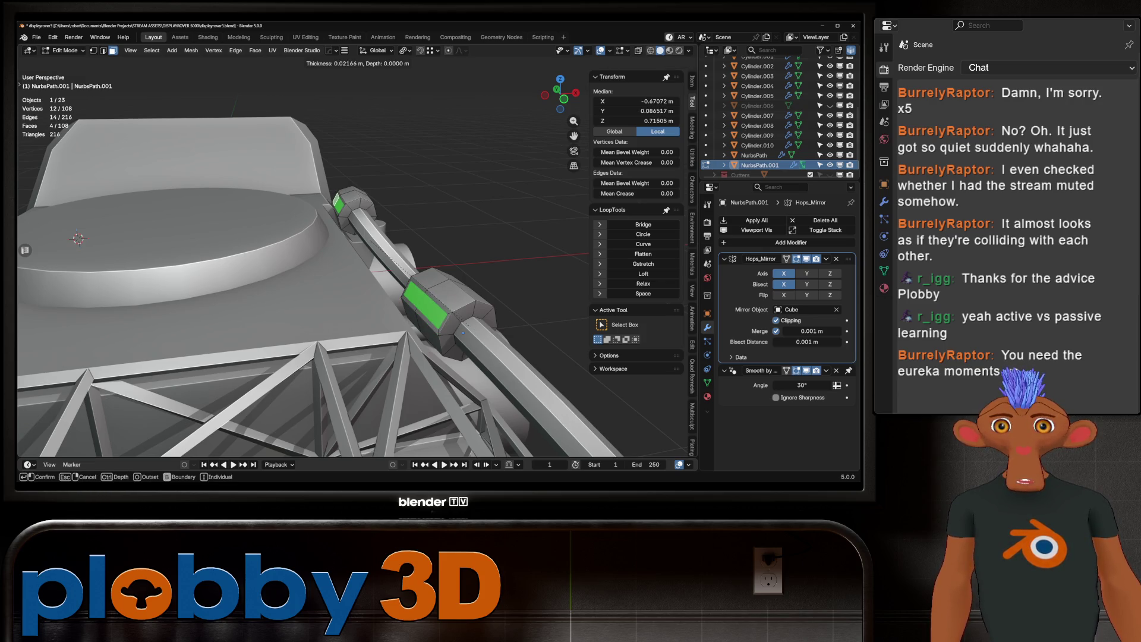
key("Return")
key("e")
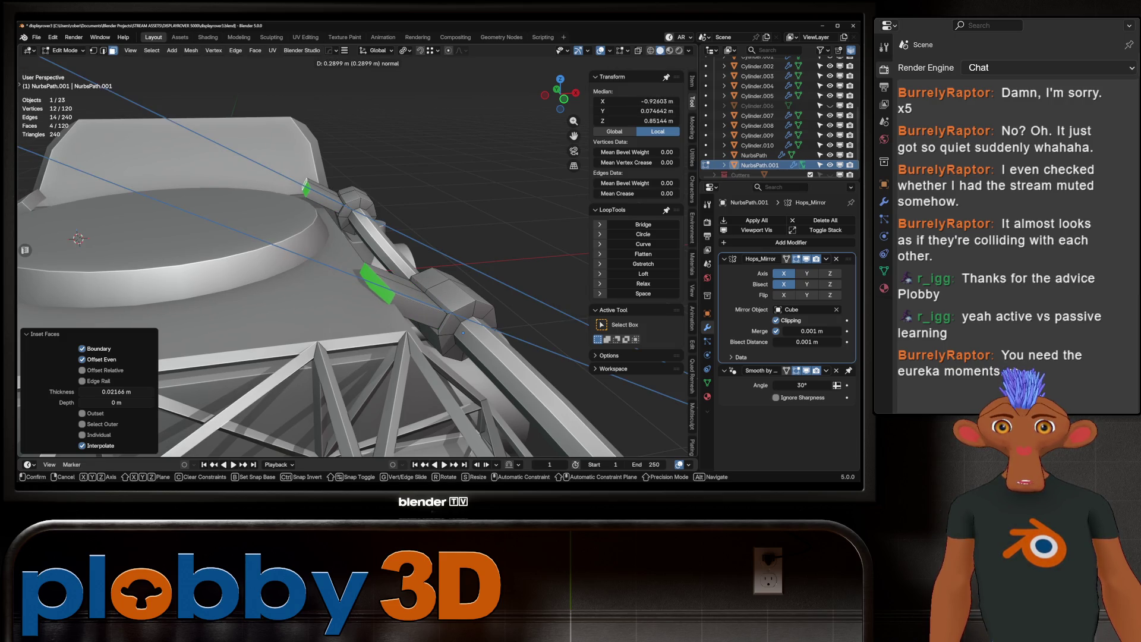
key("Return")
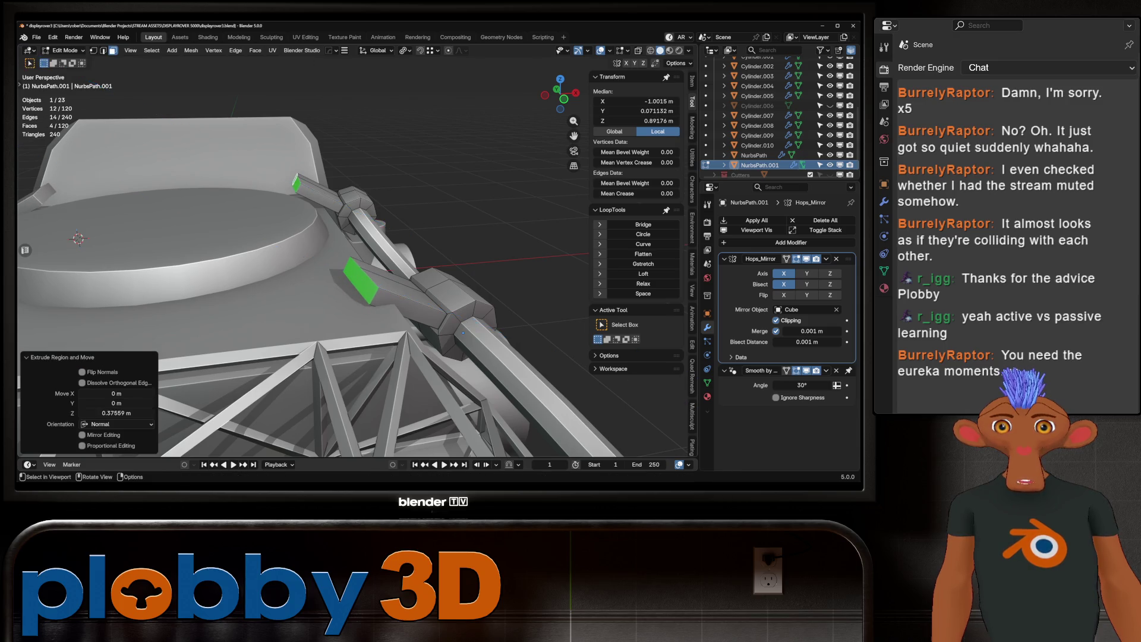
key("i")
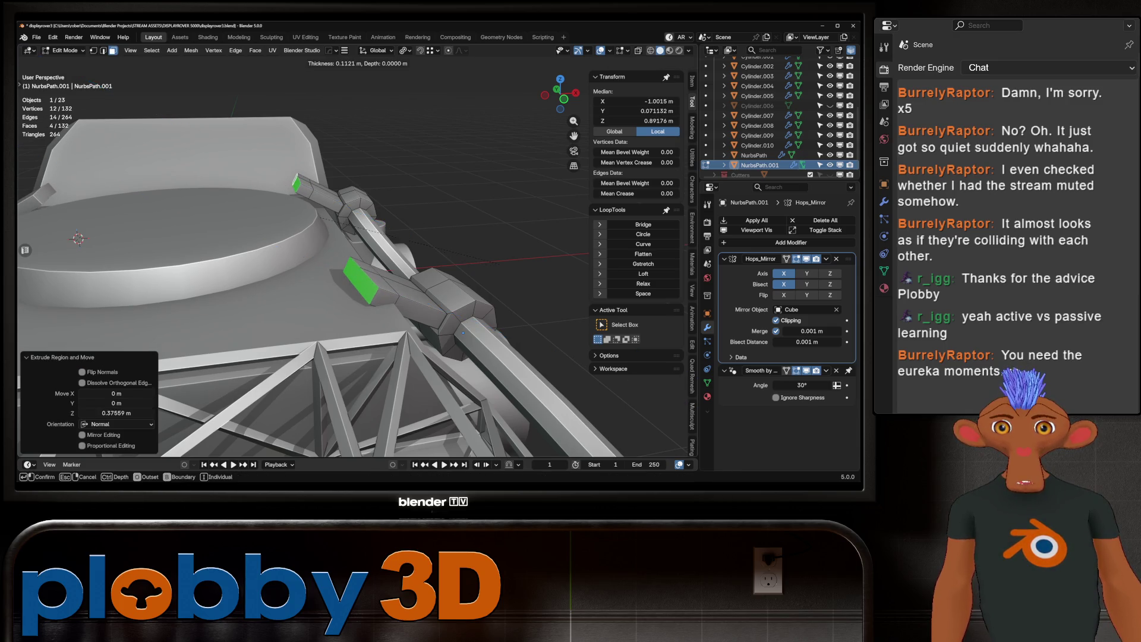
key("Return")
Grow the selection, move it along Z, and enlarge the bracket faces.
key("ctrl+KP_Add")
key("g")
key("z")
key("Return")
key("alt+s")
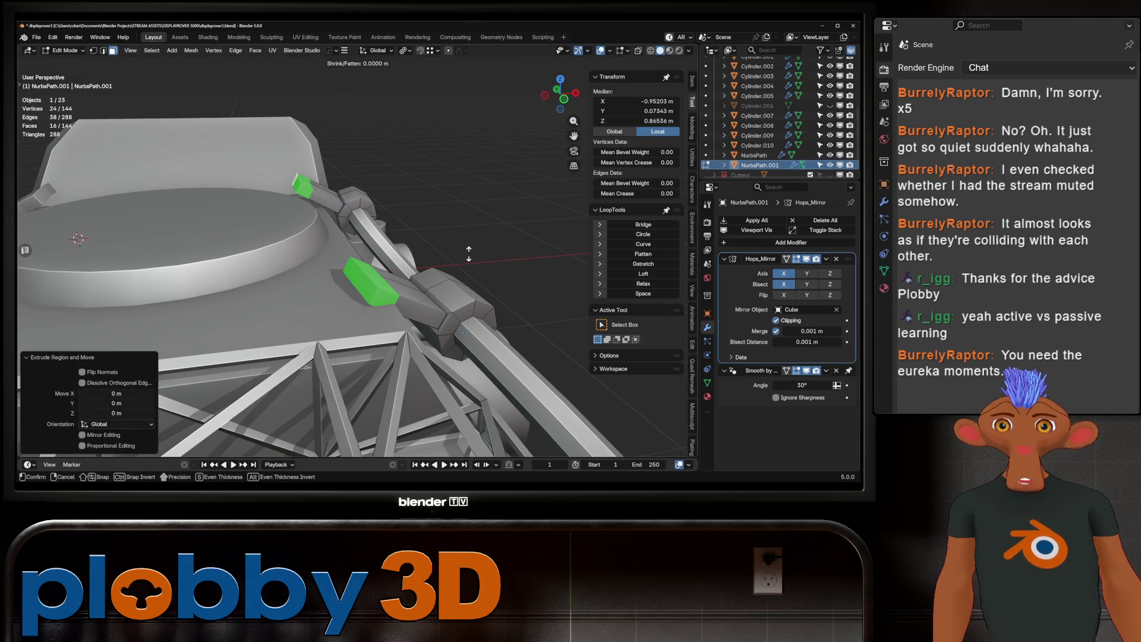
left_click(491, 194)
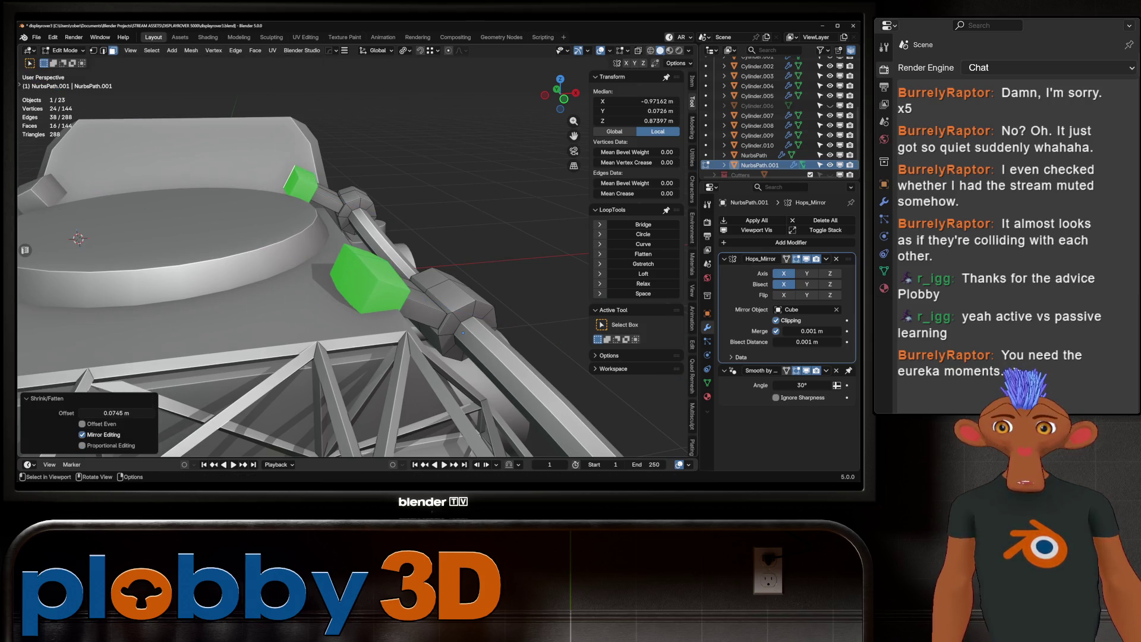
middle_click_drag(491, 194, 440, 208)
middle_click_drag(473, 385, 490, 322)
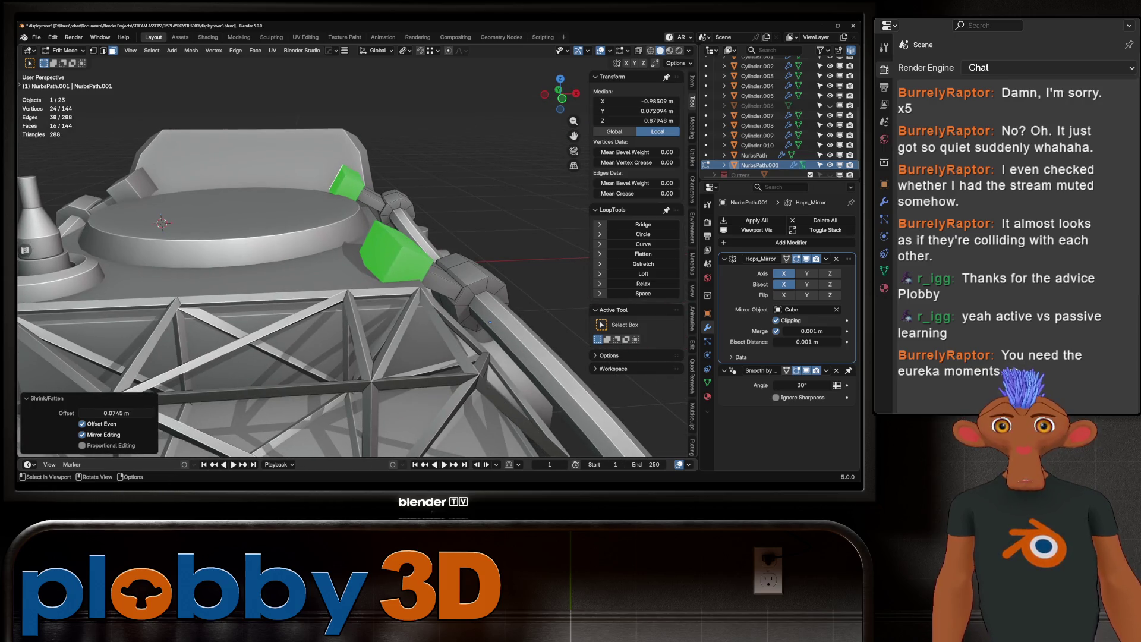
Tilt the bracket about 26° around Y, lower it slightly, and shift it along X.
key("KP_1")
key("r")
key("y")
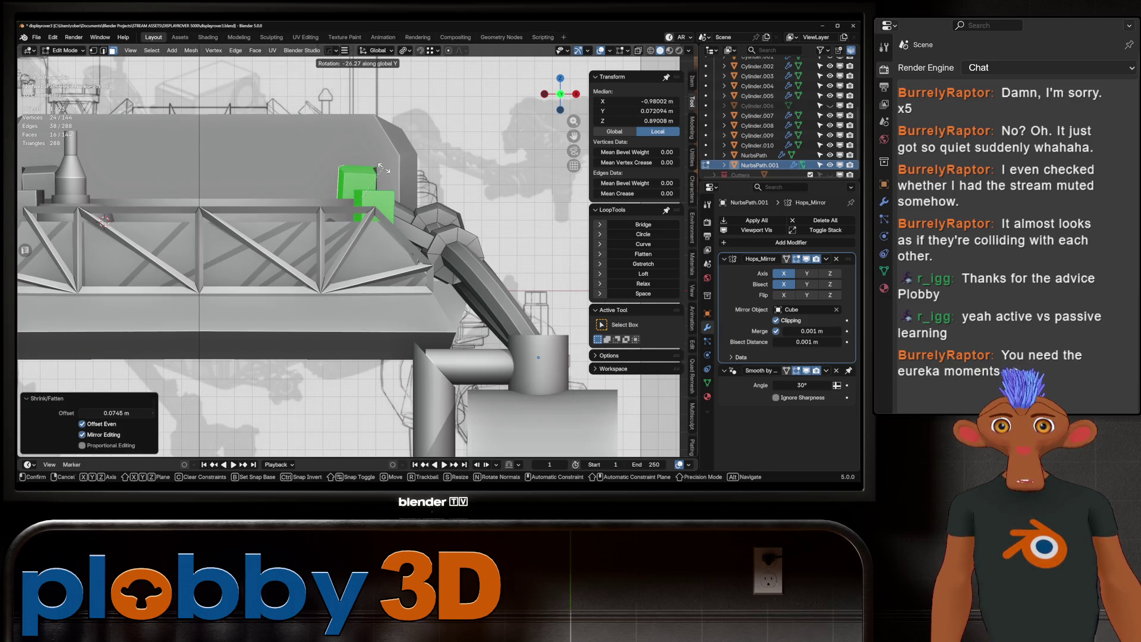
left_click(384, 168)
middle_click_drag(383, 168, 416, 196)
key("g")
key("z")
left_click(484, 396)
mouse_move(484, 396)
middle_mouse_down()
mouse_move(503, 325)
mouse_move(504, 372)
mouse_move(487, 381)
mouse_move(494, 375)
mouse_move(428, 345)
mouse_move(271, 322)
mouse_move(357, 309)
mouse_move(363, 238)
mouse_move(457, 229)
middle_mouse_up()
key("g")
key("x")
left_click(505, 325)
Grow the selection further, shift it along X, then exit Edit Mode and deselect all.
key("ctrl+KP_Add")
key("ctrl+KP_Add")
key("g")
key("x")
left_click(506, 356)
key("Tab")
scroll(271, 322, "down", 5)
scroll(363, 238, "down", 2)
key("alt+a")
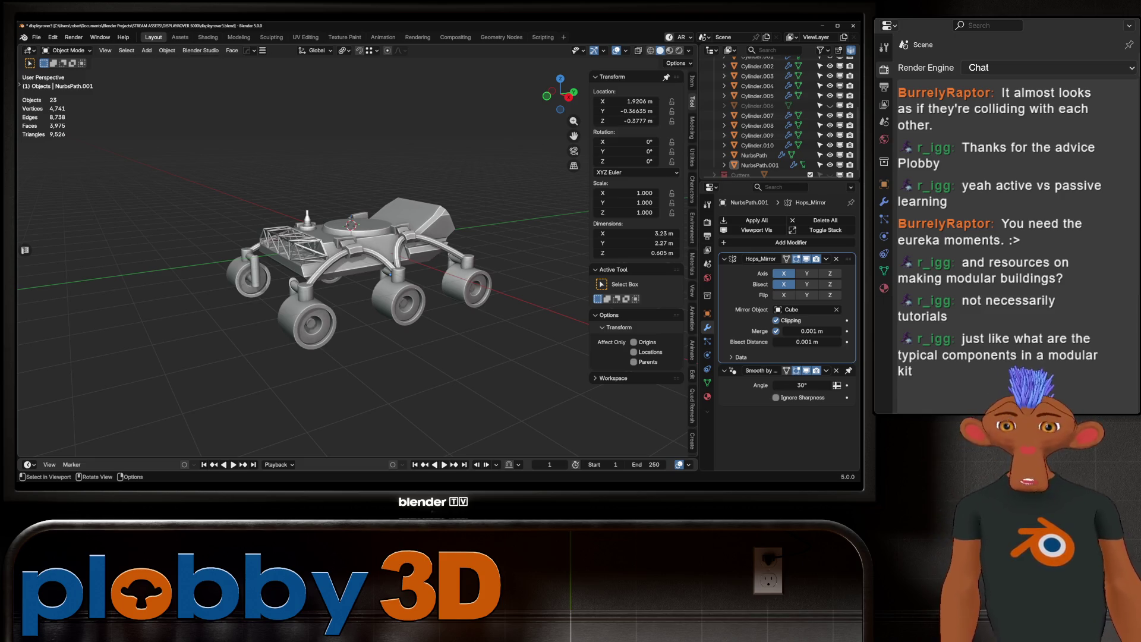
Save the rover as displayrover3.blend and bring up the File > New templates.
middle_click_drag(357, 267, 298, 280)
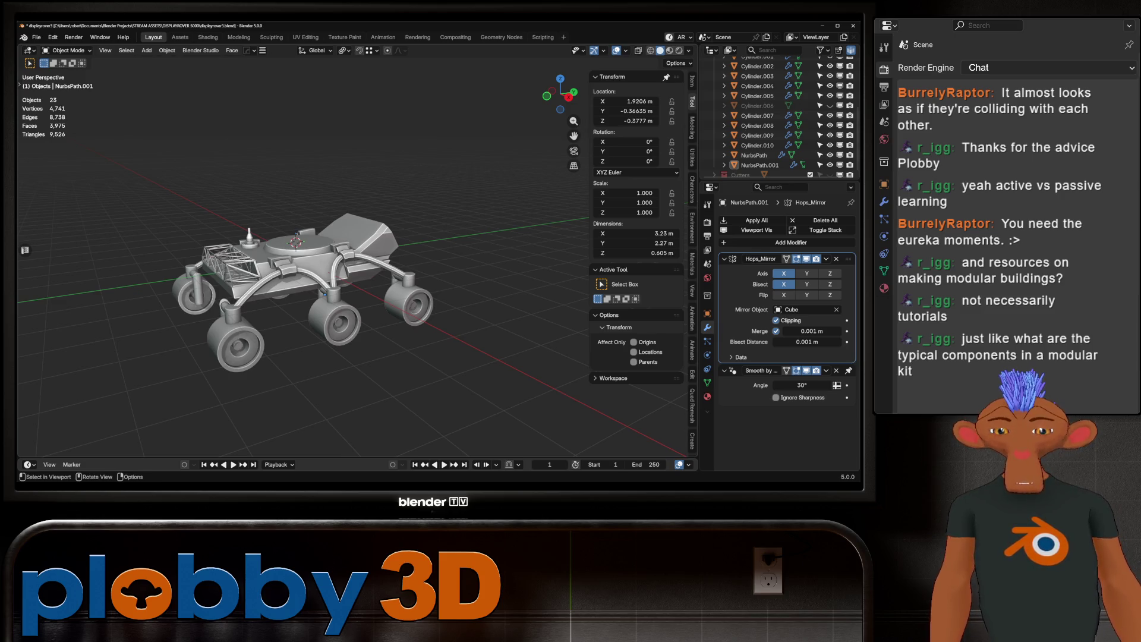
key("ctrl+s")
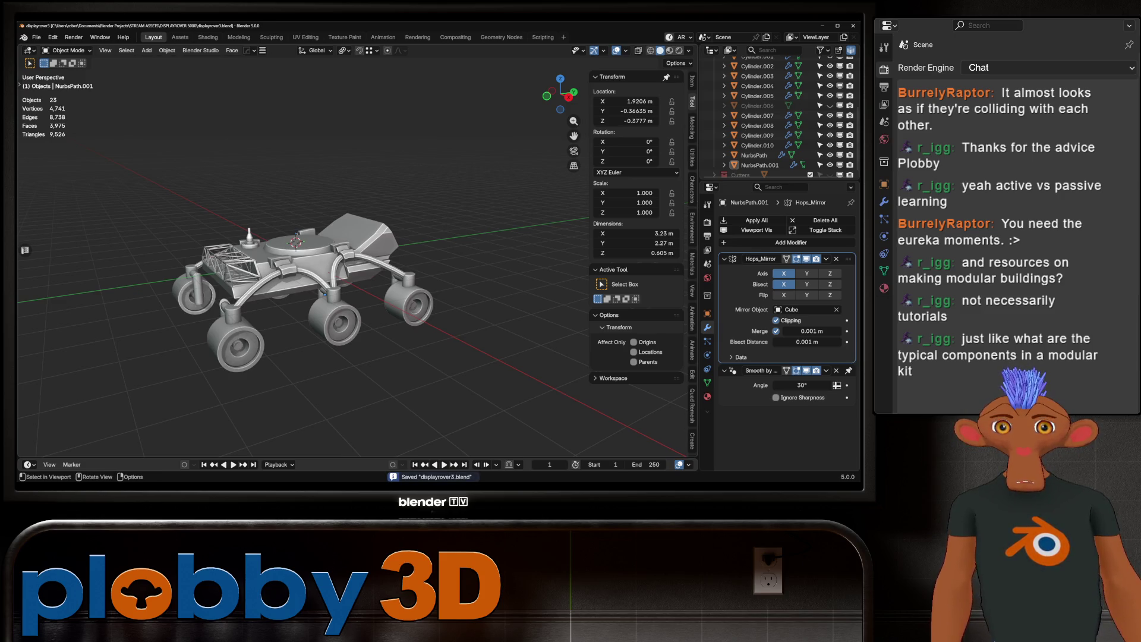
left_click(37, 37)
Start a new file from the General template.
mouse_move(54, 49)
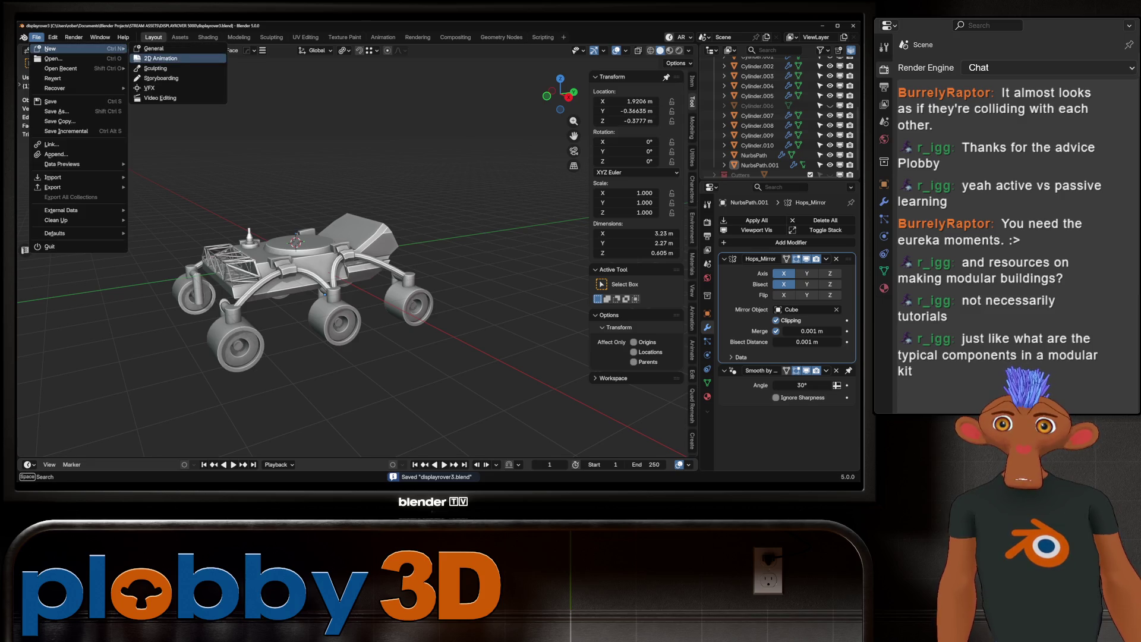
left_click(153, 48)
mouse_move(356, 268)
middle_mouse_down()
mouse_move(303, 255)
mouse_move(273, 291)
middle_mouse_up()
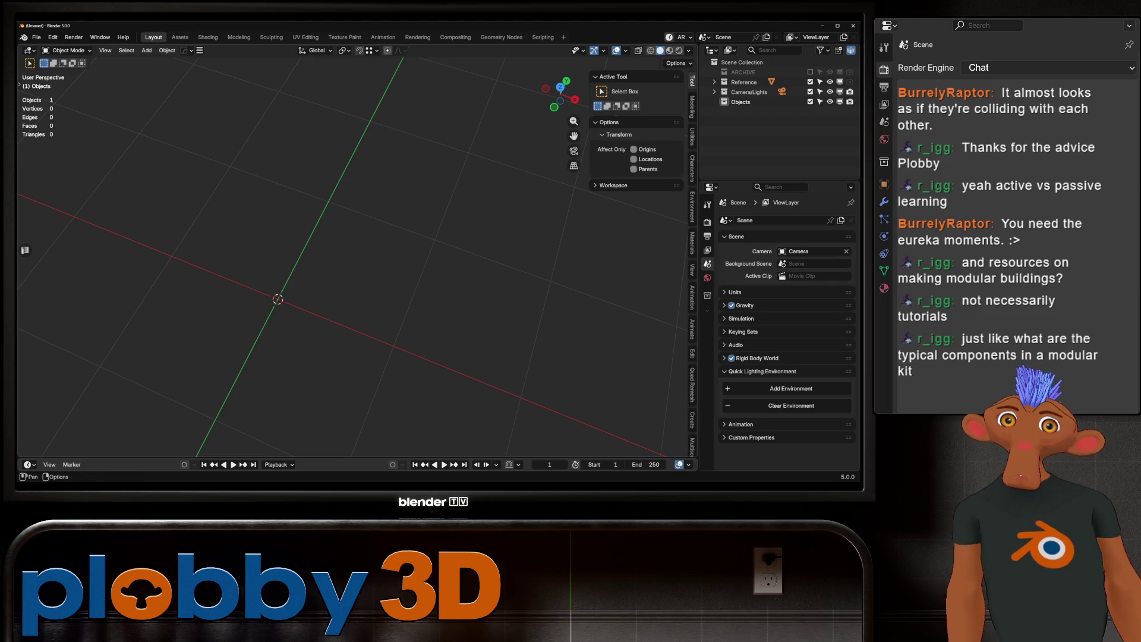
Set Snap Target to Increment and enable Absolute Increment Snap.
left_click(373, 50)
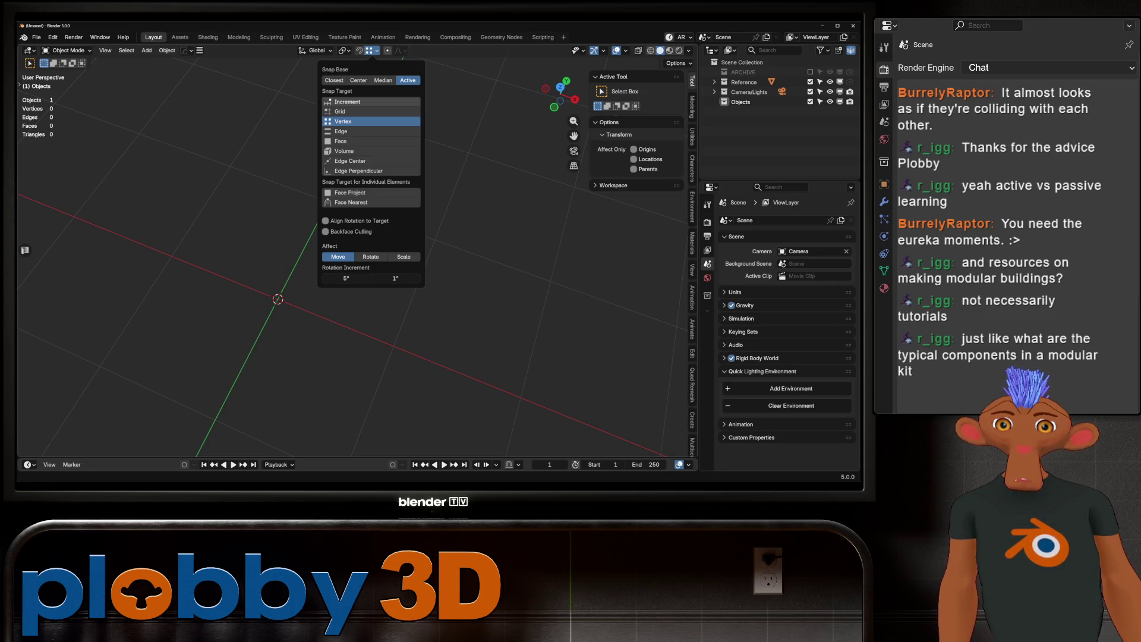
left_click(348, 101)
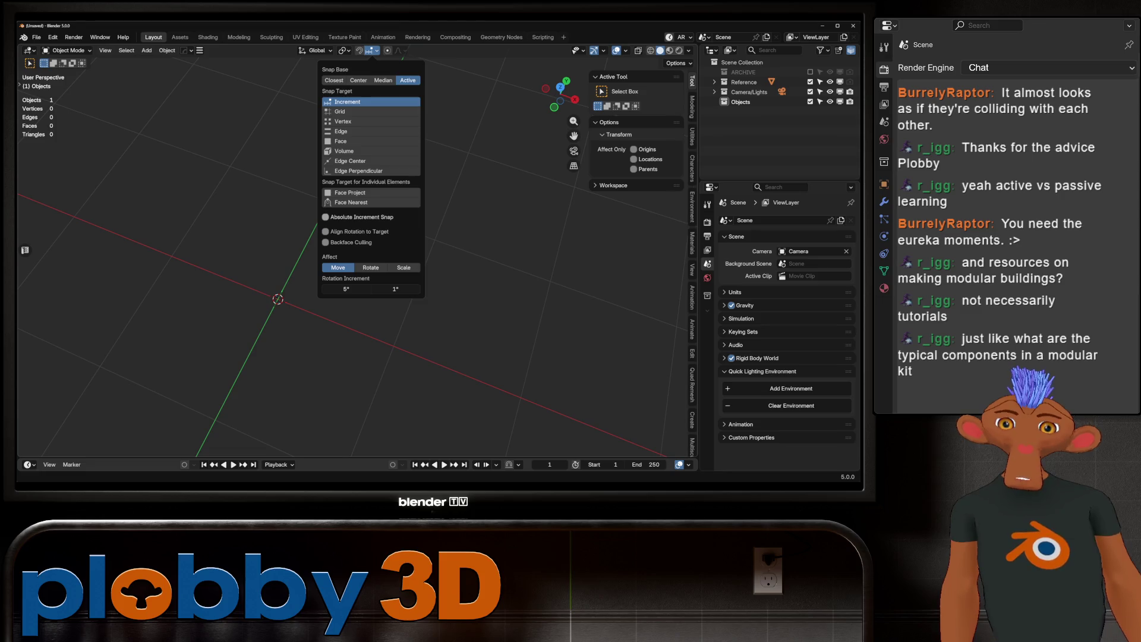
left_click(326, 217)
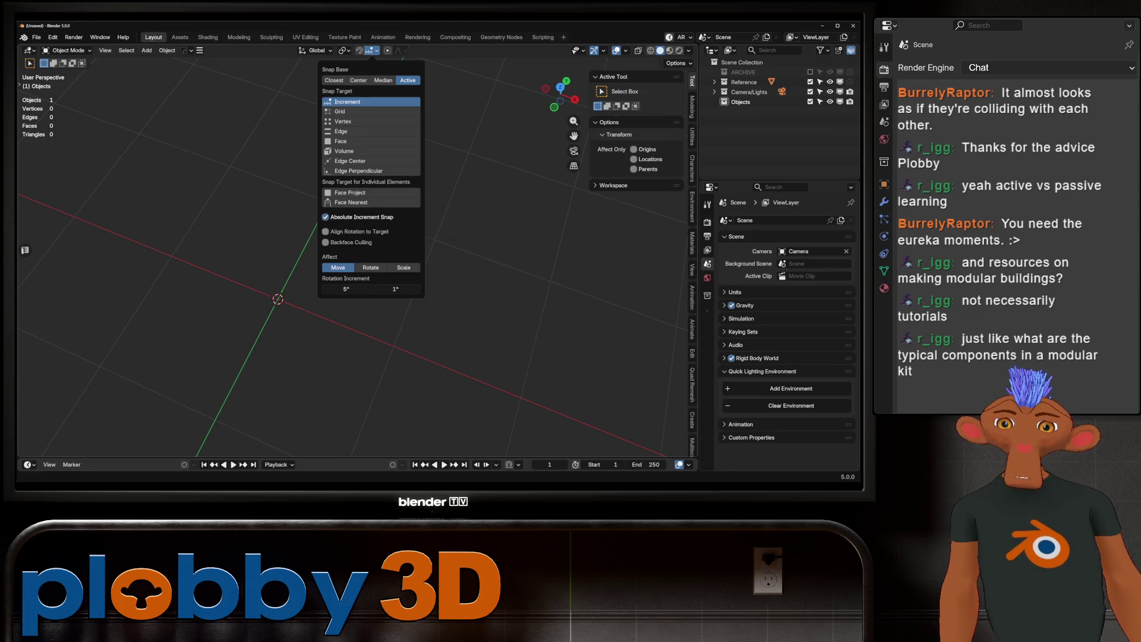
middle_click_drag(380, 309, 449, 302)
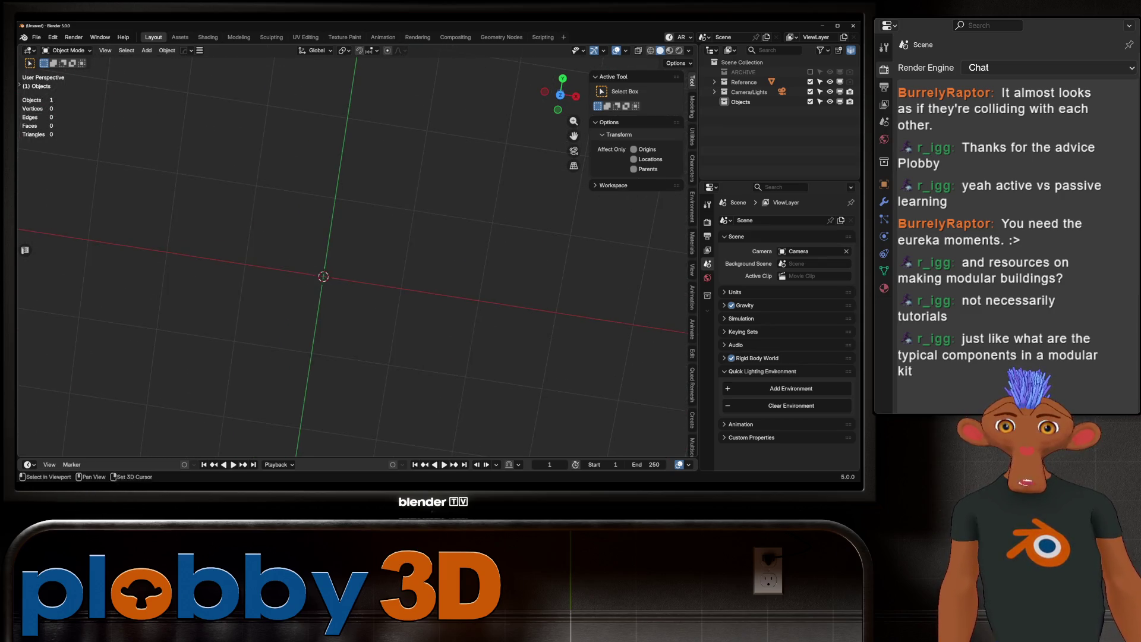
Bring up the Add menu's Mesh list.
key("shift+a")
mouse_move(333, 272)
scroll(384, 84, "up", 5)
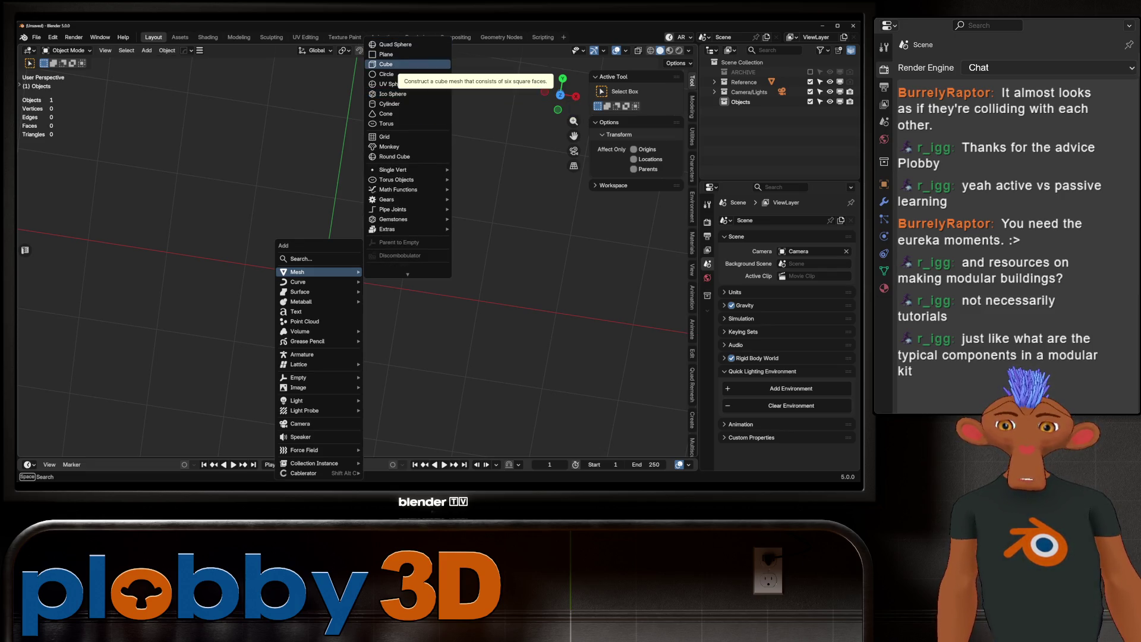
Add a cube and scale it by 0.2 along Y into a 2×0.4×2 m slab.
left_click(386, 64)
mouse_move(380, 238)
middle_mouse_down()
mouse_move(440, 226)
mouse_move(458, 208)
mouse_move(442, 172)
mouse_move(401, 132)
middle_mouse_up()
key("s")
key("y")
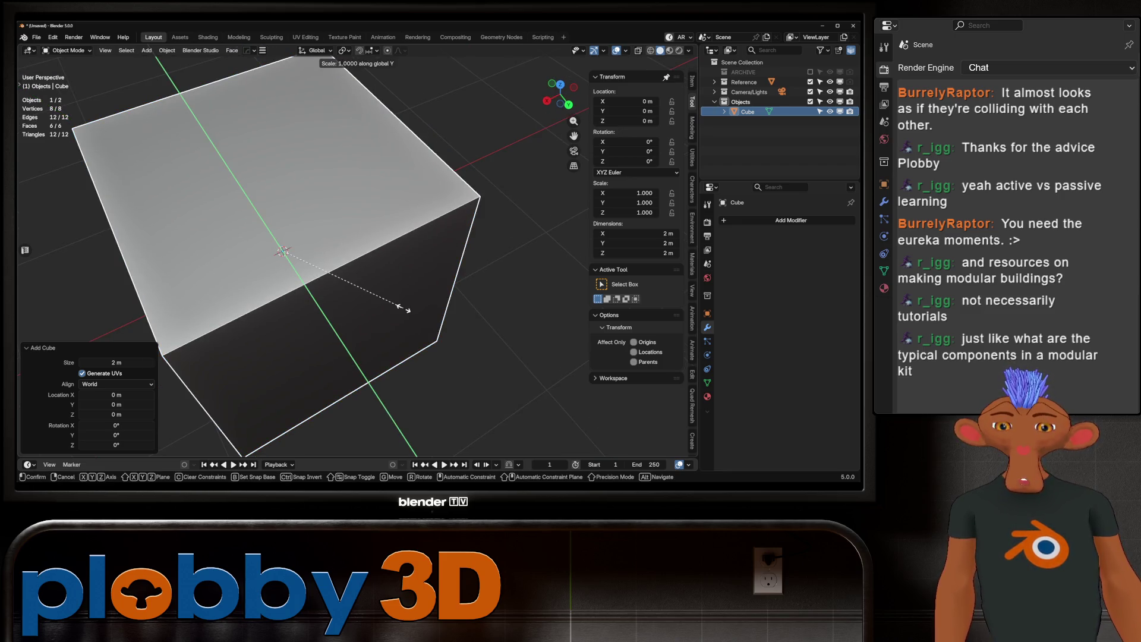
type(".2")
key("Return")
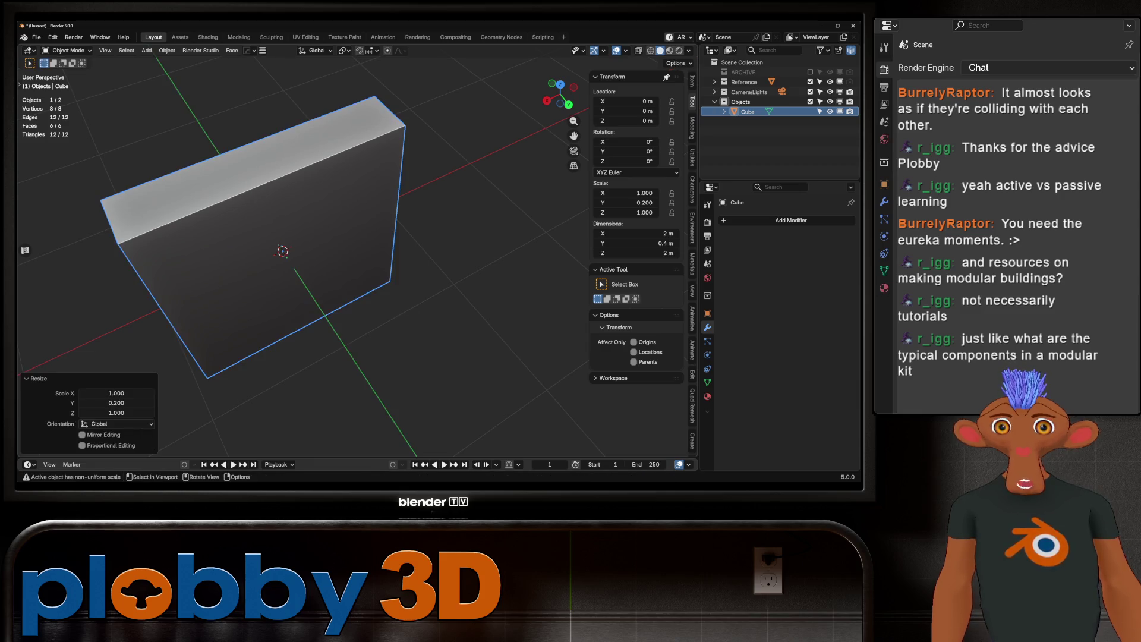
mouse_move(356, 238)
middle_mouse_down()
mouse_move(416, 232)
mouse_move(375, 239)
mouse_move(463, 256)
mouse_move(357, 235)
middle_mouse_up()
Set the slab's origin to its bottom-left corner vertex.
key("Tab")
left_click(326, 357)
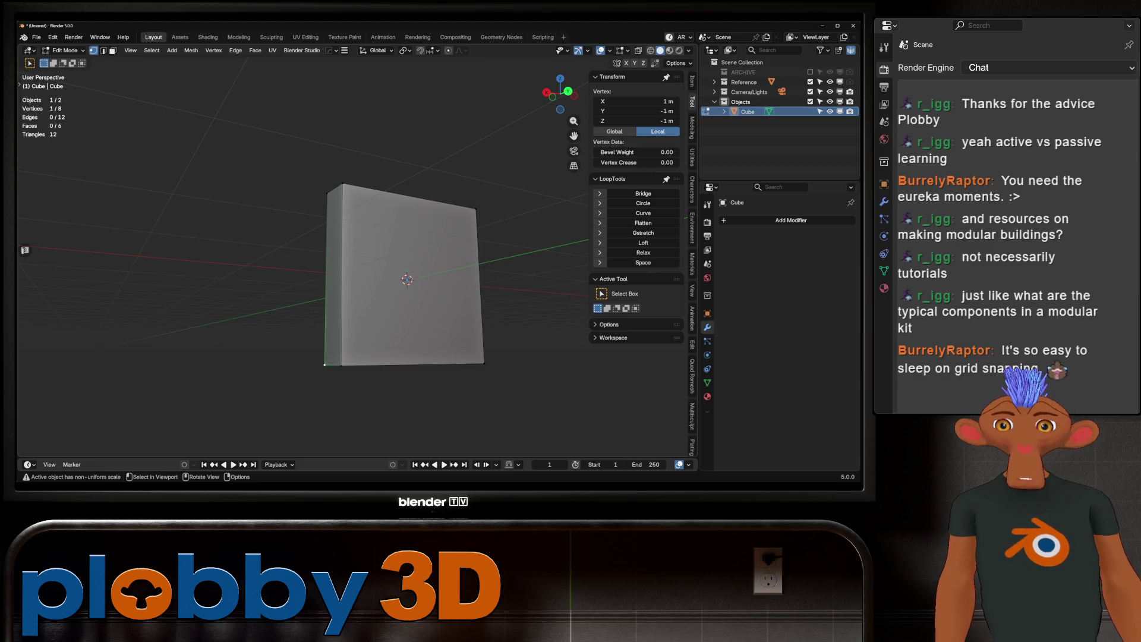
middle_click_drag(357, 235, 345, 232)
scroll(357, 238, "up", 2)
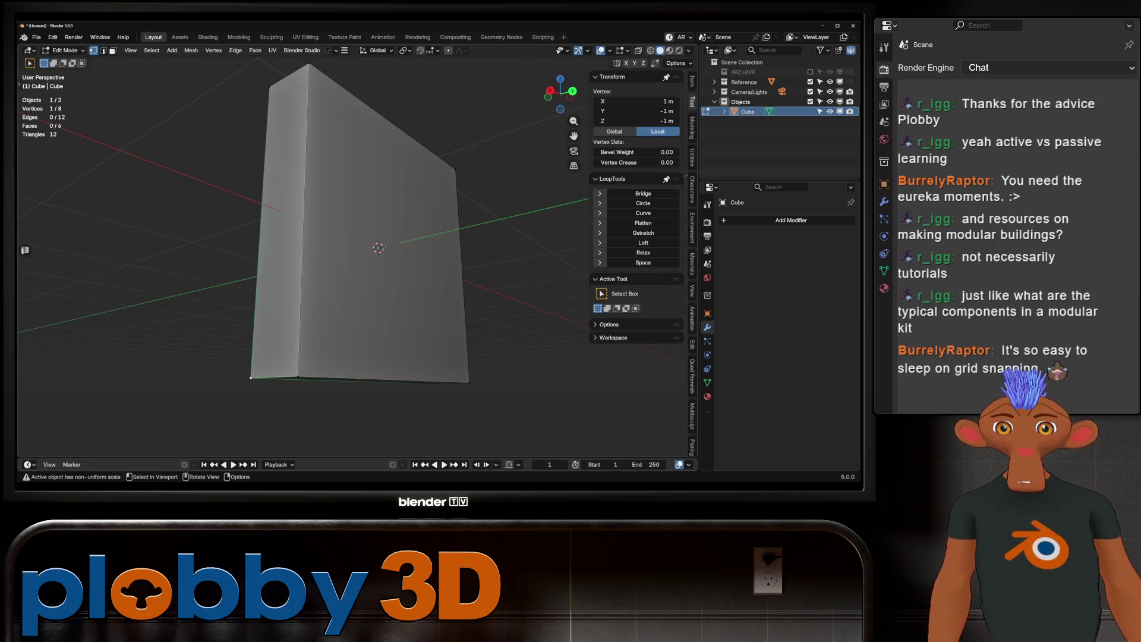
key("q")
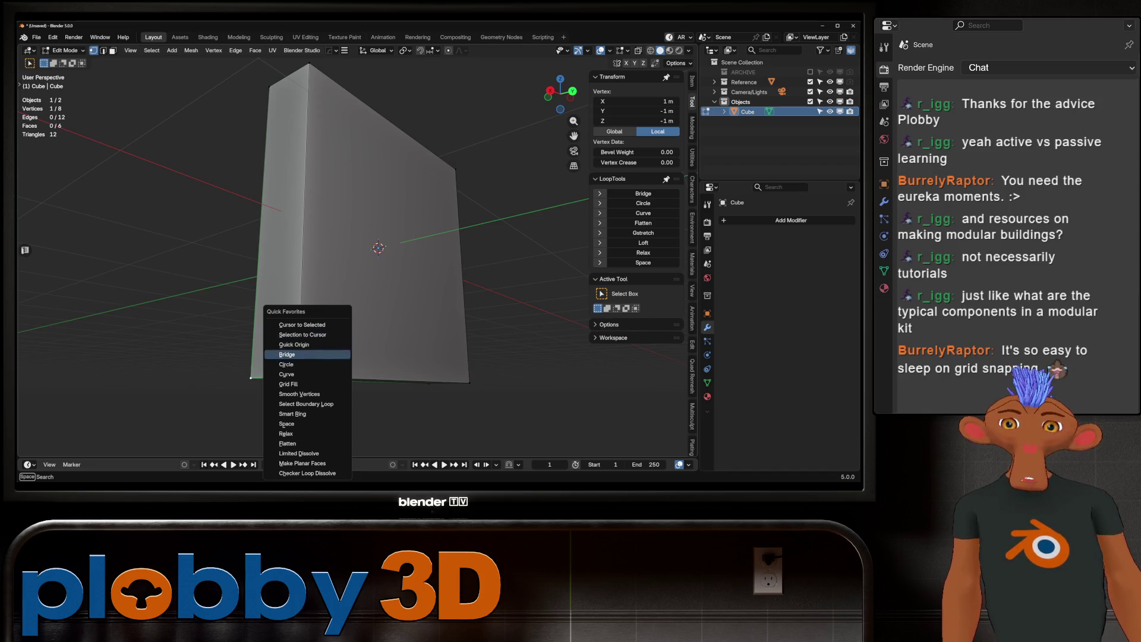
key("Escape")
key("KP_3")
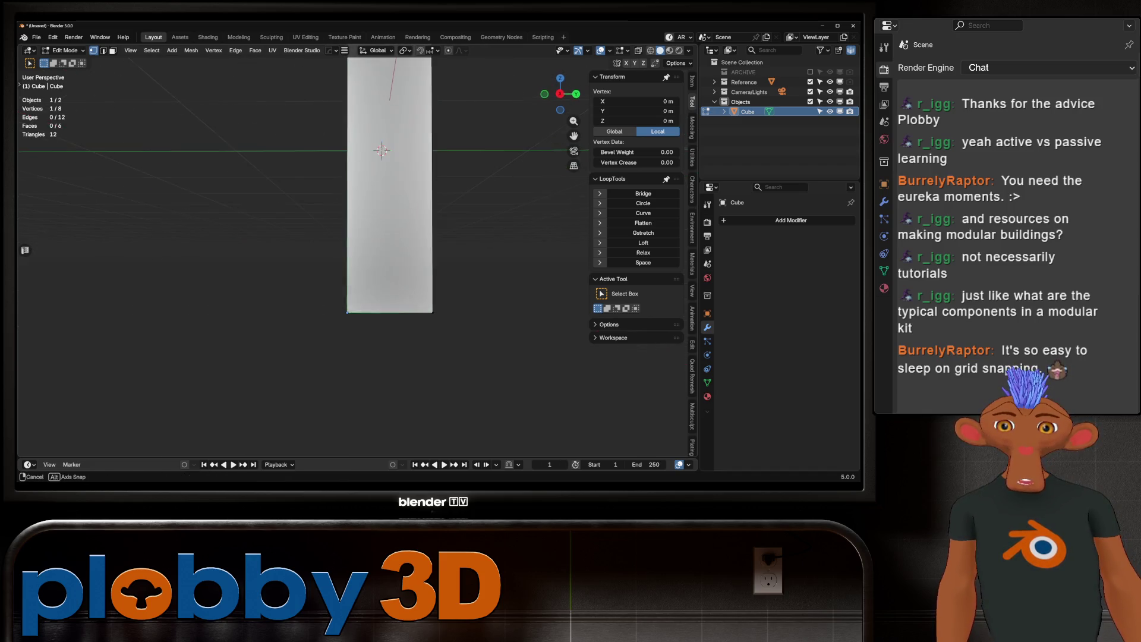
key("Tab")
Snap the slab to the world origin and apply its rotation and scale.
key("q")
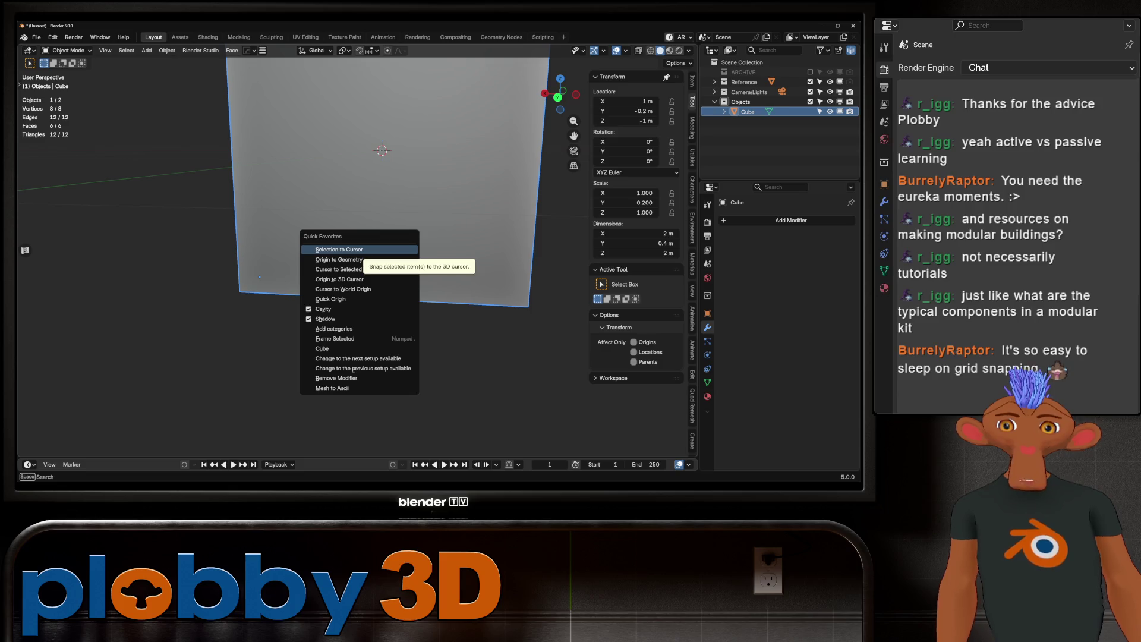
left_click(337, 250)
scroll(337, 250, "down", 4)
middle_click_drag(337, 250, 343, 309)
scroll(343, 309, "up", 4)
key("ctrl+a")
left_click(330, 309)
scroll(329, 309, "down", 3)
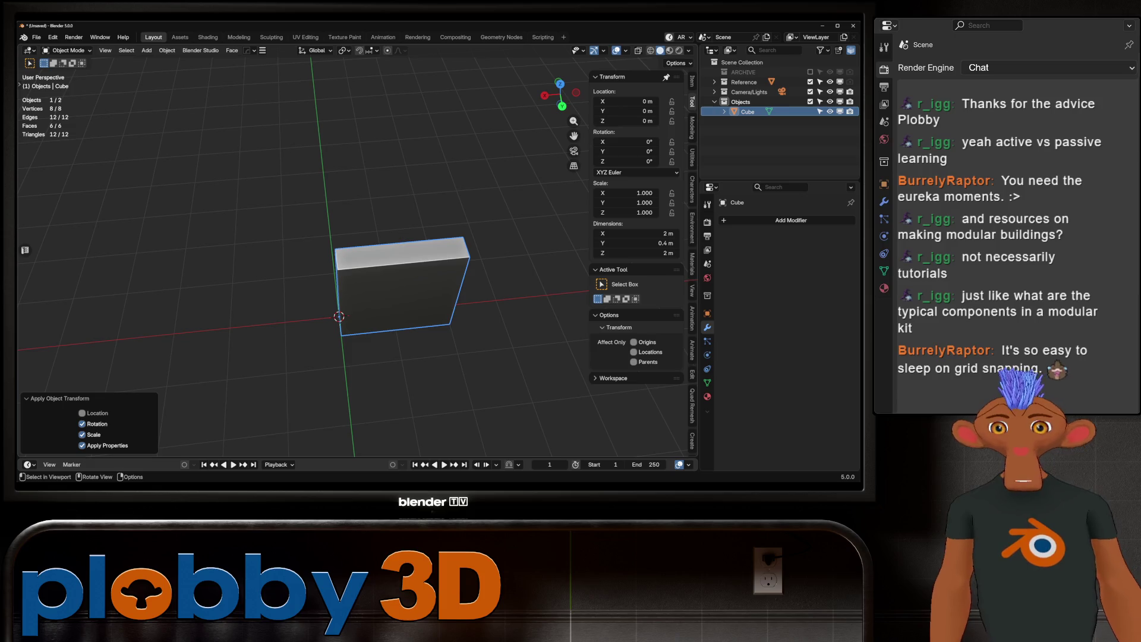
middle_click_drag(333, 309, 571, 324)
Move the slab's top face up 1 m along Z to make it 3 m tall.
mouse_move(356, 268)
middle_mouse_down()
mouse_move(380, 250)
mouse_move(351, 279)
mouse_move(369, 268)
middle_mouse_up()
key("F2")
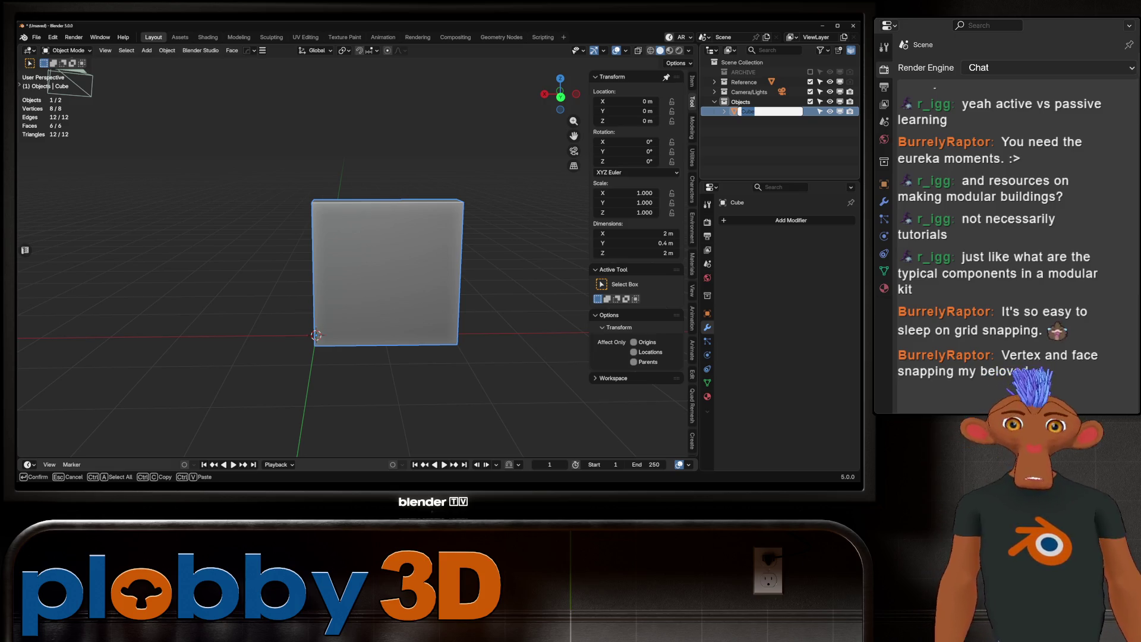
key("Return")
key("Tab")
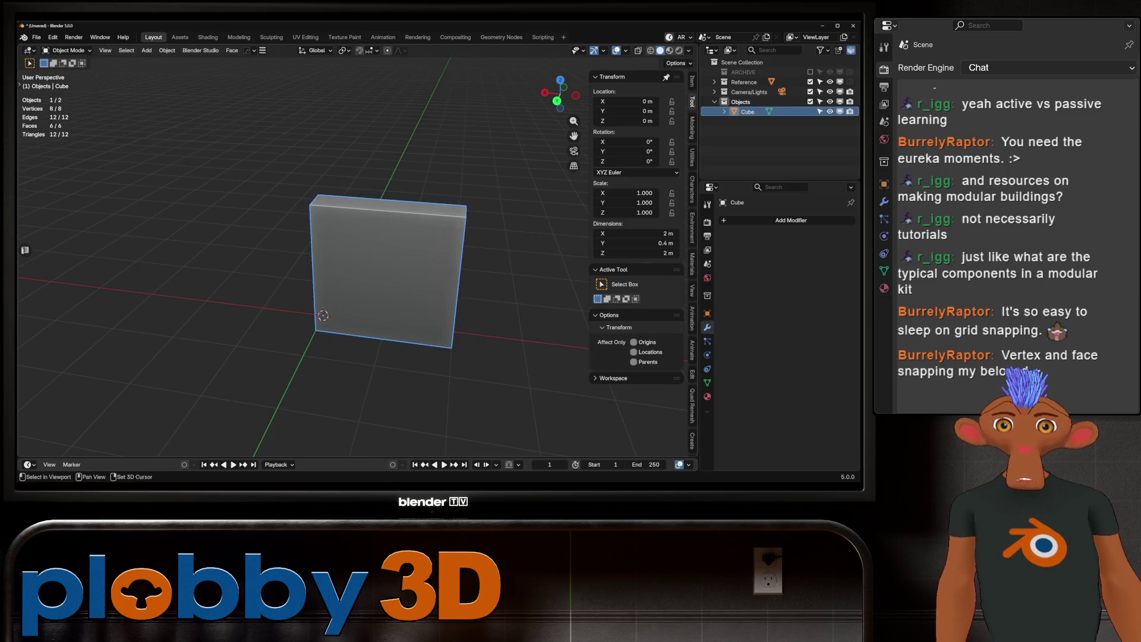
middle_click_drag(380, 268, 356, 250)
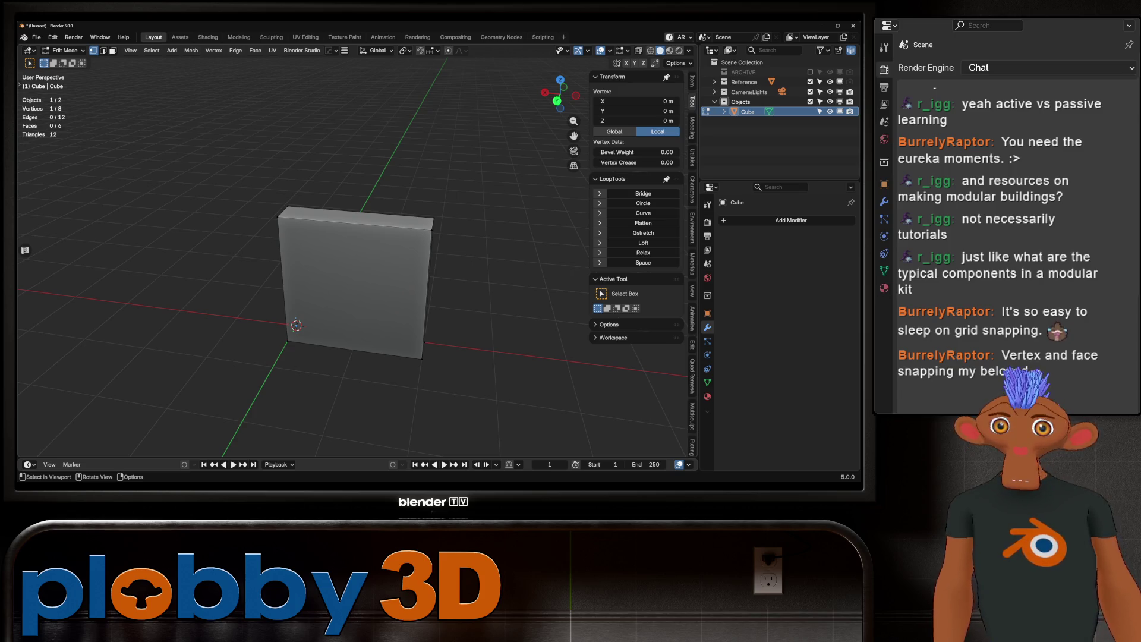
mouse_move(357, 267)
middle_mouse_down()
mouse_move(357, 250)
mouse_move(330, 273)
middle_mouse_up()
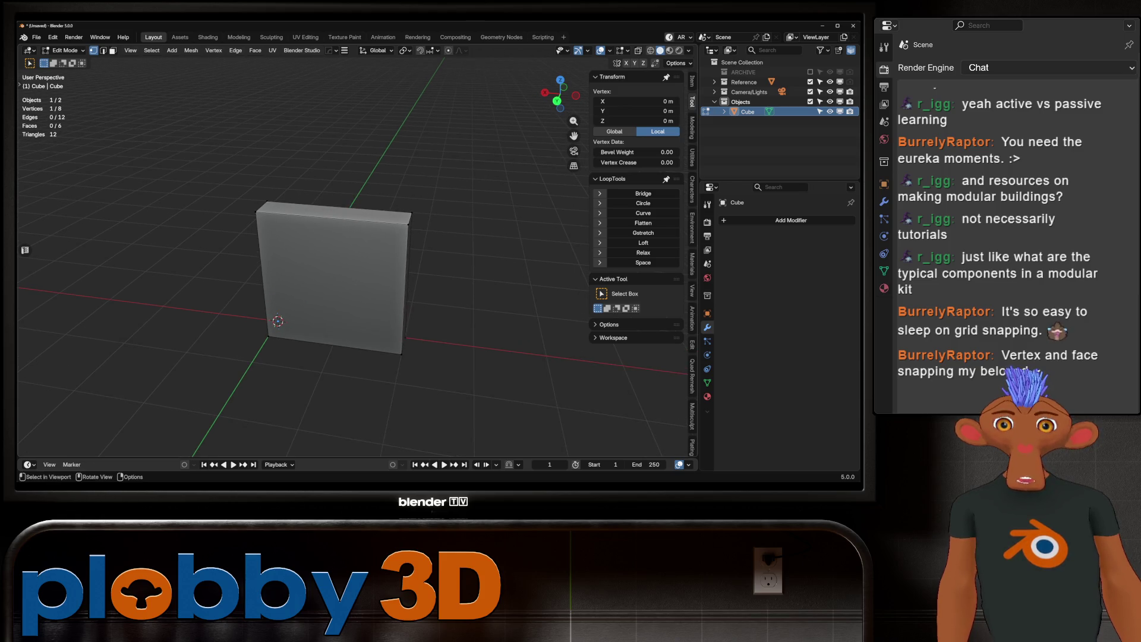
key("3")
left_click(333, 213)
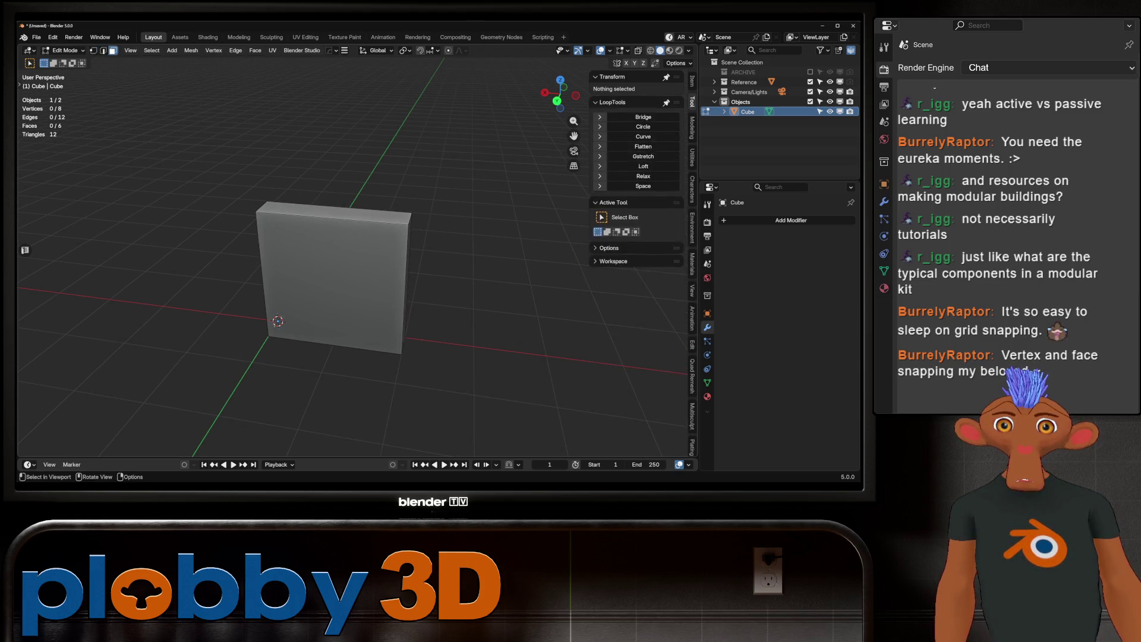
key("g")
key("z")
key("1")
key("Return")
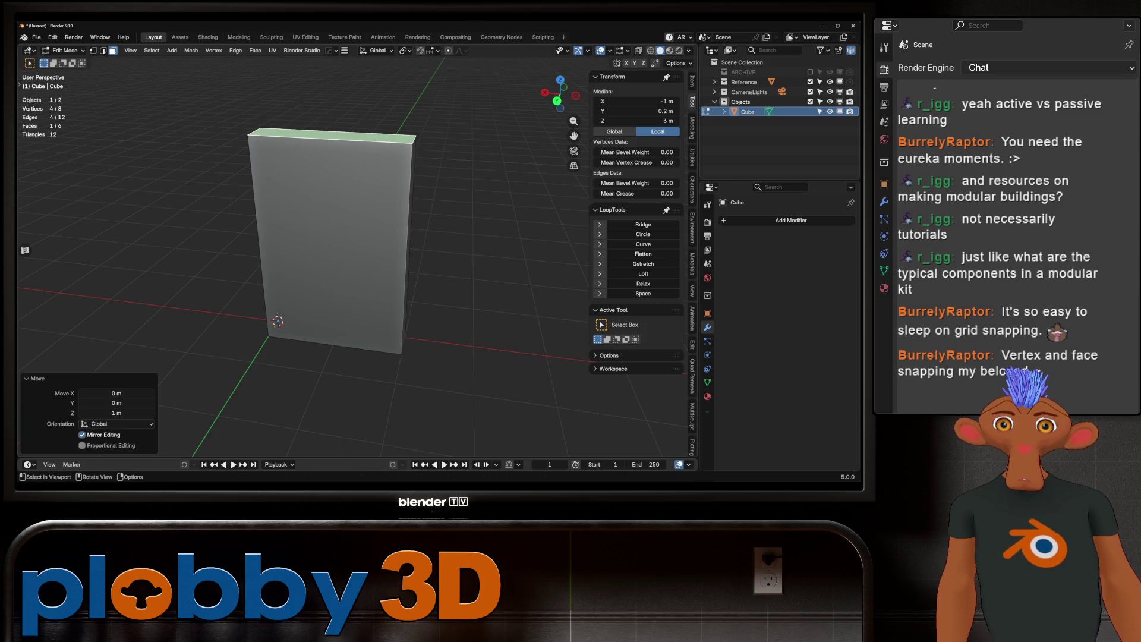
key("Tab")
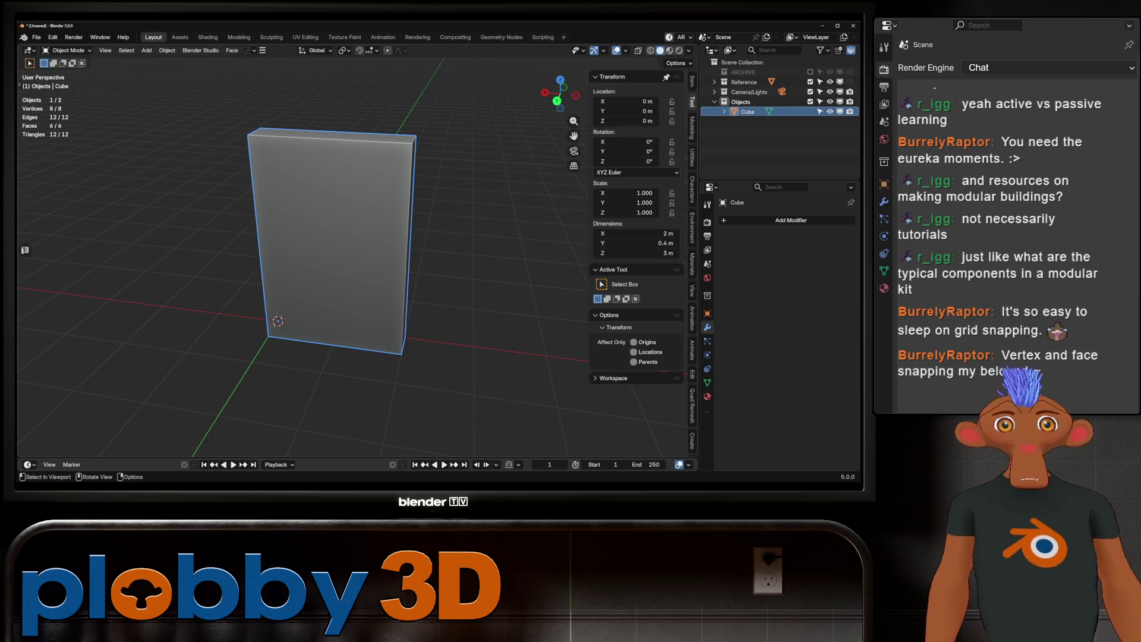
Rename the wall object WALL_2X3 in the outliner.
middle_click_drag(357, 238, 404, 238)
double_click(747, 112)
type("WALL_2X3")
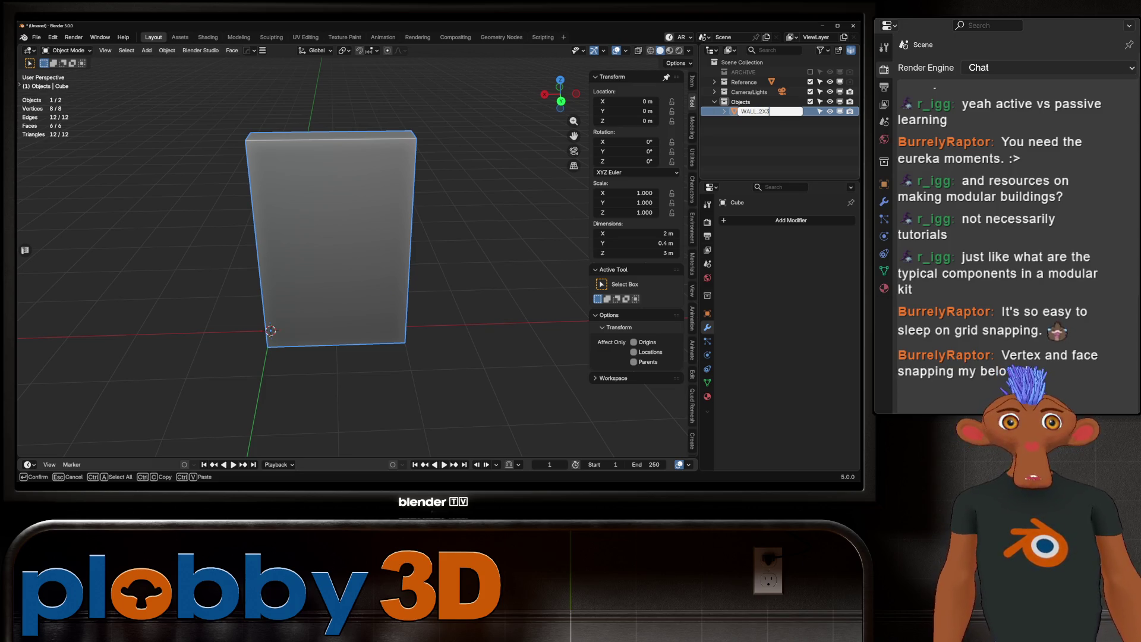
key("Return")
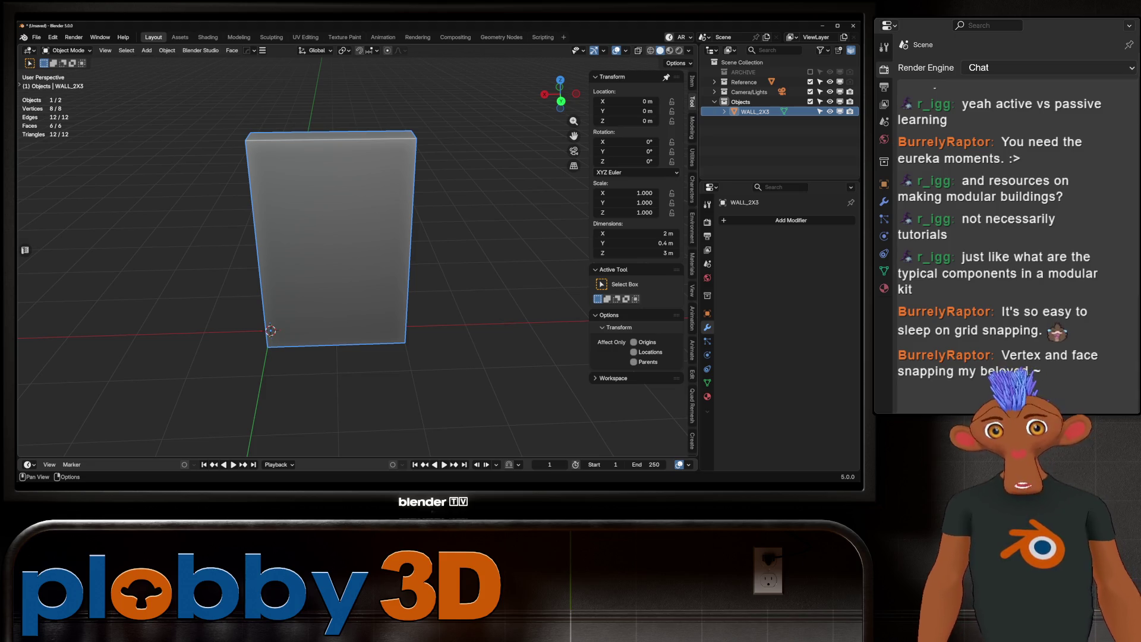
mouse_move(357, 267)
middle_mouse_down()
mouse_move(285, 137)
mouse_move(220, 185)
middle_mouse_up()
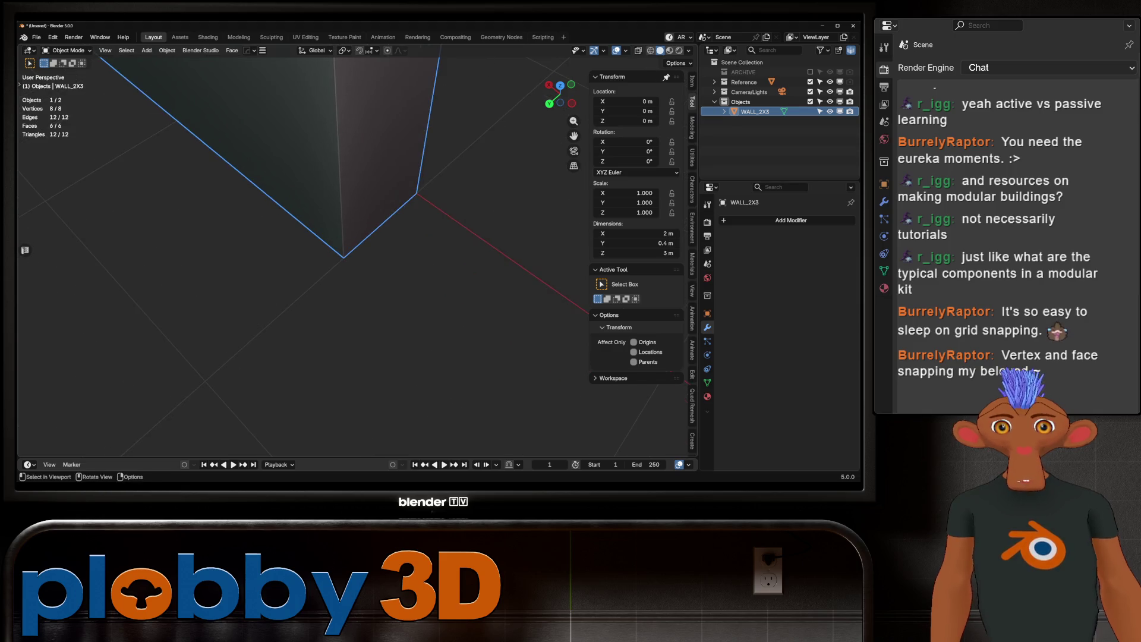
scroll(309, 238, "down", 3)
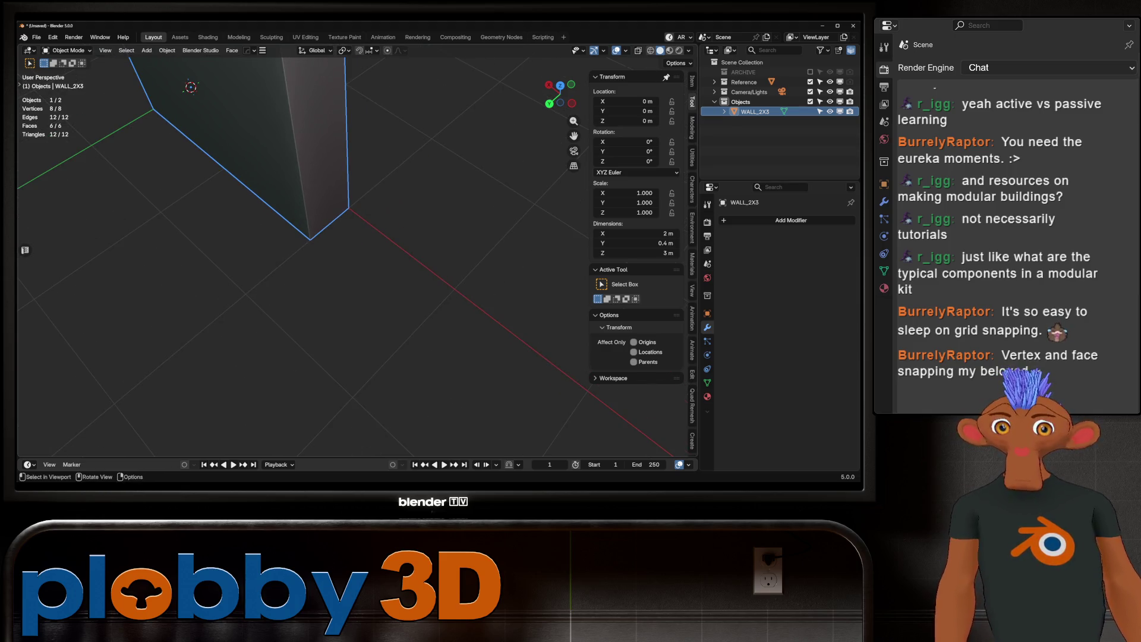
Duplicate the wall and place the copy beside the original along X.
middle_click_drag(220, 184, 315, 222)
key("shift+d")
key("x")
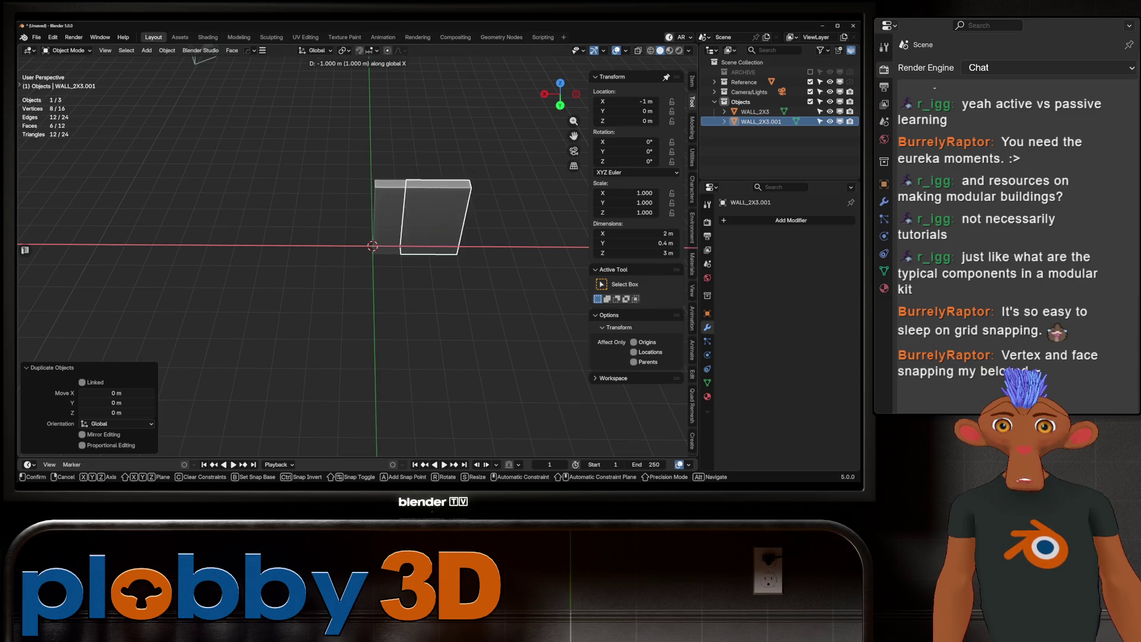
key("x")
middle_click_drag(372, 246, 264, 242, "alt+shift")
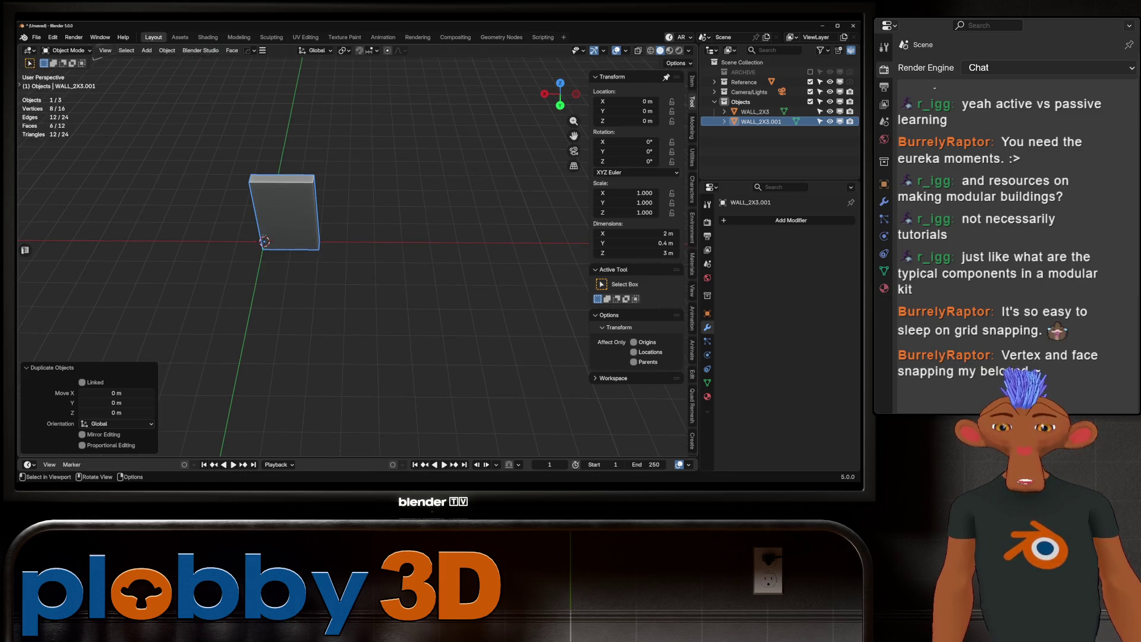
key("x")
key("Return")
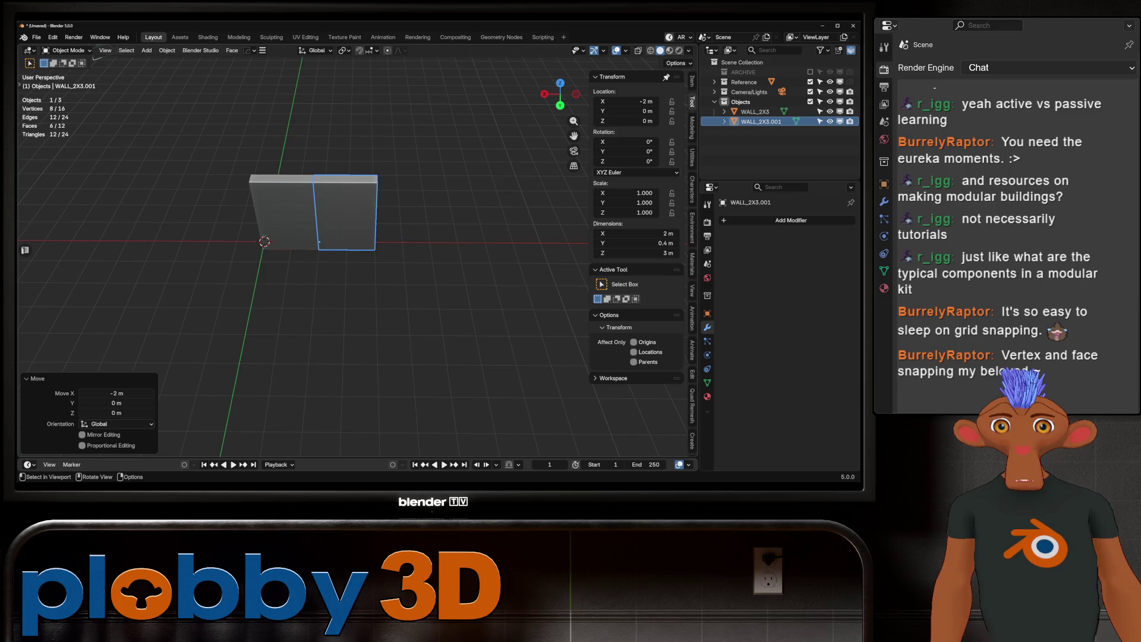
Make another copy, delete the extra wall, and reselect the remaining one.
key("shift+d")
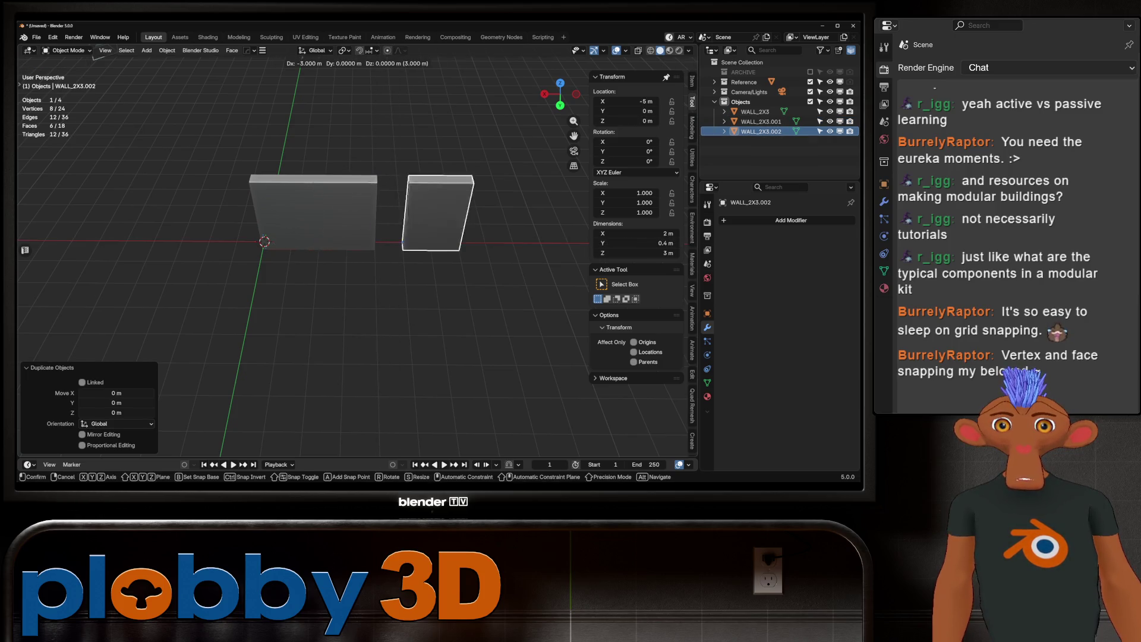
key("Return")
middle_click_drag(265, 242, 177, 266, "shift")
key("Delete")
key("Delete")
mouse_move(34, 69)
middle_mouse_down()
mouse_move(153, 53)
mouse_move(229, 63)
mouse_move(178, 65)
mouse_move(369, 72)
mouse_move(179, 297)
middle_mouse_up()
left_click(178, 298)
Duplicate the wall and rotate the copy 90° about Z with r90.
key("shift+d")
type("r90")
key("Return")
mouse_move(298, 268)
middle_mouse_down()
mouse_move(348, 244)
mouse_move(332, 262)
middle_mouse_up()
middle_click_drag(290, 302, 304, 329)
Shift the rotated wall copy 2 m along negative X.
key("g")
key("x")
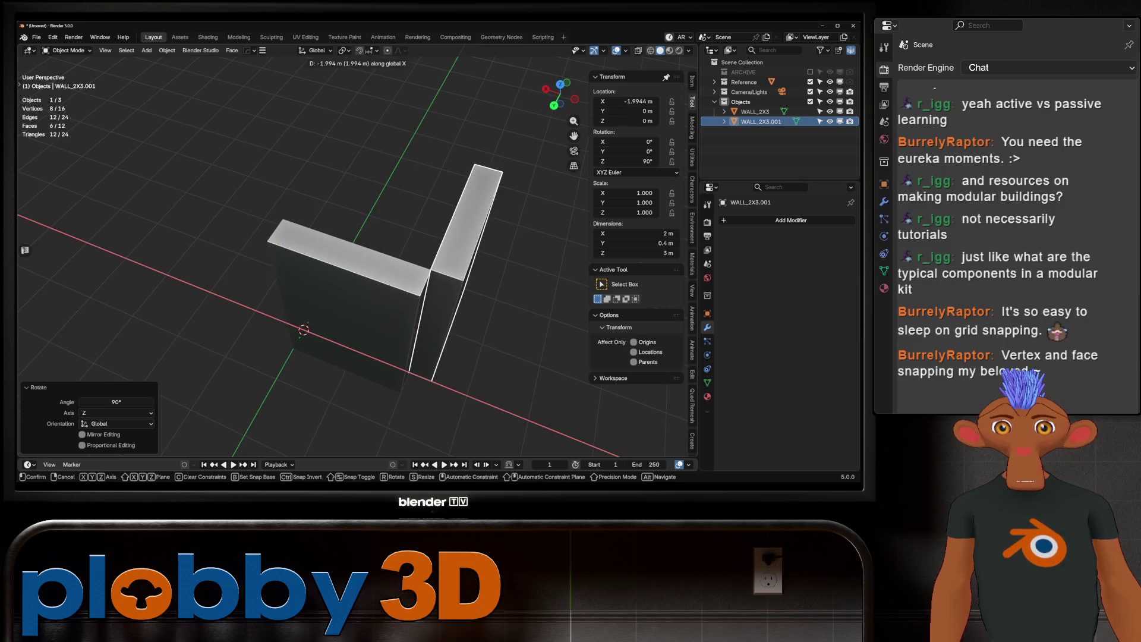
key("Escape")
key("g")
key("x")
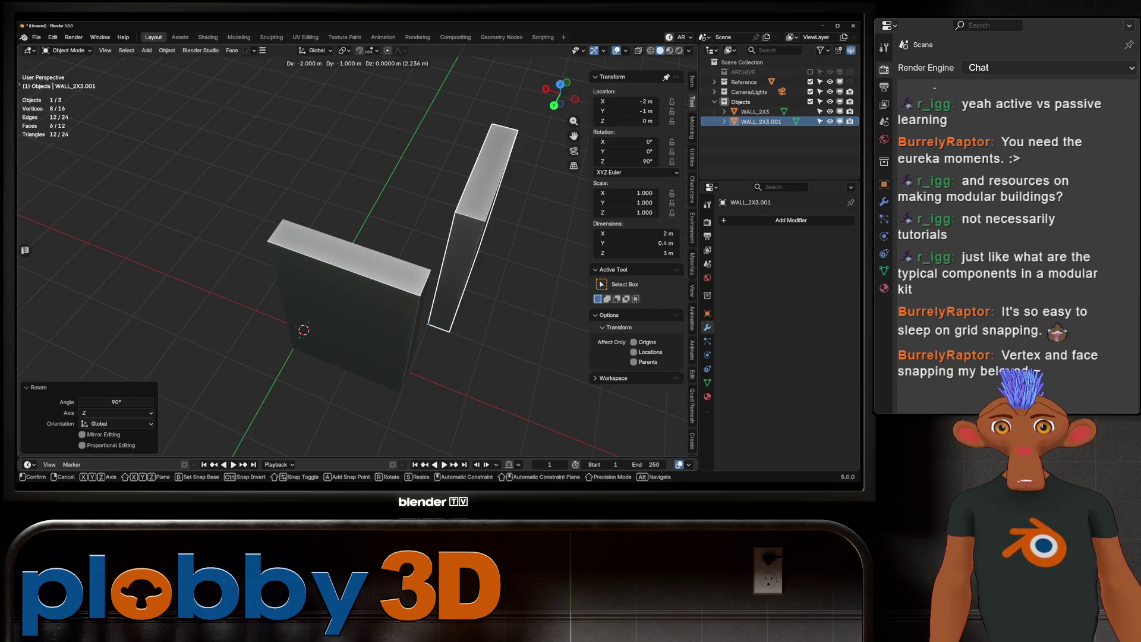
key("Return")
mouse_move(357, 268)
middle_mouse_down()
mouse_move(333, 255)
mouse_move(312, 267)
middle_mouse_up()
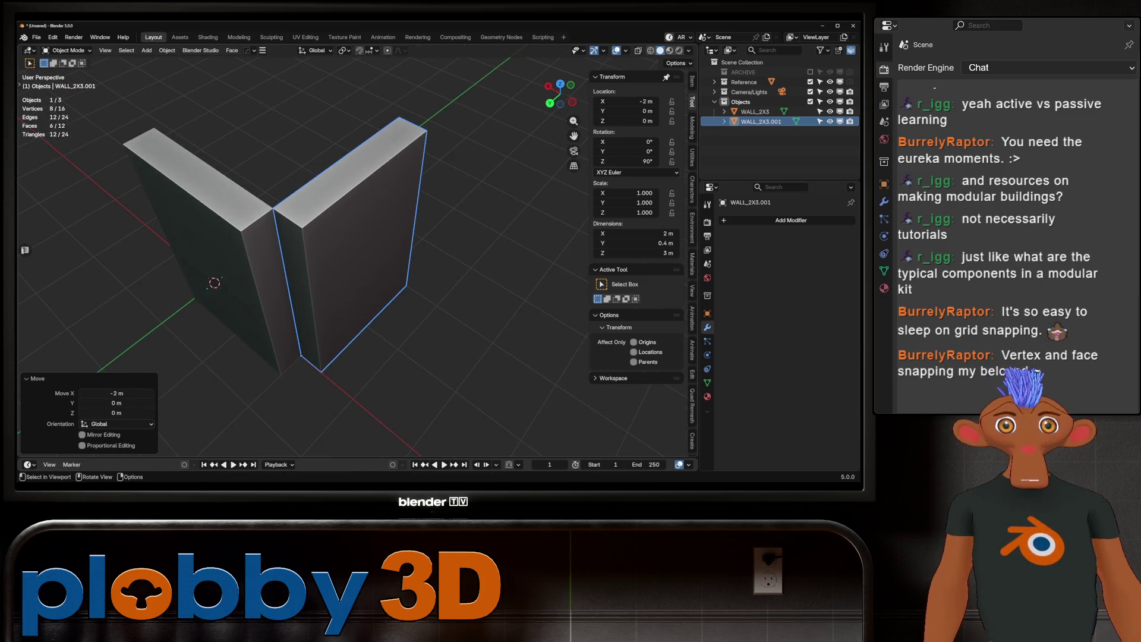
mouse_move(312, 267)
middle_mouse_down()
mouse_move(286, 250)
mouse_move(250, 261)
middle_mouse_up()
Duplicate WALL_2X3, join it into the rotated wall, and isolate the corner in Local view.
left_click(178, 226)
key("shift+d")
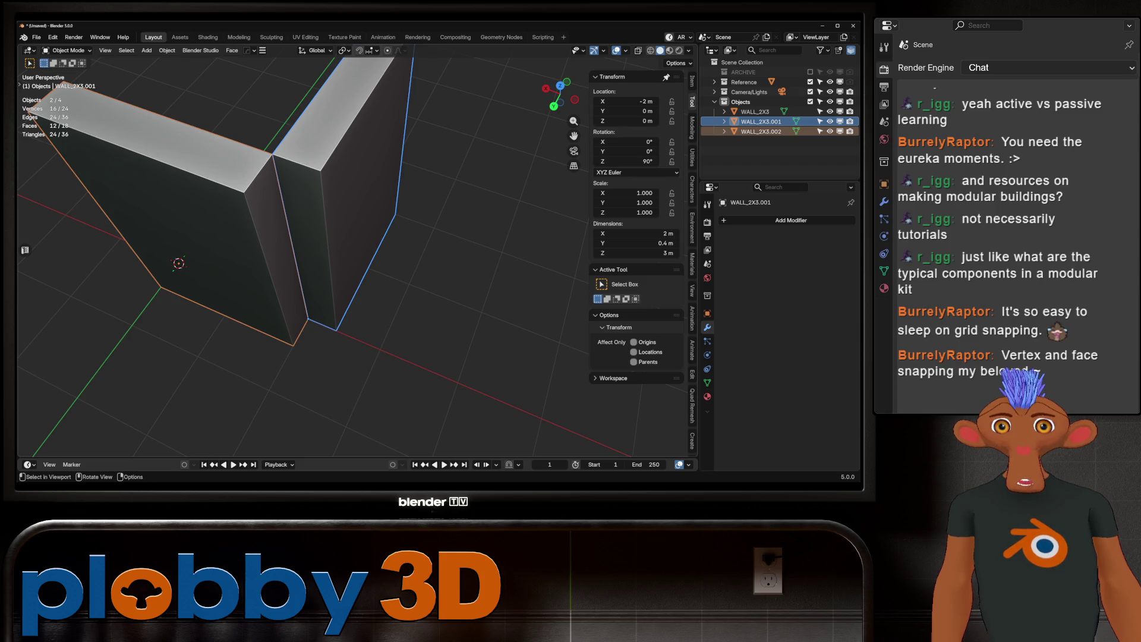
key("ctrl+z")
key("KP_Divide")
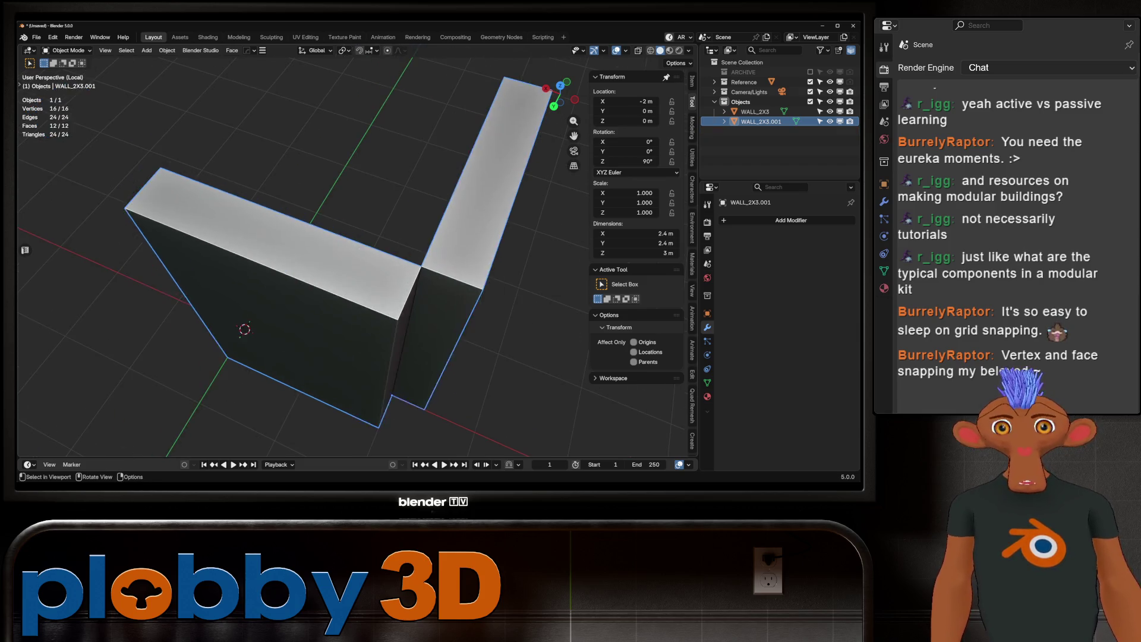
Delete the two overlapping inner faces at the L-piece's wall joint.
key("Tab")
middle_click_drag(250, 268, 285, 226)
left_click(282, 214)
left_click(327, 214, "shift")
key("x")
left_click(296, 311)
Extrude the outer corner edge, constrained to the X axis.
key("2")
left_click(355, 261)
key("e")
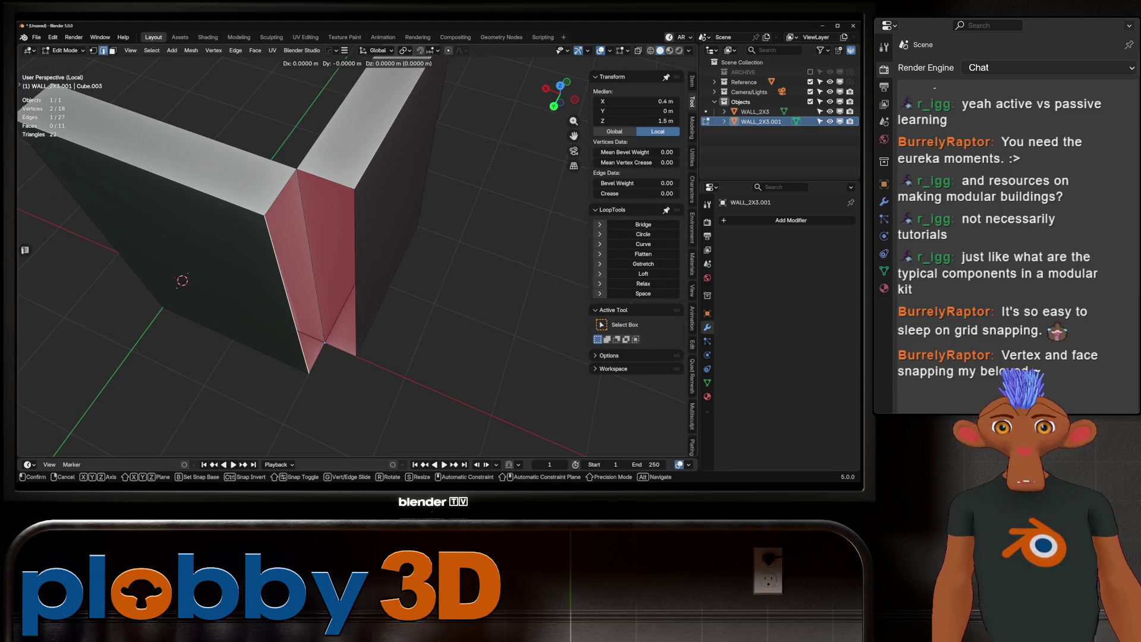
key("x")
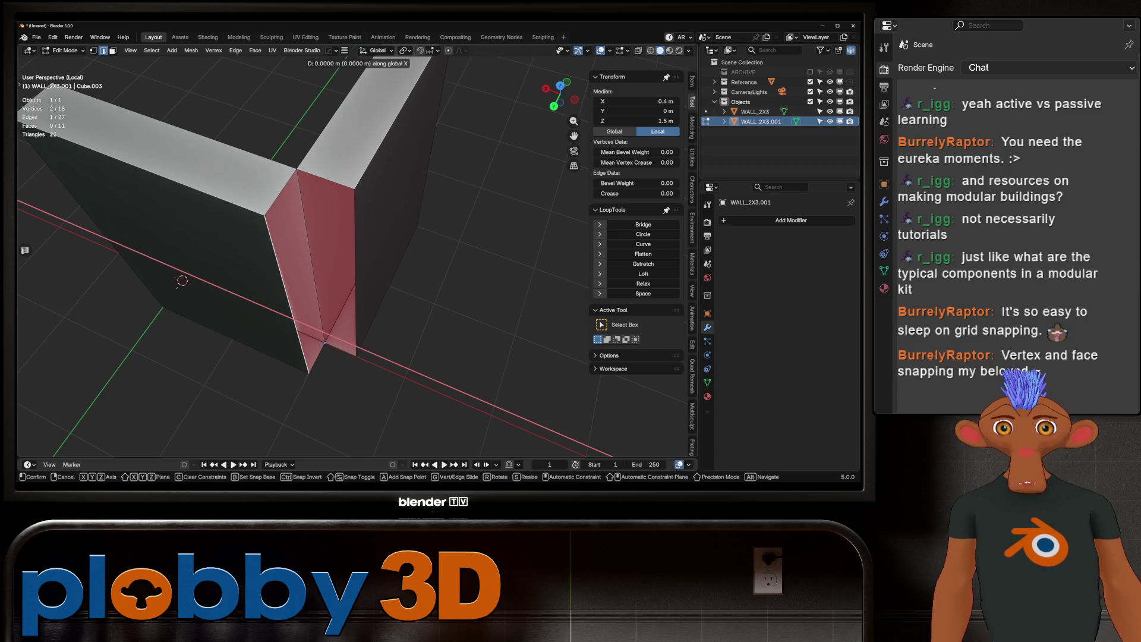
key("Escape")
Switch snapping to vertices and move the extruded edge 0.4 m along X.
left_click(433, 51)
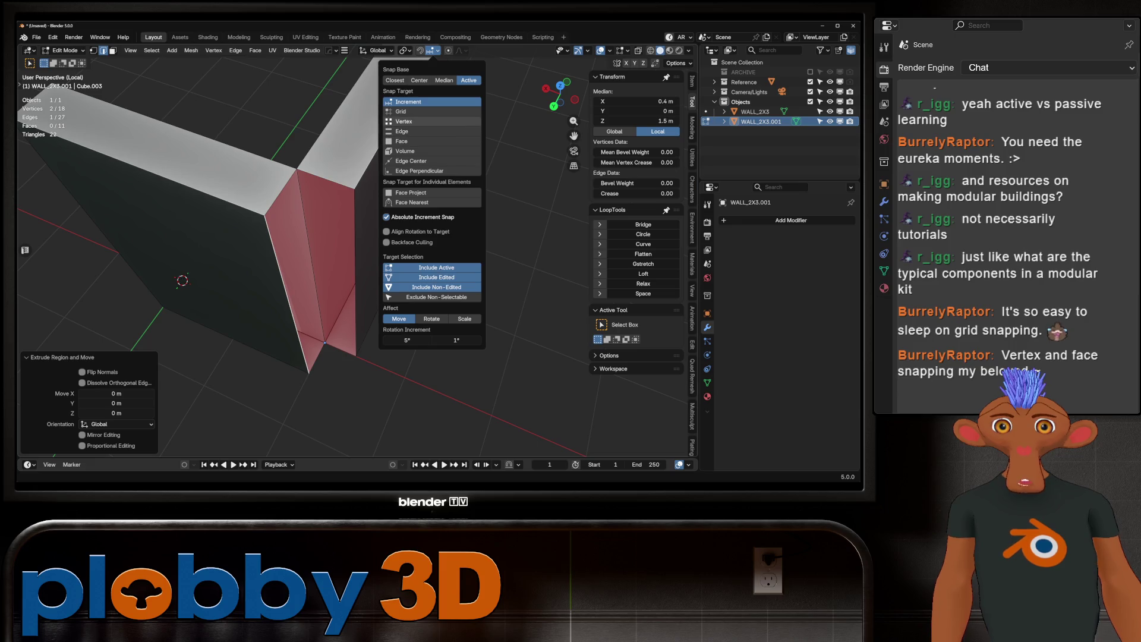
left_click(416, 121)
key("g")
key("x")
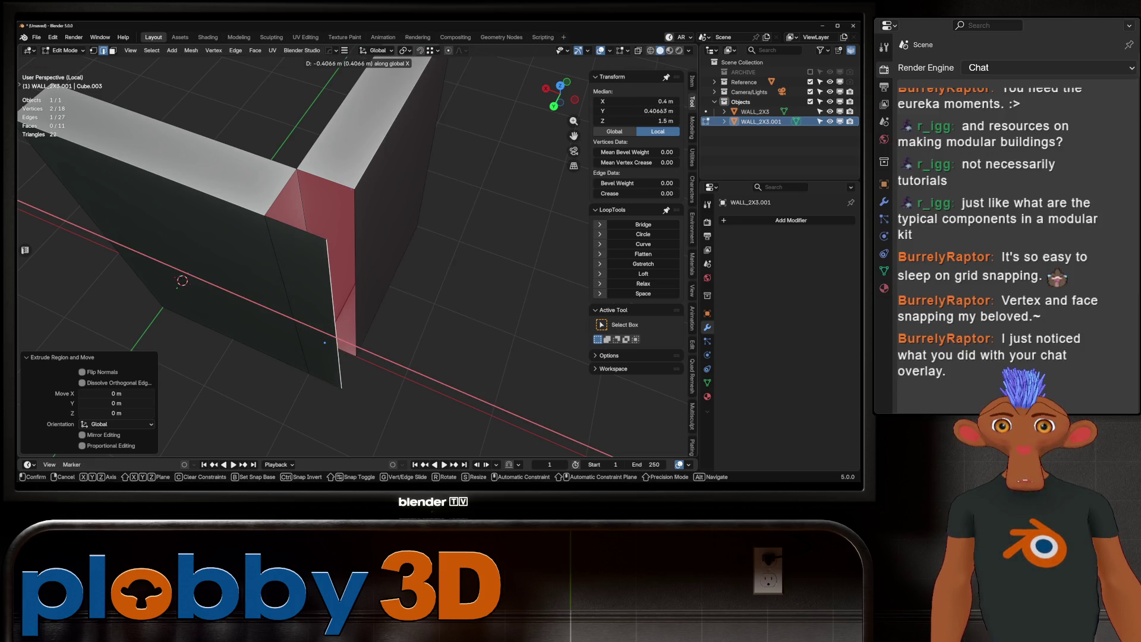
key("Return")
Fill a face between the two wall edges at the corner.
key("alt+a")
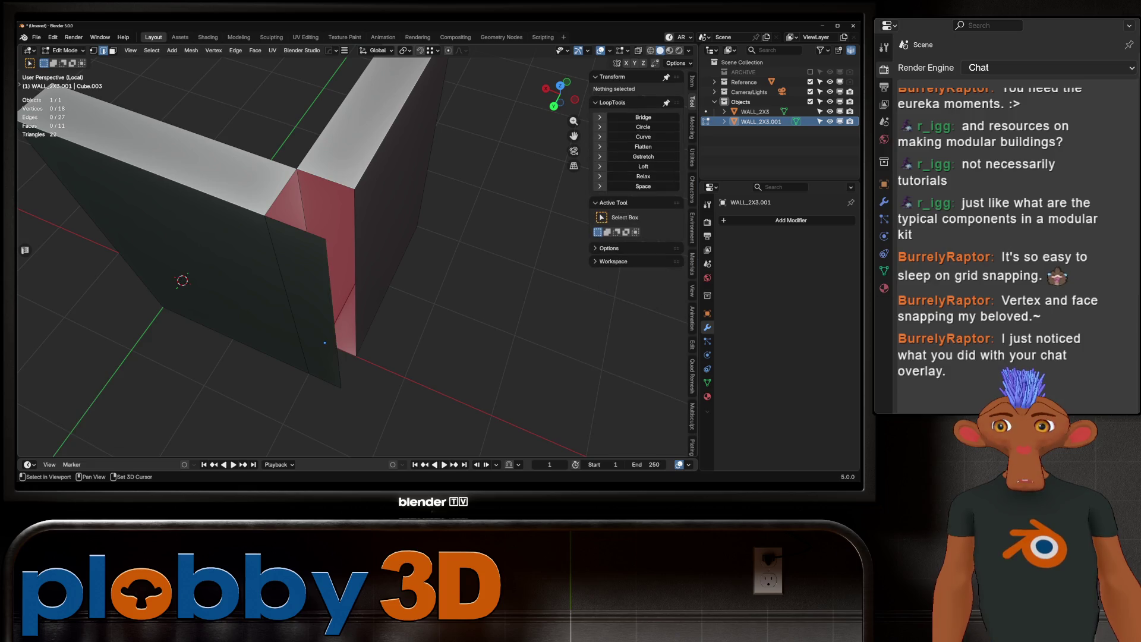
key("ctrl+z")
middle_click_drag(324, 343, 350, 373)
left_click(372, 357, "shift")
key("f")
Cap the top opening and fill the remaining corner hole, then return to Object Mode.
left_click(321, 158)
key("f")
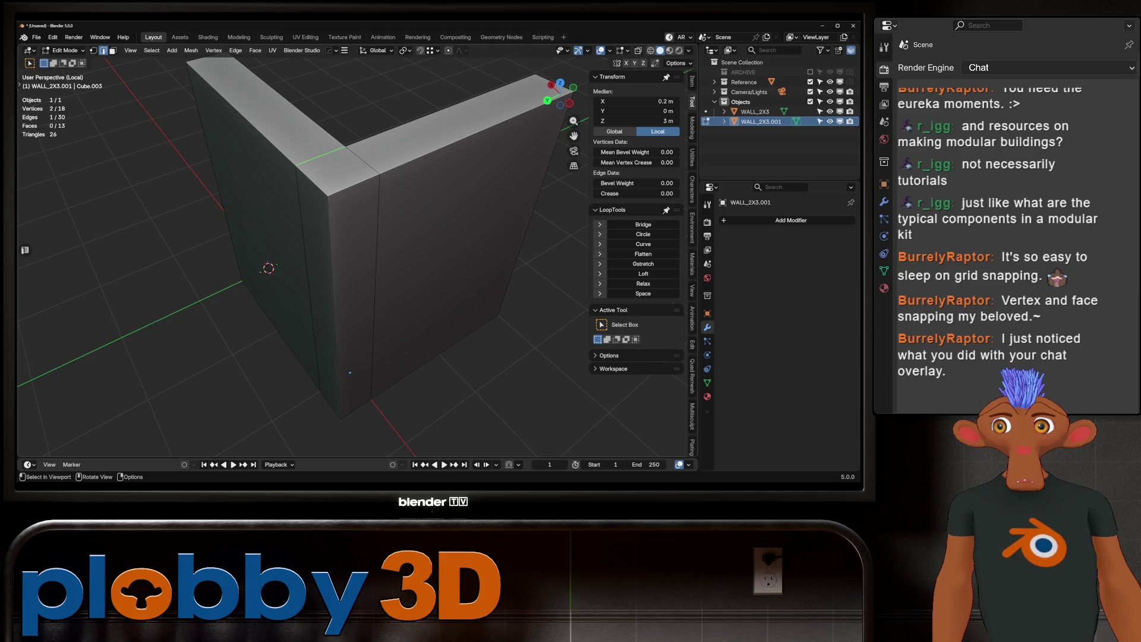
scroll(321, 179, "up", 5)
scroll(321, 256, "down", 5)
left_click(309, 360)
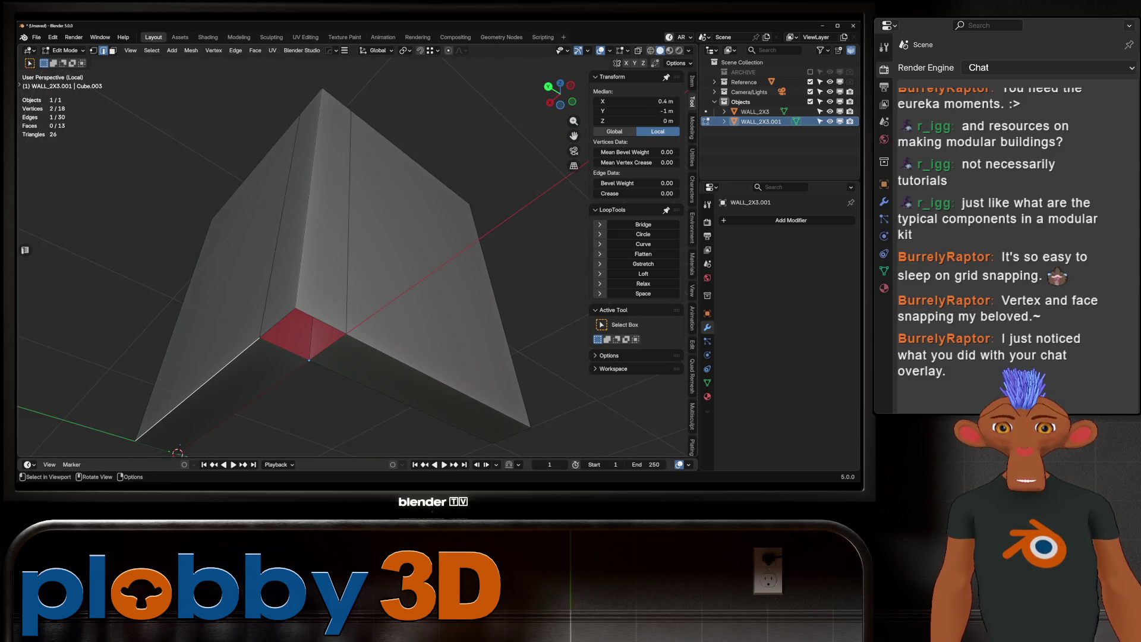
left_click(279, 226)
key("f")
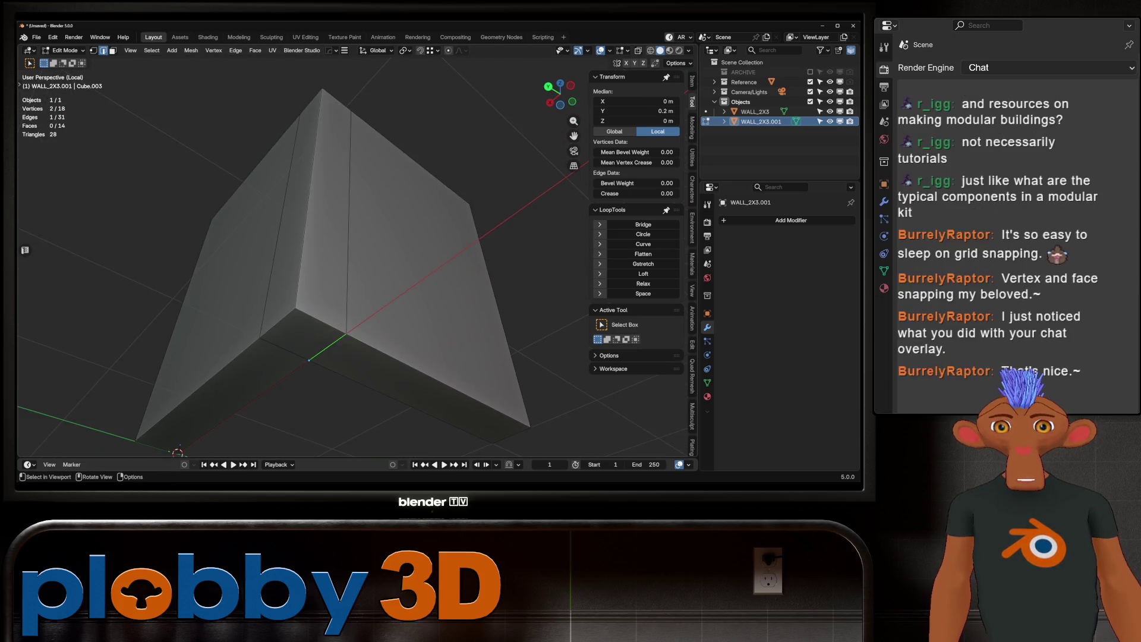
scroll(321, 256, "down", 5)
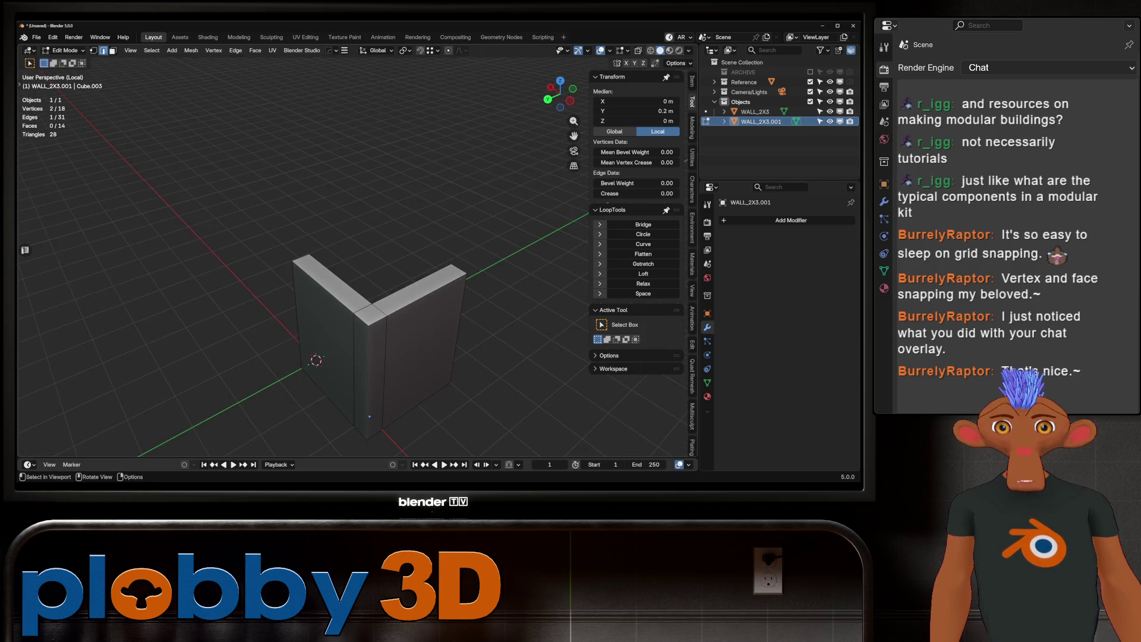
key("Tab")
middle_click_drag(416, 267, 285, 226)
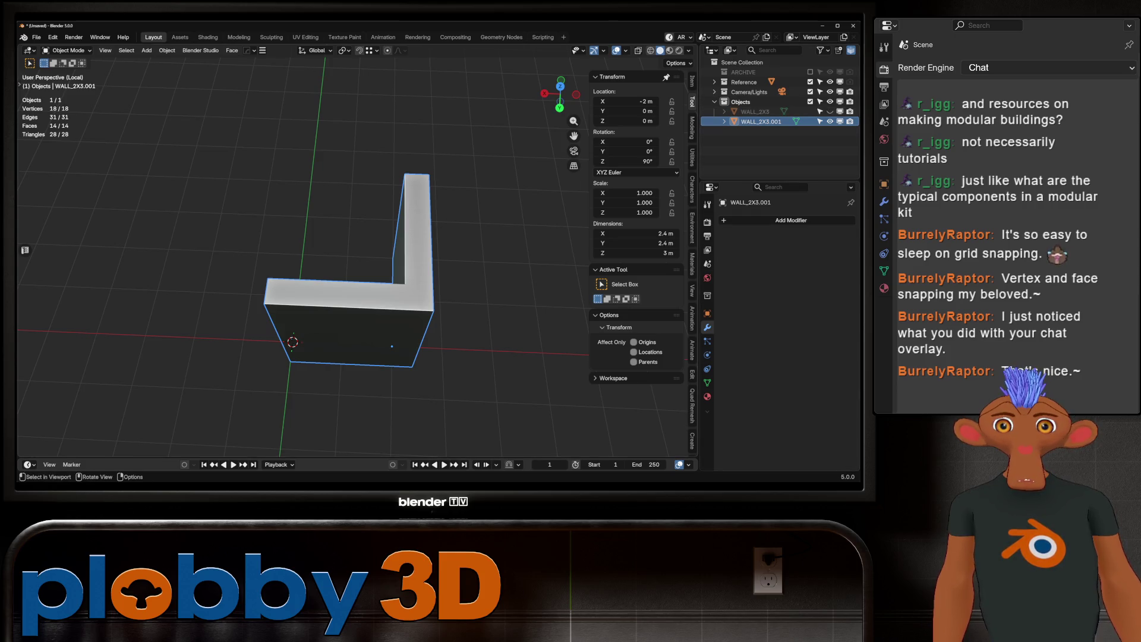
Select straight wall WALL_2X3 and exit isolated view so both walls show.
middle_click_drag(357, 268, 565, 303, "shift")
key("Escape")
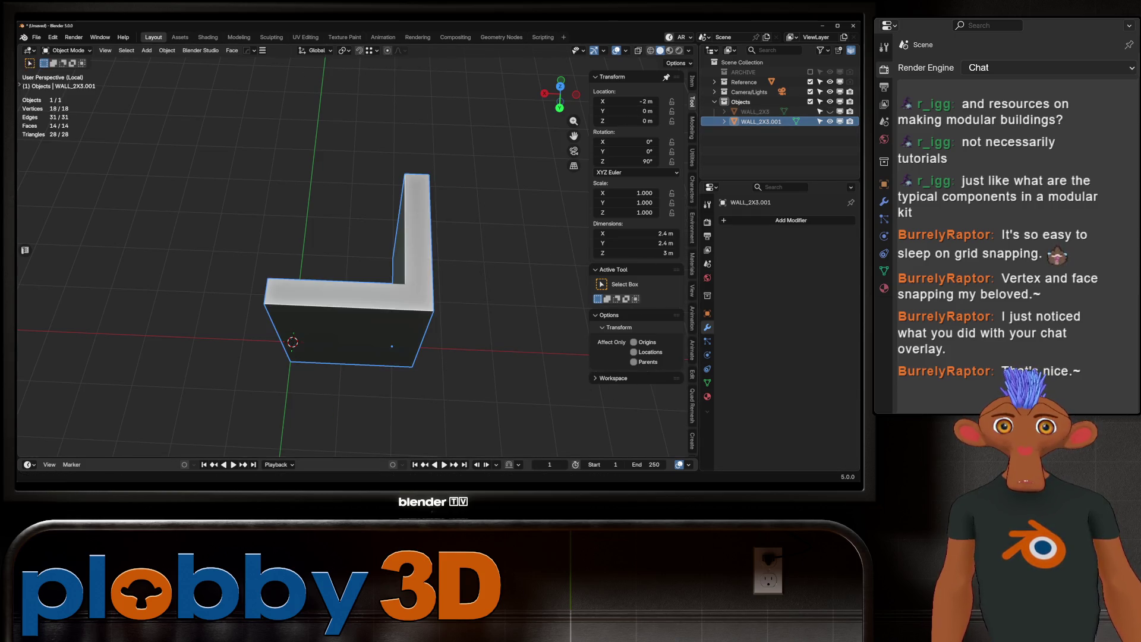
middle_click_drag(357, 268, 267, 243)
scroll(356, 267, "down", 5)
scroll(357, 268, "up", 5)
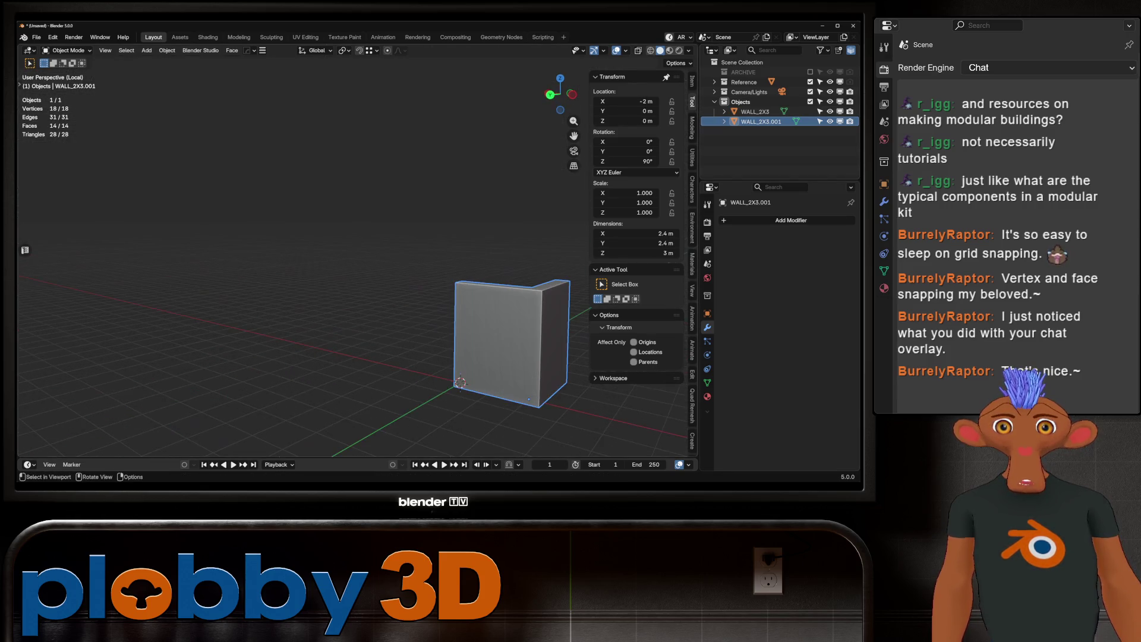
left_click(755, 112)
key("Tab")
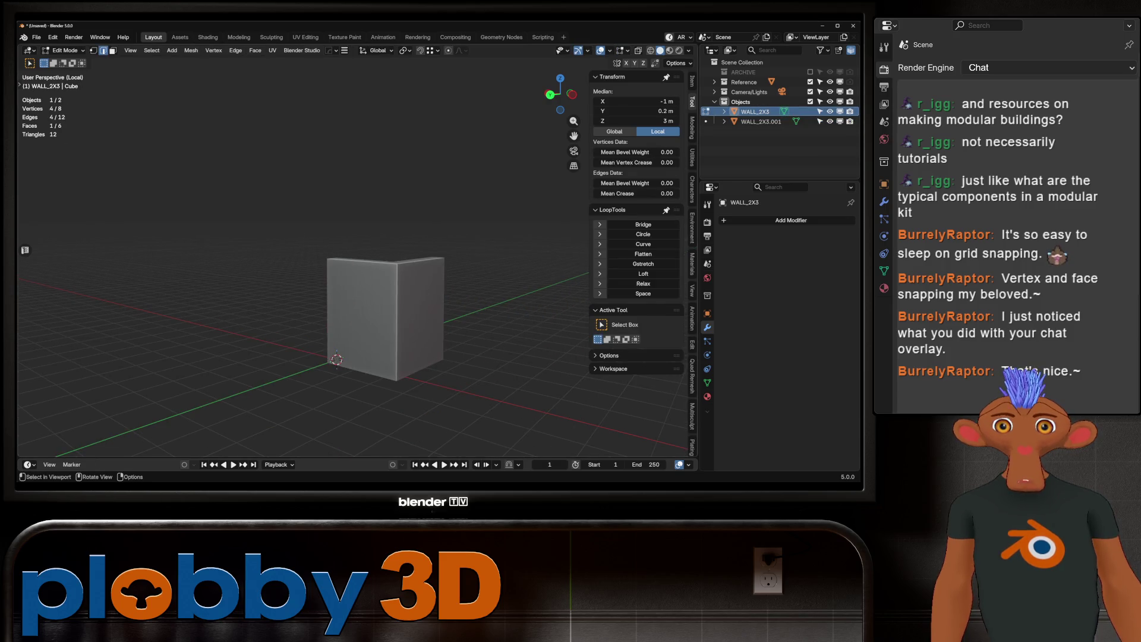
key("KP_Divide")
key("Tab")
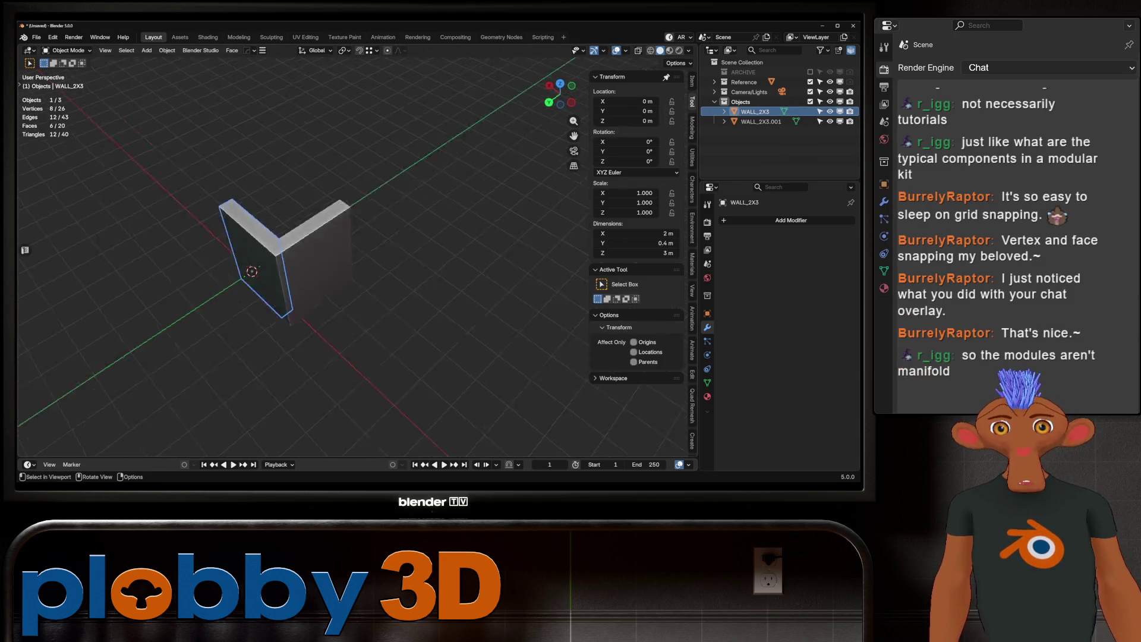
Move the L-shaped corner along X, first to −2 m, then to X −4 m.
left_click(419, 220)
key("g")
key("x")
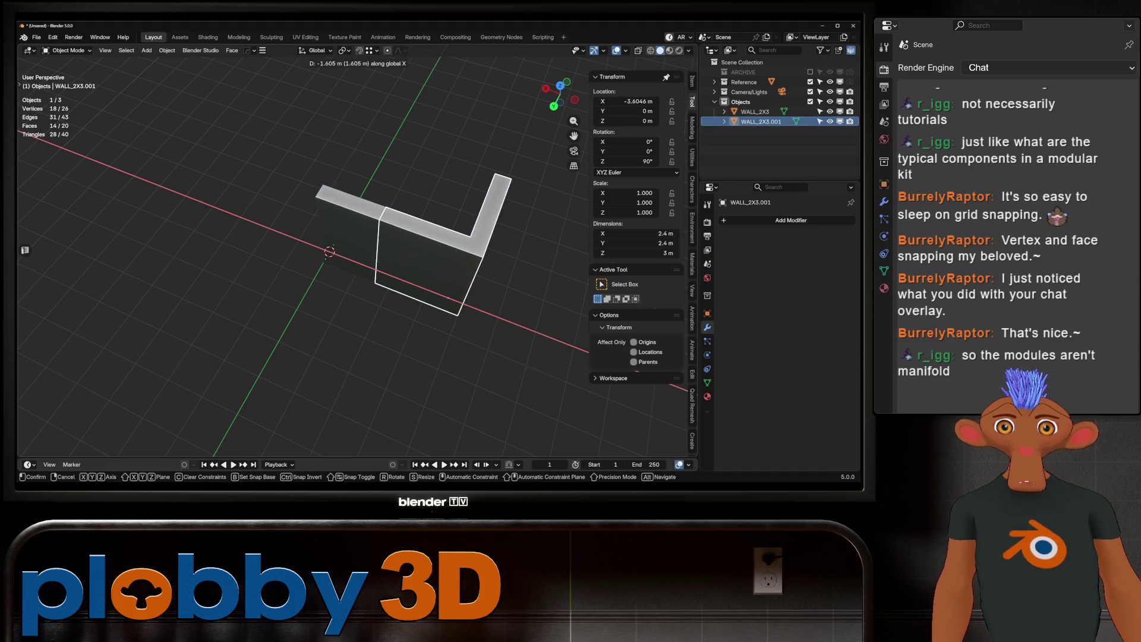
key("Return")
left_click(372, 50)
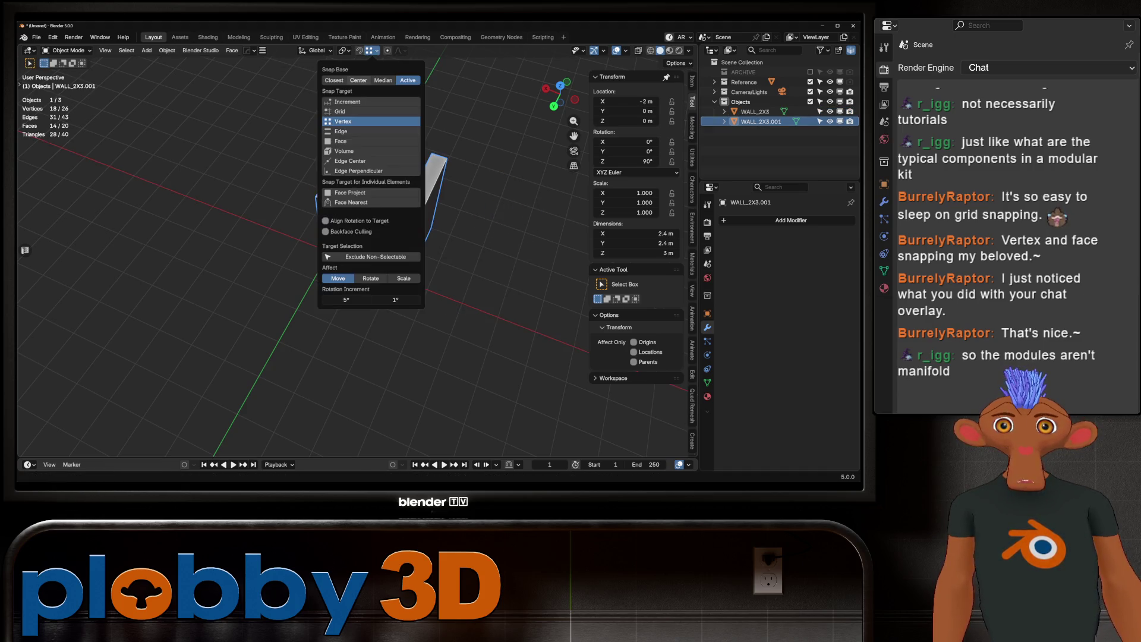
key("g")
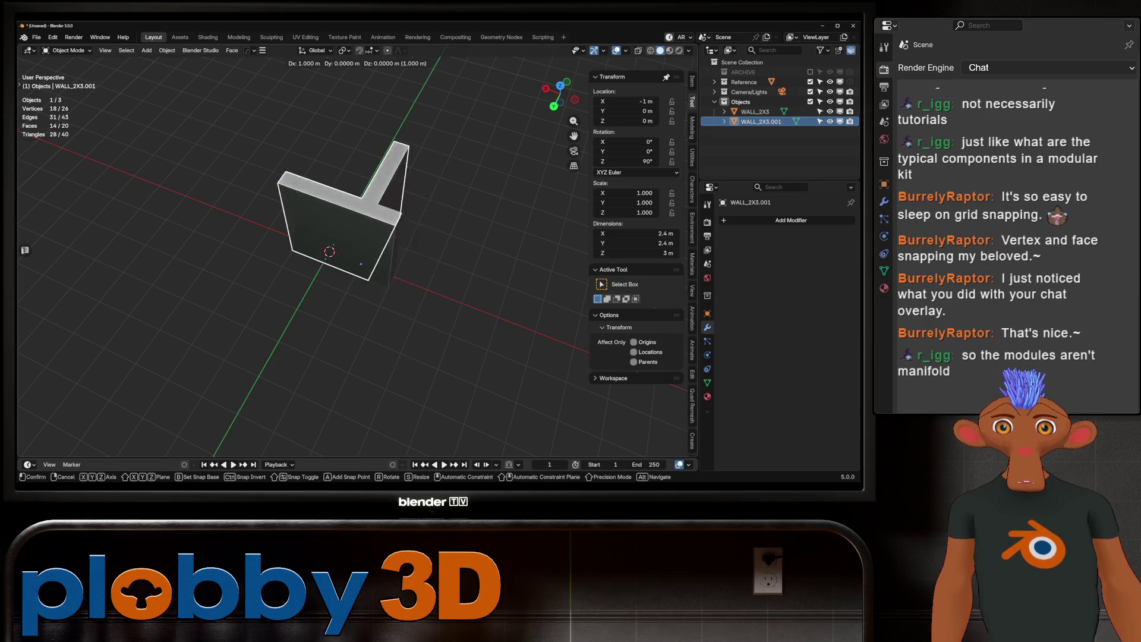
key("x")
key("Return")
Check the walls line up, then select WALL_2X3 and duplicate it with Shift+D.
mouse_move(416, 268)
middle_mouse_down()
mouse_move(374, 262)
mouse_move(324, 231)
mouse_move(179, 244)
mouse_move(202, 208)
mouse_move(250, 202)
middle_mouse_up()
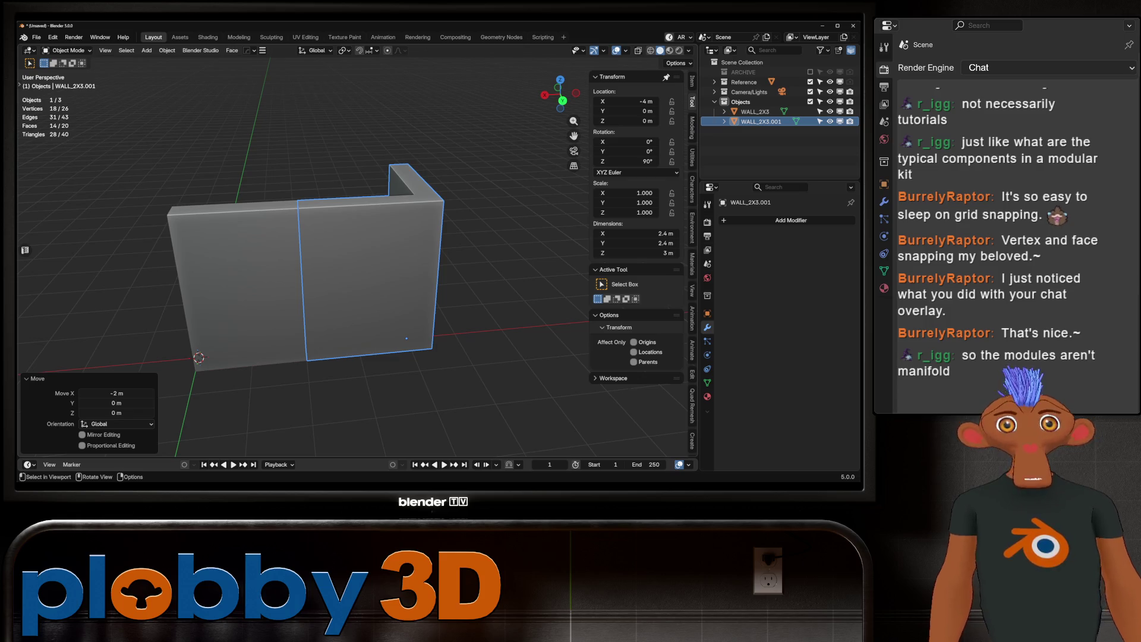
left_click(249, 202)
mouse_move(250, 202)
middle_mouse_down()
mouse_move(345, 208)
mouse_move(237, 179)
mouse_move(51, 75)
middle_mouse_up()
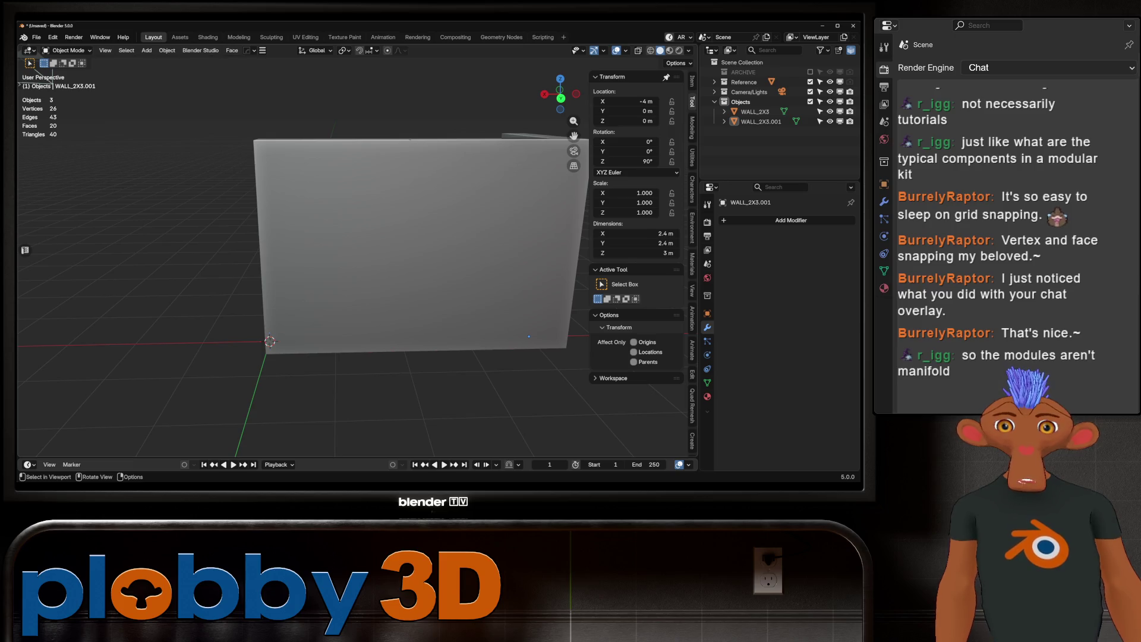
left_click(327, 238)
middle_click_drag(327, 237, 62, 76)
key("shift+d")
Place the wall copy along X, then loop-cut WALL_2X3 for door sides and height.
key("x")
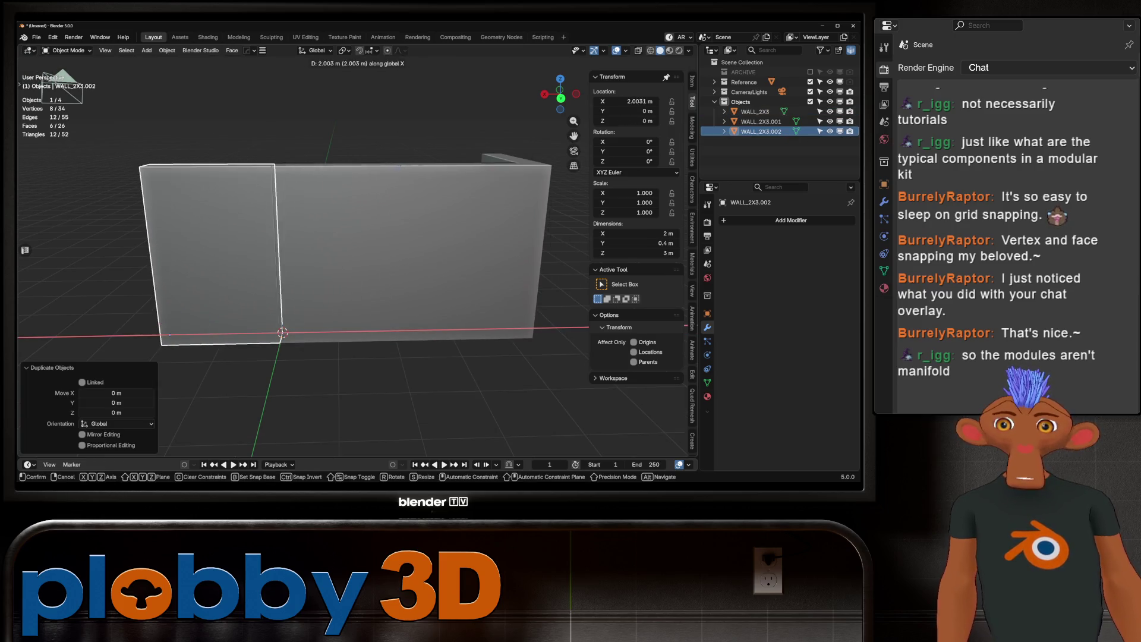
left_click(282, 333)
key("Tab")
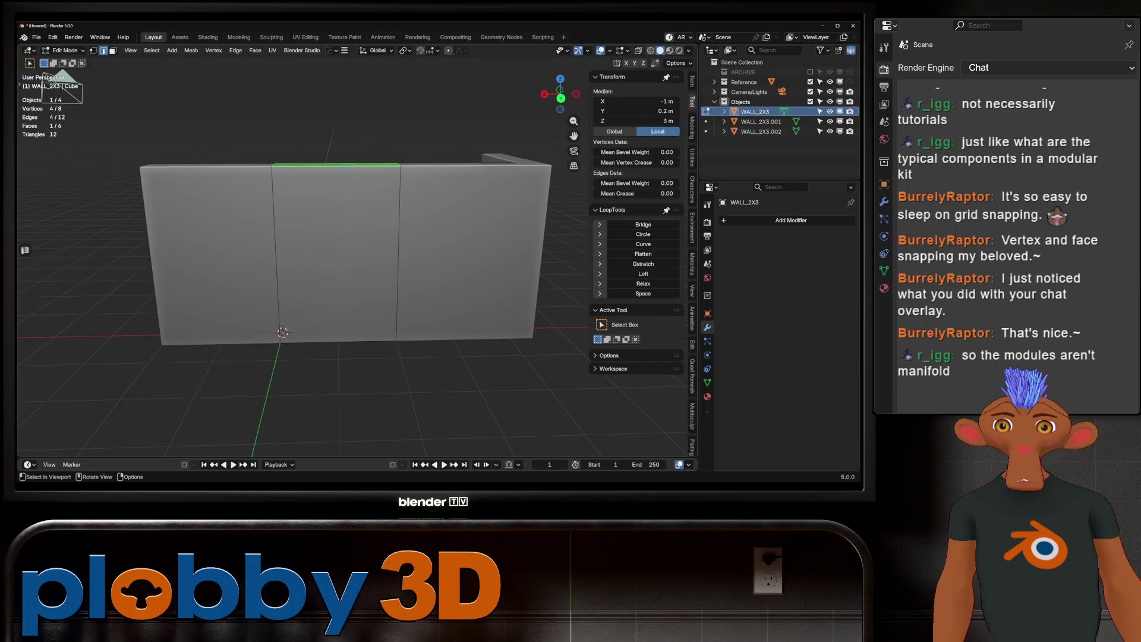
left_click(337, 250)
right_click(337, 250)
left_click(327, 202)
left_click(312, 321)
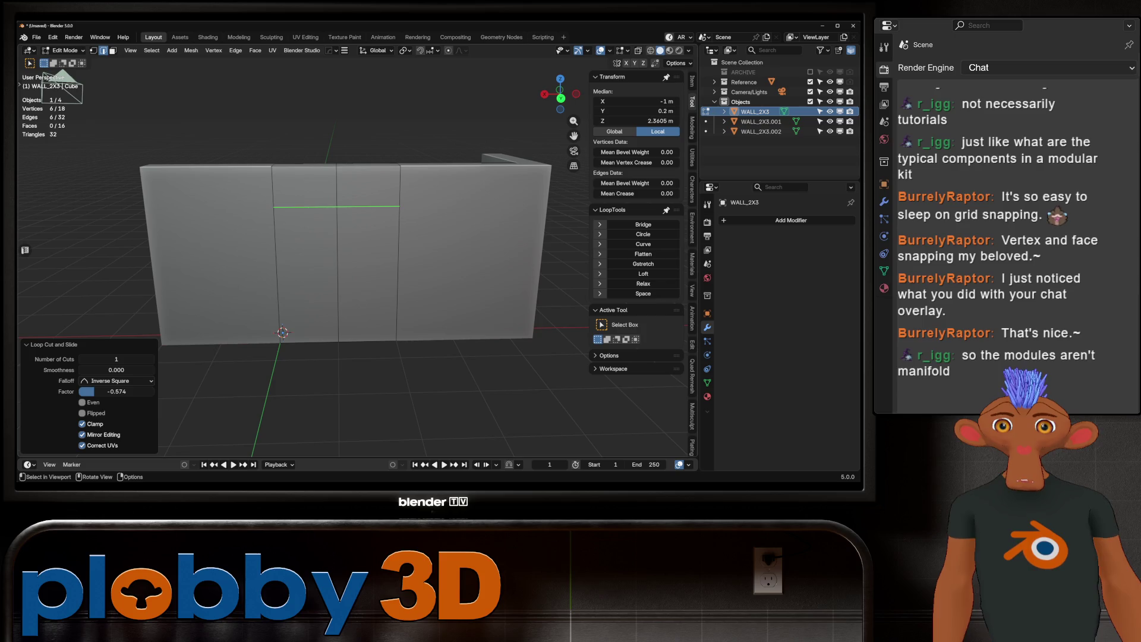
Split off the middle door strip and delete its faces to open the doorway.
left_click(338, 273, "alt")
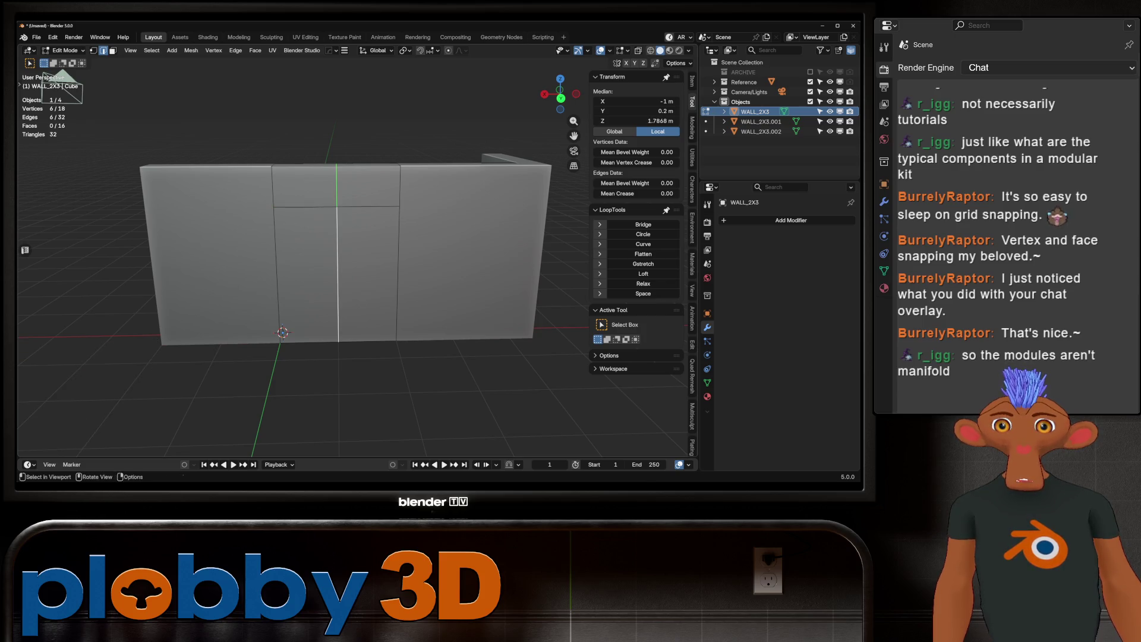
key("ctrl+b")
key("3")
left_click(337, 279)
mouse_move(356, 268)
middle_mouse_down()
mouse_move(368, 226)
mouse_move(333, 202)
mouse_move(357, 178)
middle_mouse_up()
left_click(333, 268, "shift")
key("x")
left_click(306, 296)
Return to Object Mode and orbit to inspect the door opening.
key("2")
key("Tab")
mouse_move(398, 316)
middle_mouse_down()
mouse_move(333, 255)
mouse_move(309, 249)
mouse_move(333, 255)
middle_mouse_up()
scroll(381, 297, "down", 5)
scroll(333, 261, "up", 4)
Select the doorway's two jamb faces and top face, then leave Edit Mode.
key("Tab")
key("3")
left_click(250, 297)
left_click(321, 223, "shift")
left_click(386, 333, "shift")
key("Tab")
scroll(357, 268, "down", 6)
scroll(356, 267, "up", 3)
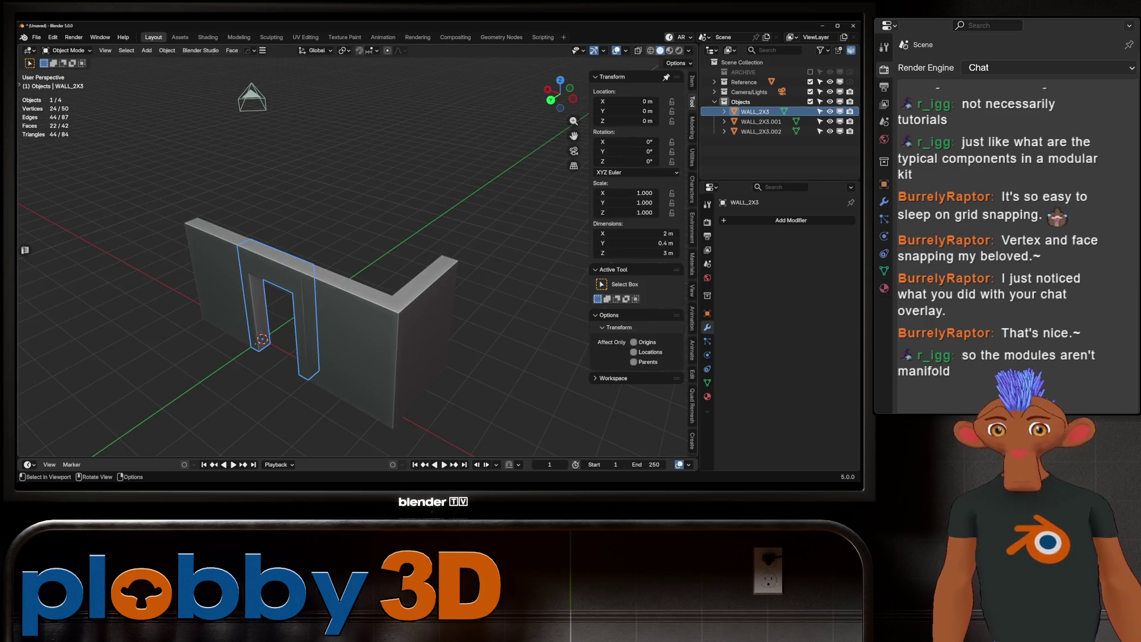
Select the L-shaped corner, cancel trial Z rotation and Y move, resettle it at X −4 m.
left_click(378, 371)
mouse_move(378, 371)
middle_mouse_down()
mouse_move(357, 344)
mouse_move(378, 371)
mouse_move(351, 303)
mouse_move(372, 244)
mouse_move(377, 280)
middle_mouse_up()
key("r")
key("z")
key("Escape")
key("g")
key("y")
key("Escape")
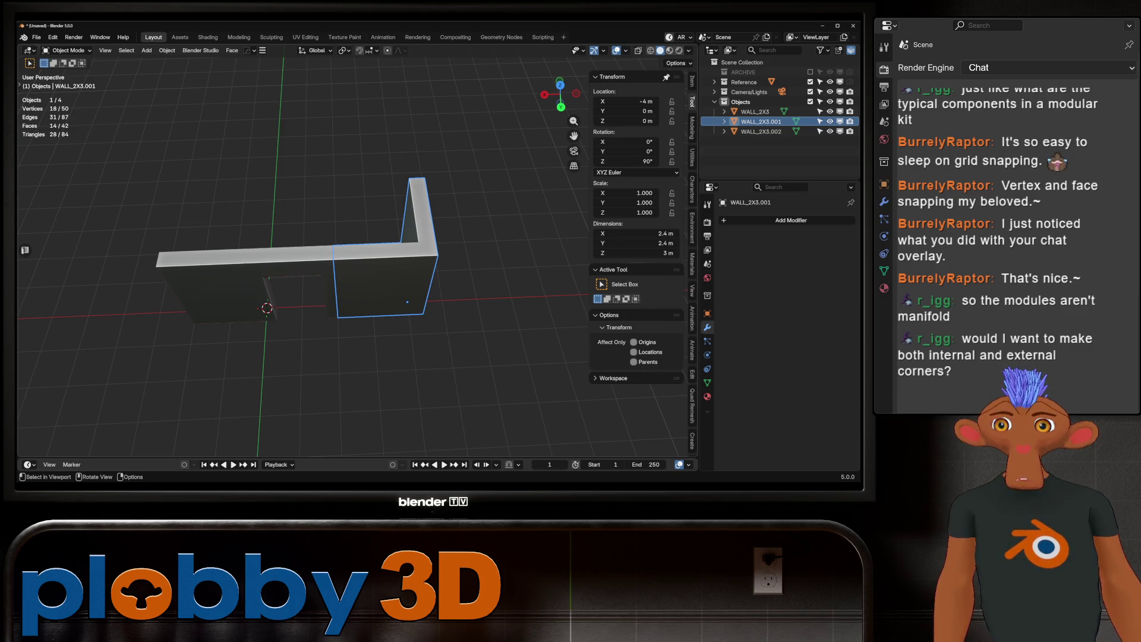
middle_click_drag(378, 279, 357, 255)
key("g")
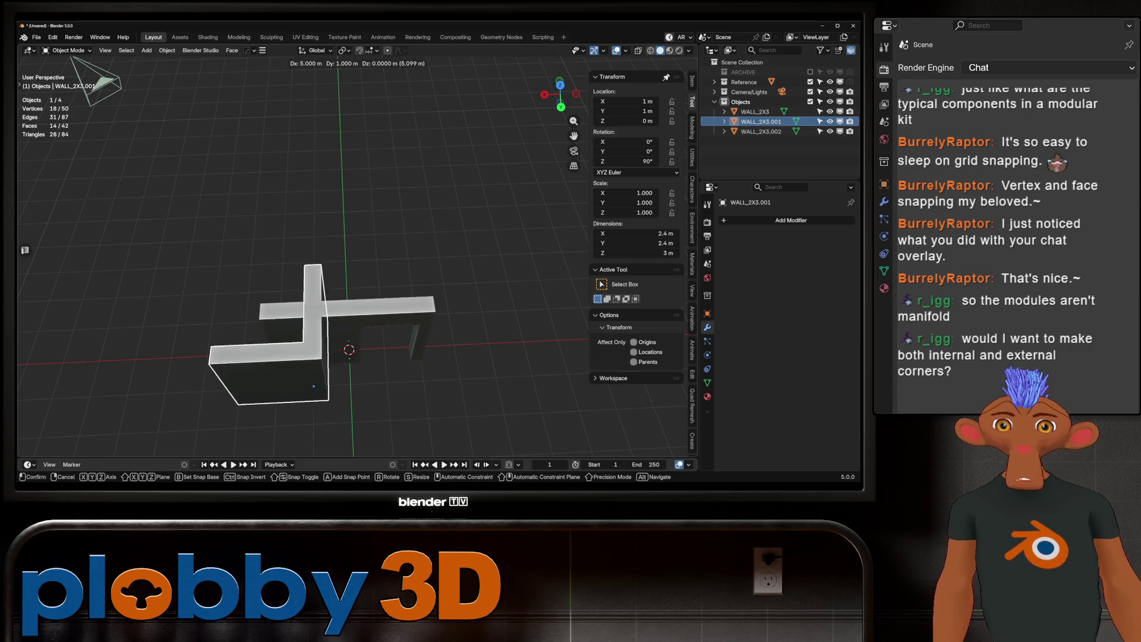
key("Return")
Hide and reveal the corner piece with H / Alt+H, then enter its Edit Mode.
mouse_move(356, 267)
middle_mouse_down()
mouse_move(416, 249)
mouse_move(369, 285)
mouse_move(432, 333)
mouse_move(417, 298)
middle_mouse_up()
key("h")
key("c")
key("alt+h")
key("g")
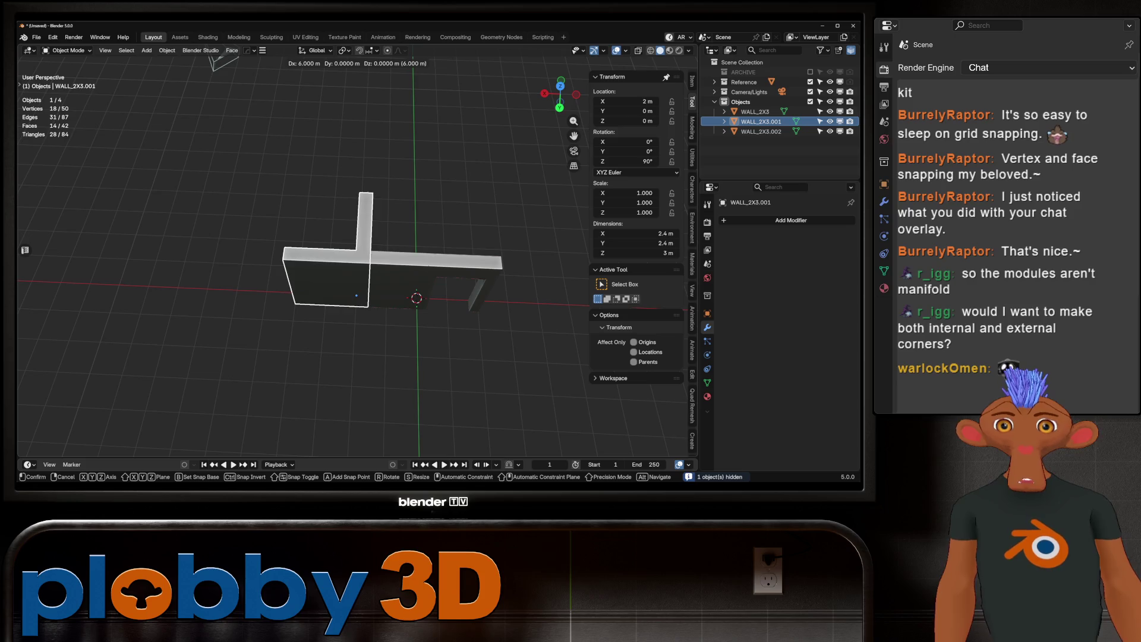
key("Escape")
scroll(393, 297, "up", 5)
key("Tab")
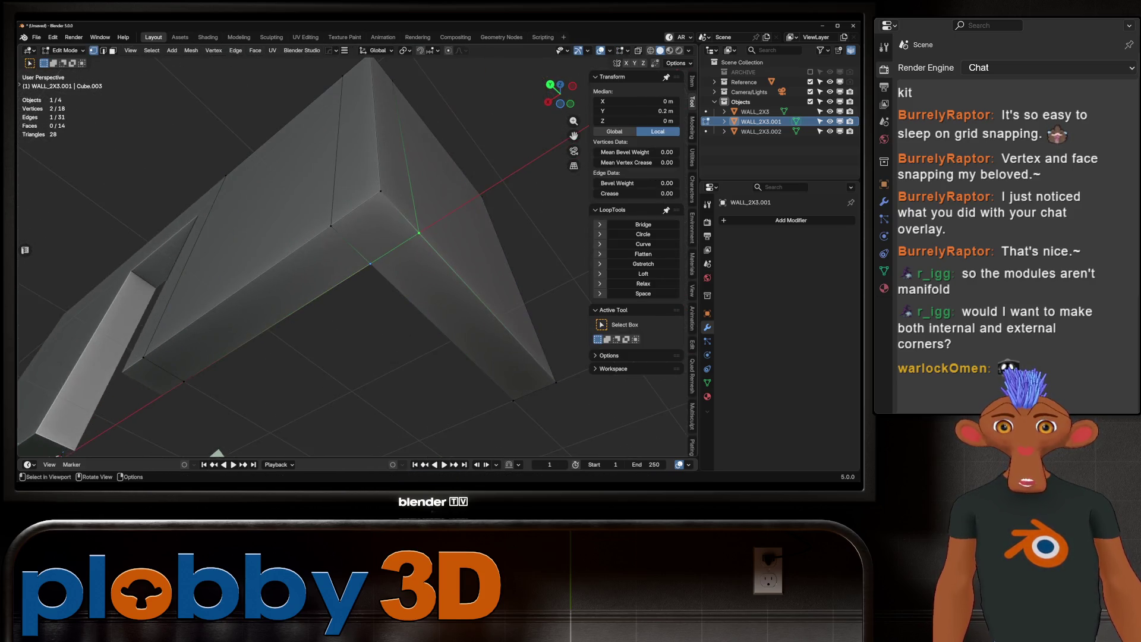